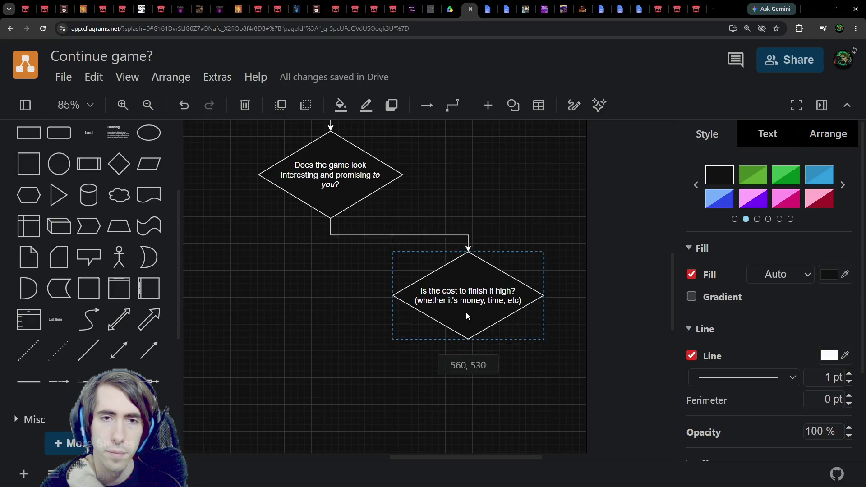
Step: Reattach the cost-diamond arrow to start at the upper diamond's right corner and adjust its bend
click(336, 242)
click(333, 228)
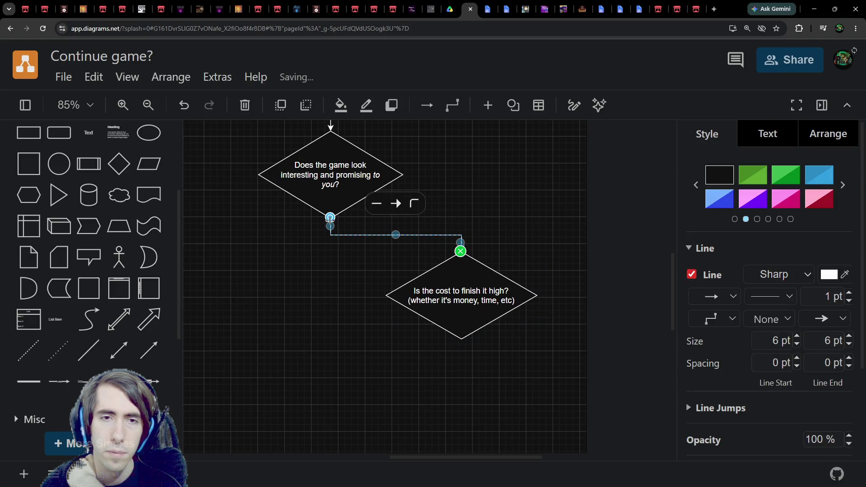
drag(330, 218, 401, 175)
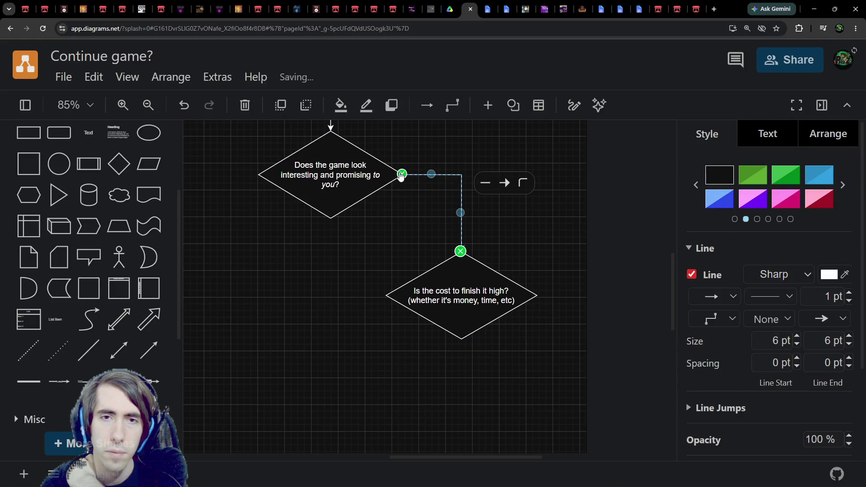
drag(476, 307, 459, 243)
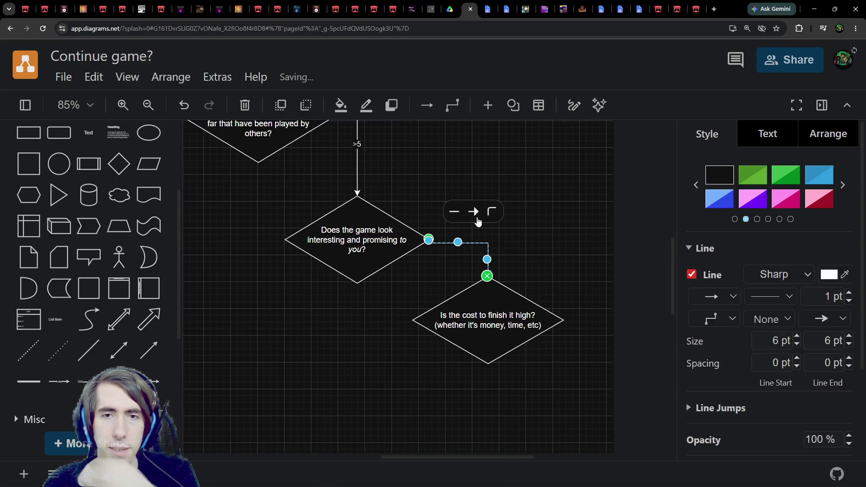
Step: Label the connecting arrow 'No'
click(450, 234)
double_click(460, 239)
text(No)
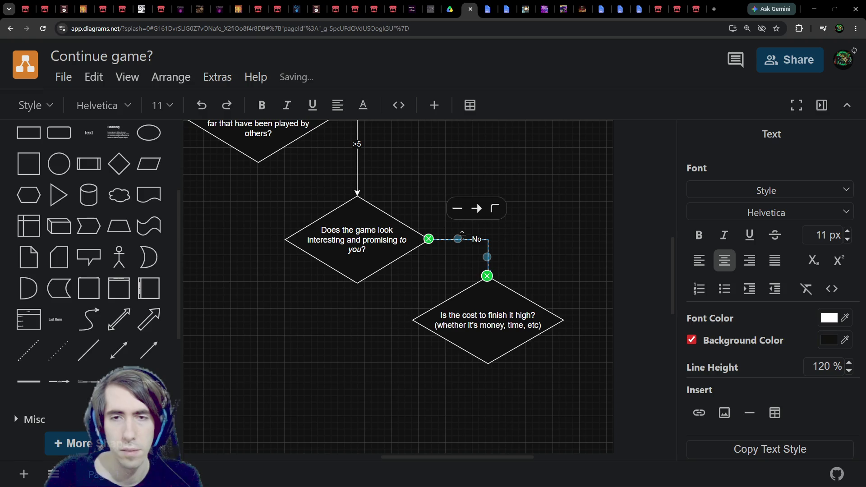
click(574, 248)
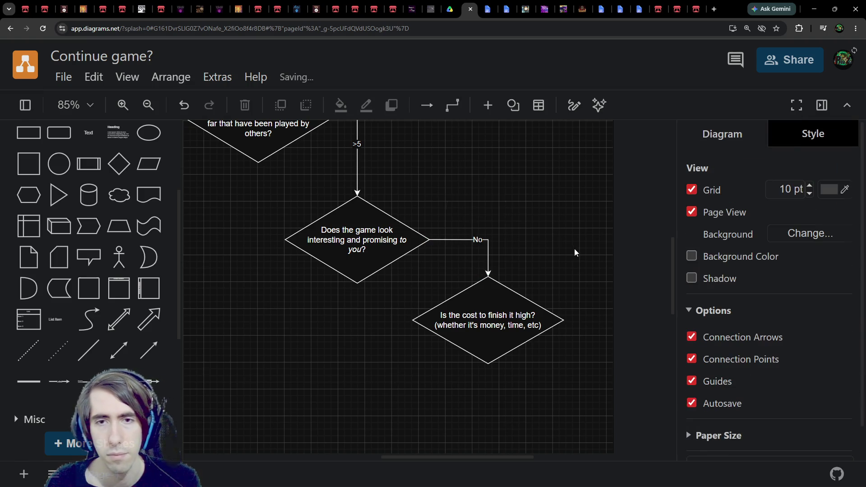
click(504, 307)
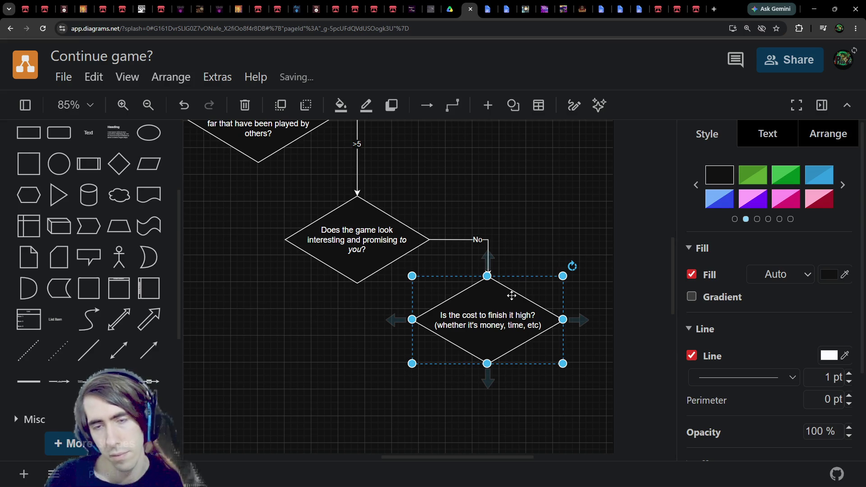
Step: Nudge the cost diamond right, then copy and paste a duplicate below-right of it
scroll(511, 296, down, 1)
click(472, 223)
click(511, 299)
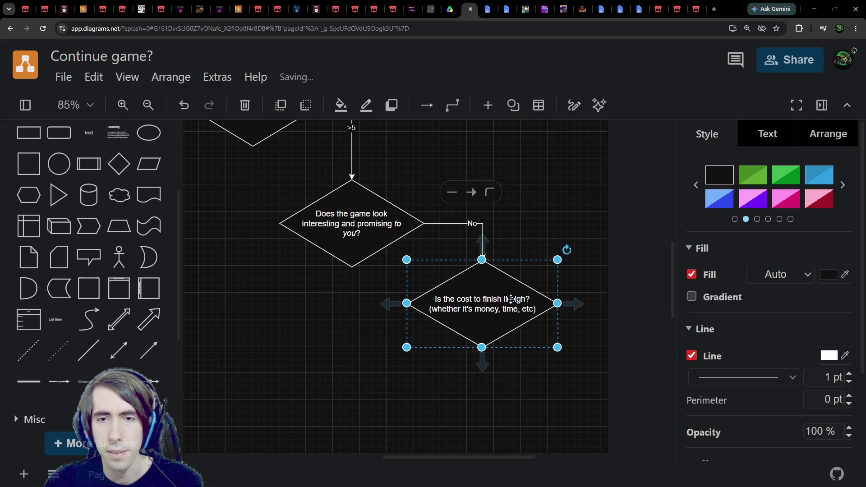
scroll(458, 396, down, 2)
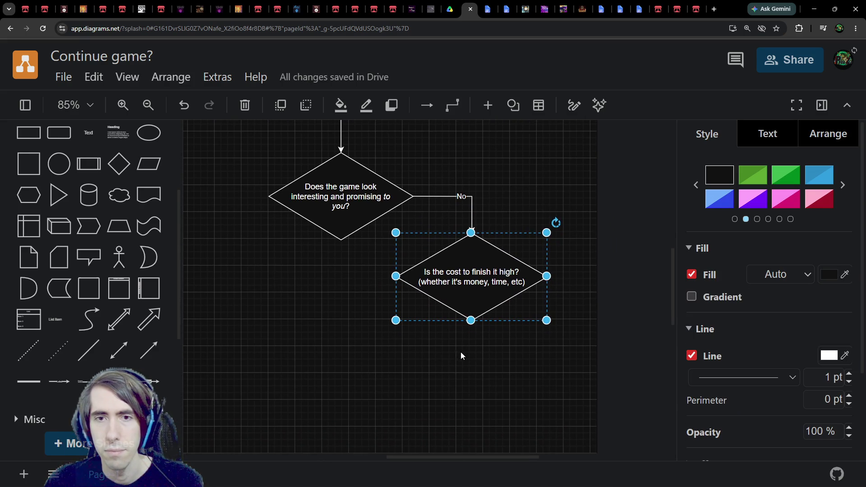
drag(478, 285, 486, 285)
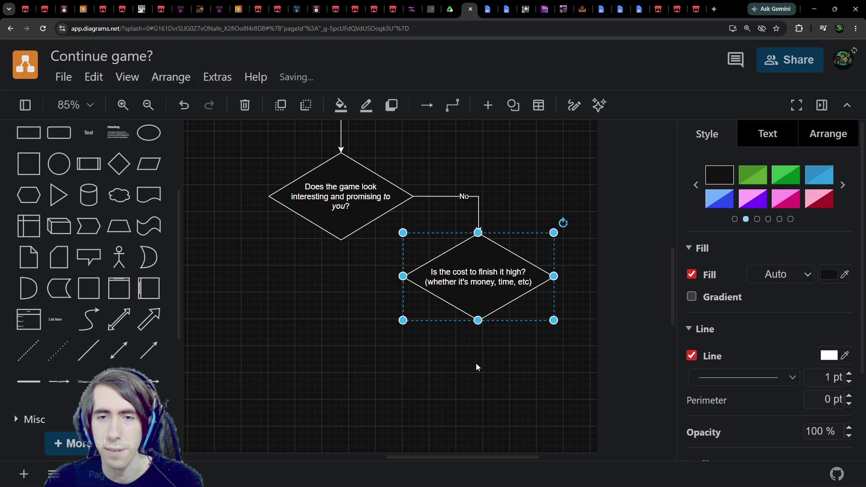
key(ctrl+c)
key(ctrl+v)
drag(542, 401, 521, 381)
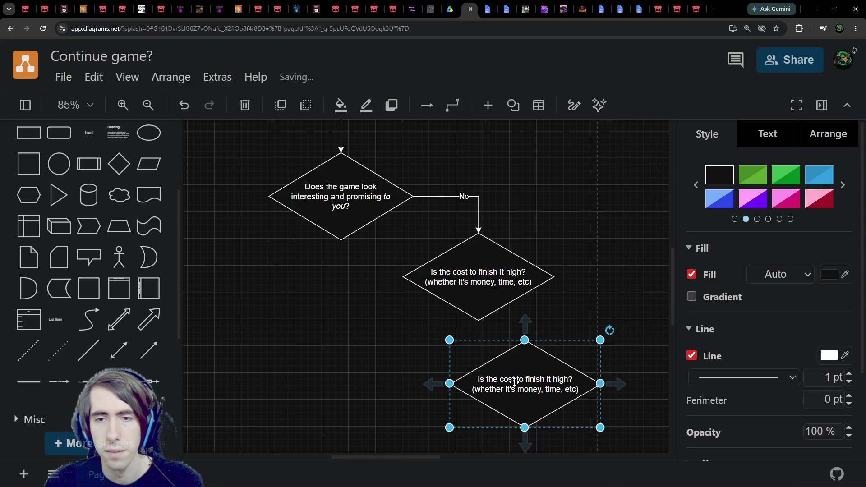
Step: Open the duplicate diamond's text for editing, then draw an arrow from the cost diamond to it
double_click(521, 381)
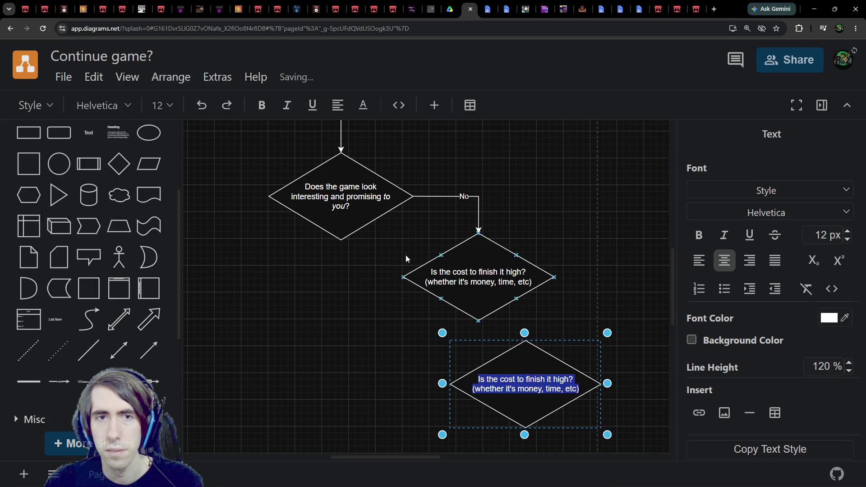
scroll(437, 360, up, 3)
scroll(442, 350, down, 3)
scroll(443, 350, up, 3)
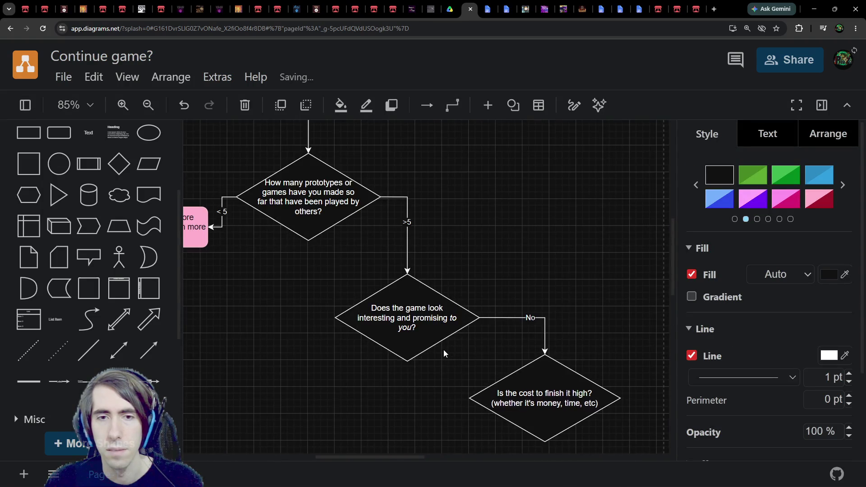
scroll(443, 350, up, 1)
scroll(432, 405, down, 3)
scroll(406, 316, right, 2)
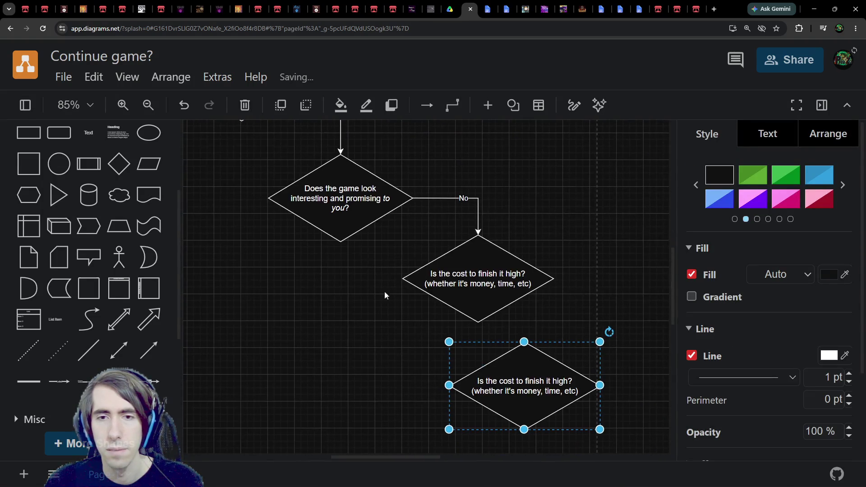
double_click(511, 387)
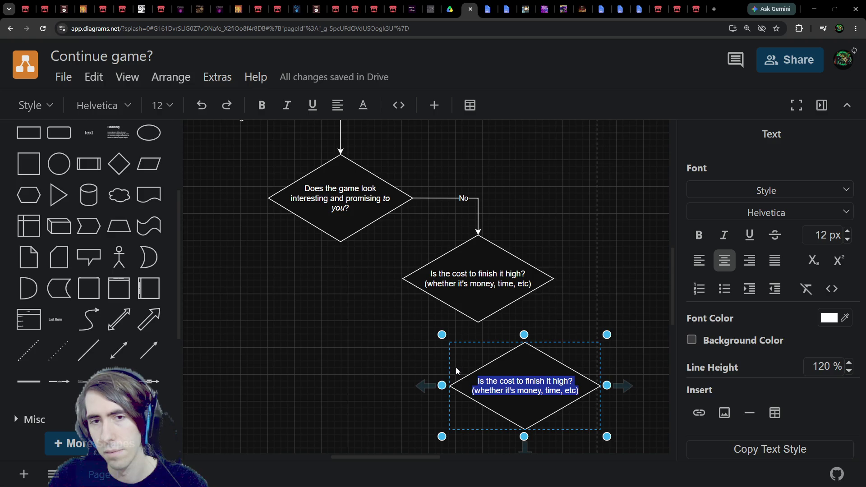
click(487, 293)
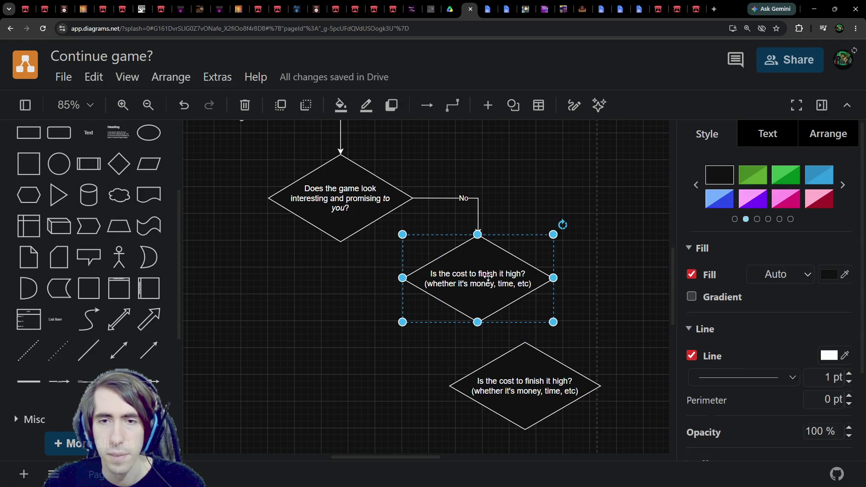
drag(478, 333, 532, 352)
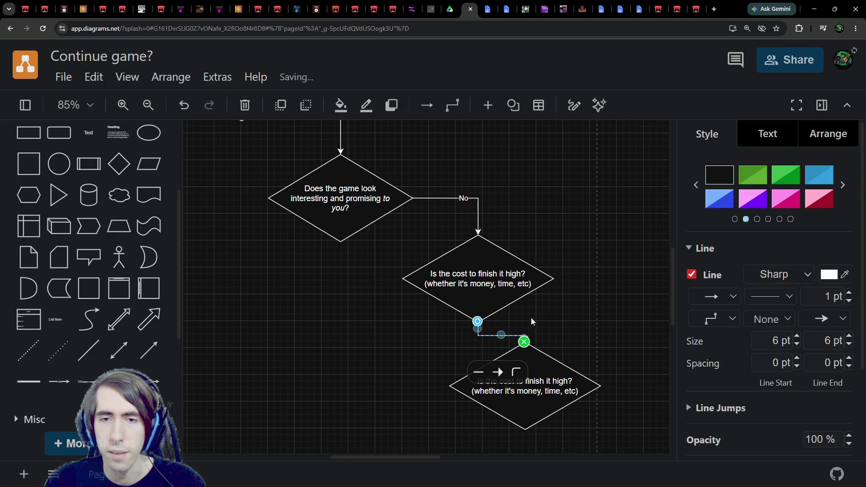
Step: Label the new arrow 'Free and' and move its start to the cost diamond's right corner
text(Free and)
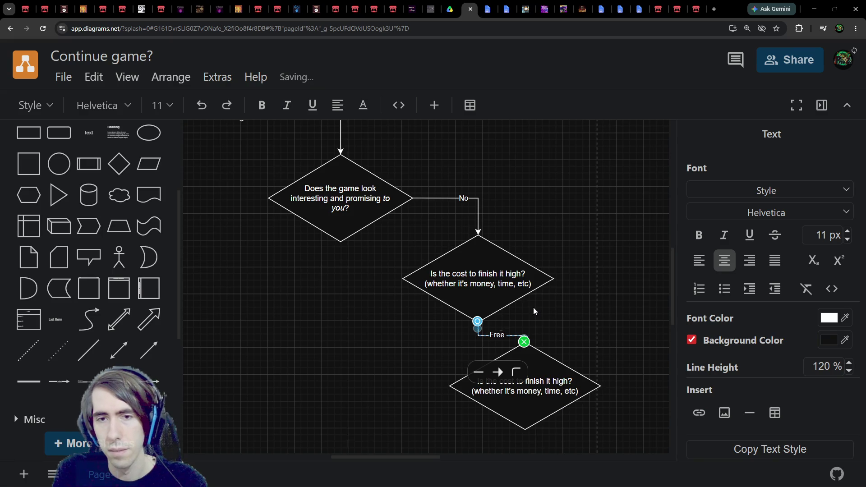
mouse_move(547, 369)
mouse_down()
mouse_move(625, 347)
mouse_move(627, 362)
mouse_up()
click(483, 336)
mouse_move(478, 322)
mouse_down()
mouse_move(555, 286)
mouse_move(551, 278)
mouse_up()
key(ctrl+z)
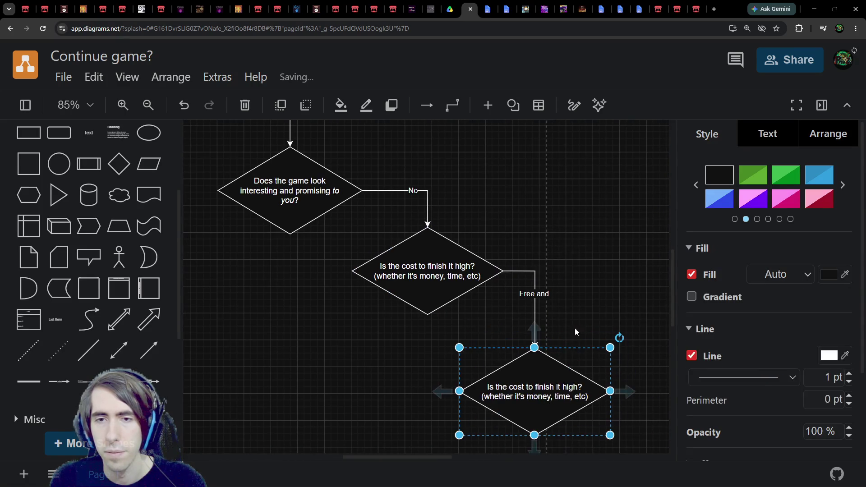
Step: Extend the label to 'Free/very cheap and less than a month' and move it lower along the arrow
click(540, 296)
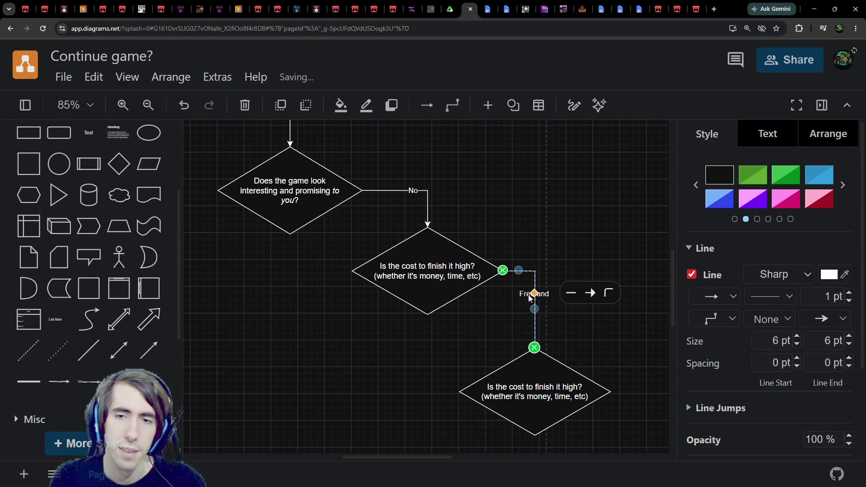
double_click(531, 294)
text(/very cheap)
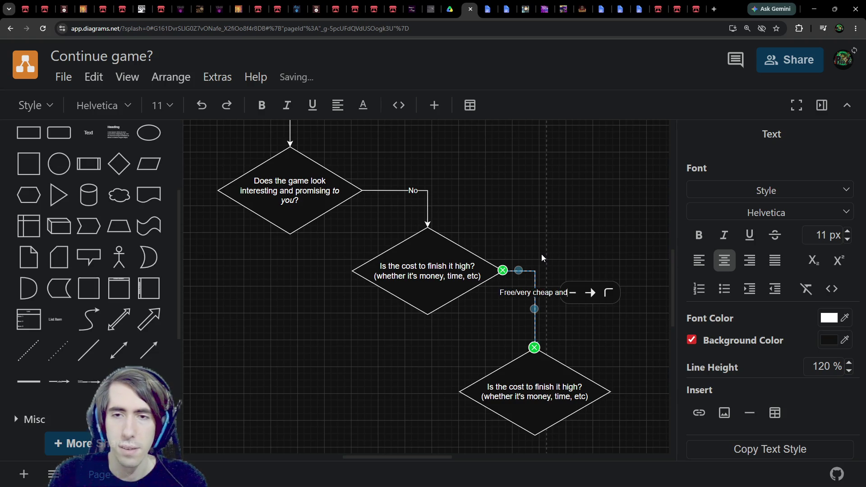
key(End)
text(less than a month)
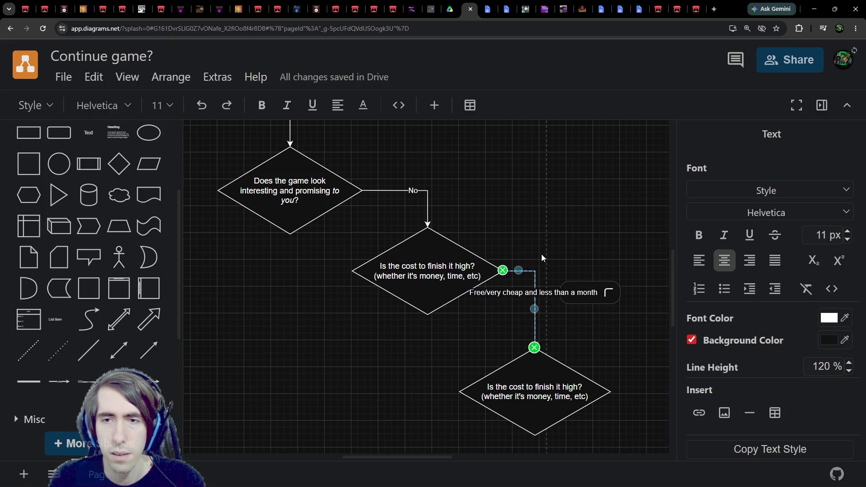
click(541, 257)
click(536, 309)
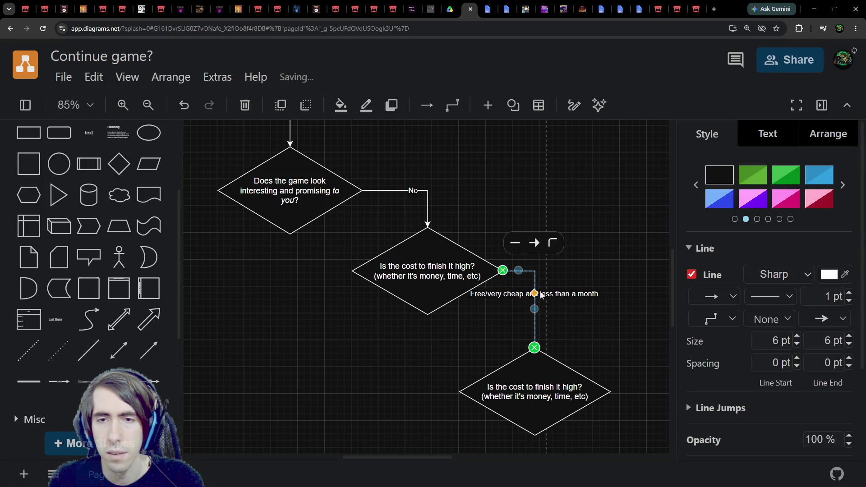
drag(541, 293, 535, 320)
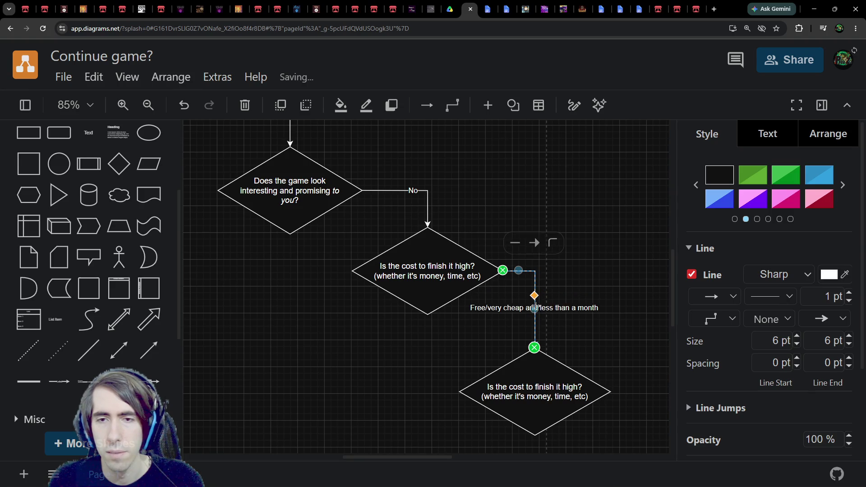
Step: Cancel an edit of the bottom diamond's text and select the pink 'Go make more prototypes' box
click(545, 381)
double_click(547, 381)
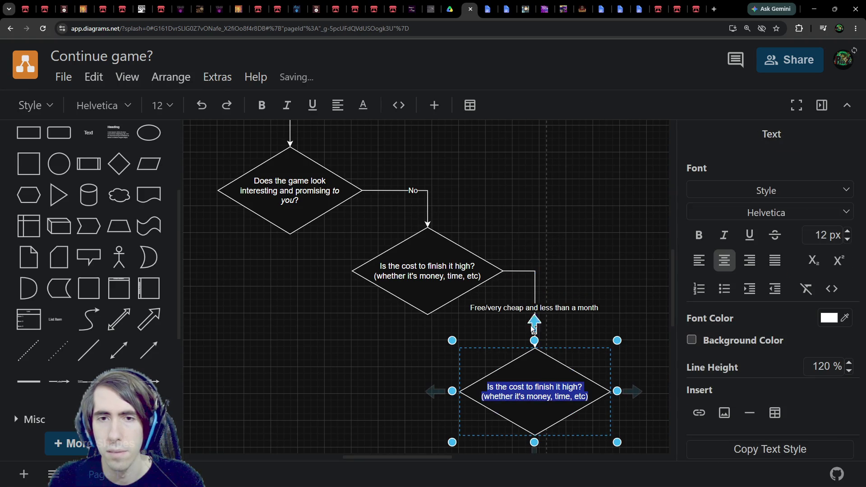
key(Escape)
scroll(615, 324, up, 5)
scroll(615, 324, left, 5)
click(284, 265)
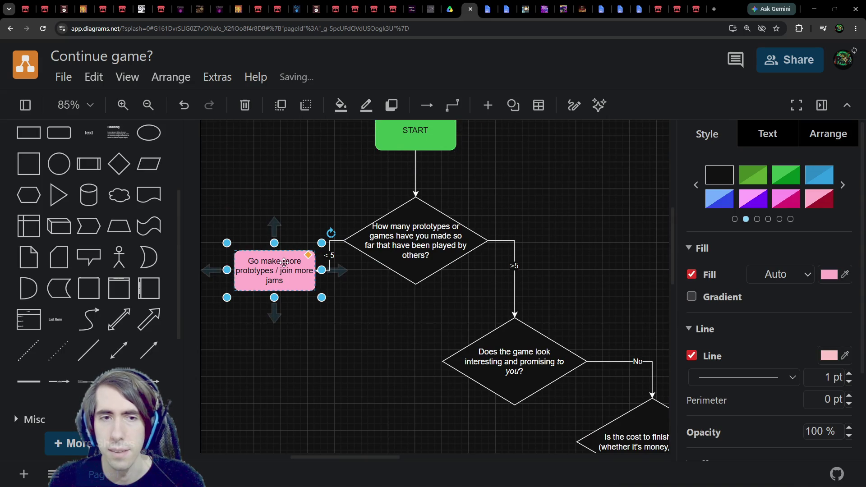
Step: Bring the lower diamonds into view and paste a copy of the START box
click(415, 133)
drag(557, 308, 309, 203)
right_click(297, 120)
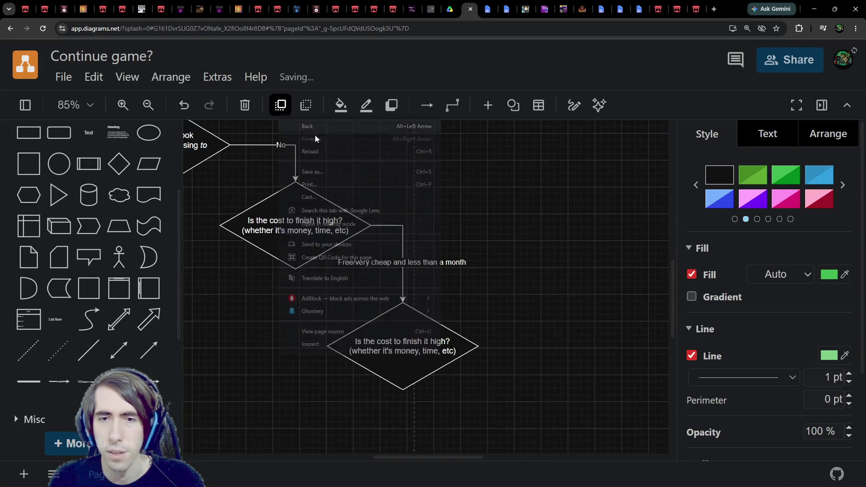
key(Escape)
key(ctrl+v)
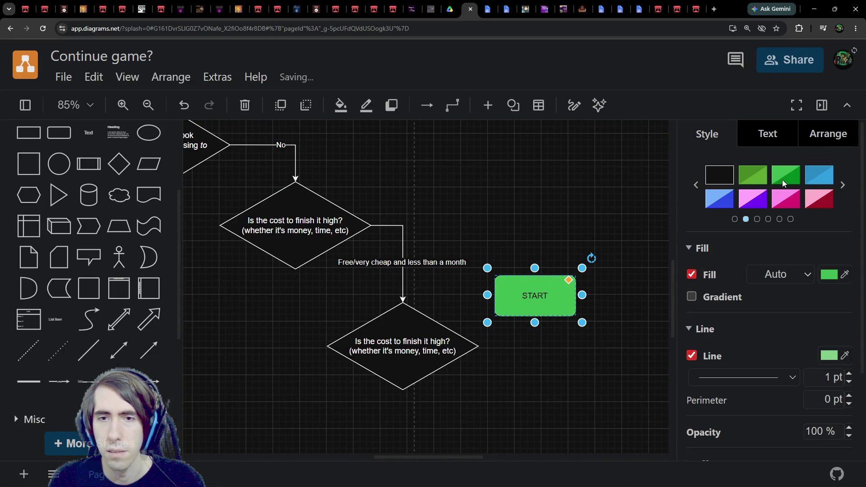
Step: Page through the style presets and give the START box the bright green preset
click(843, 184)
click(843, 185)
click(843, 185)
click(843, 185)
click(843, 185)
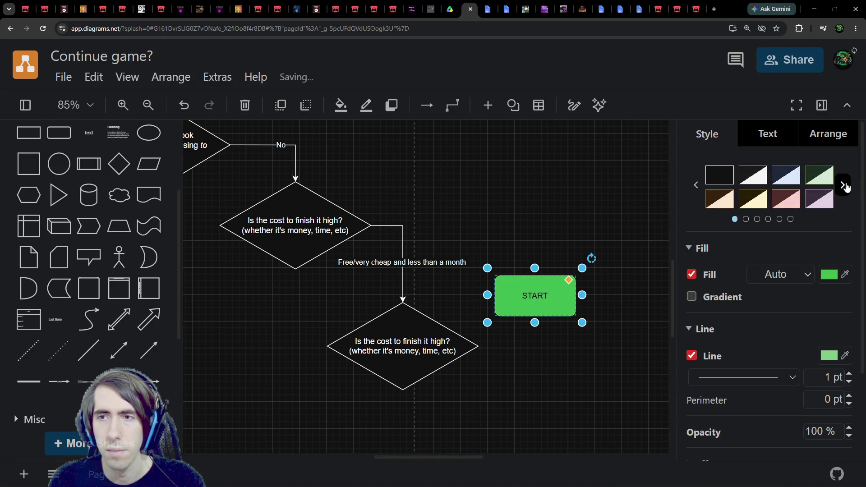
click(696, 185)
click(786, 199)
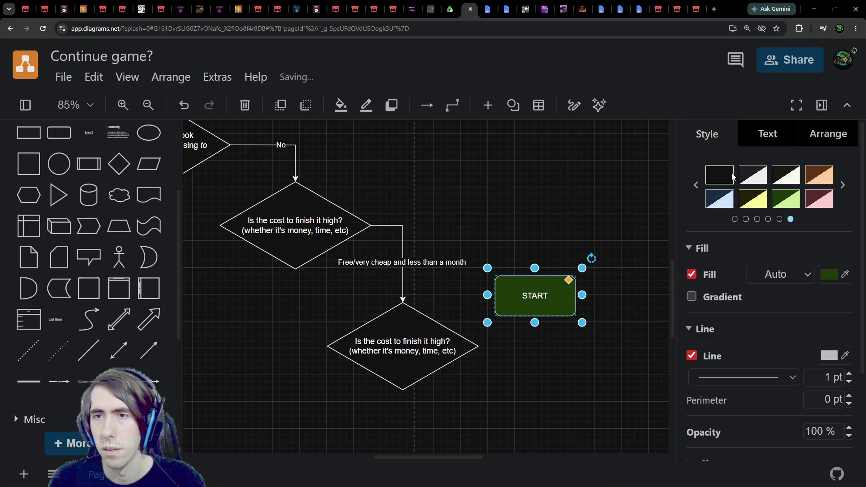
click(842, 185)
click(817, 181)
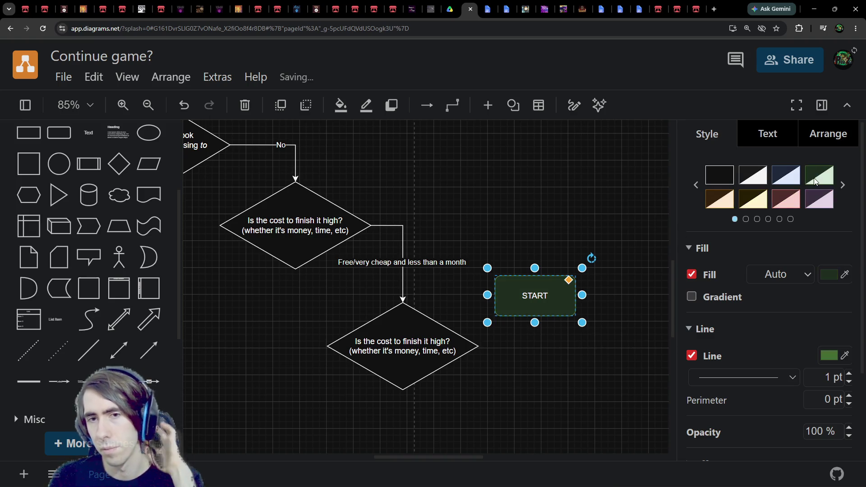
click(839, 186)
click(766, 172)
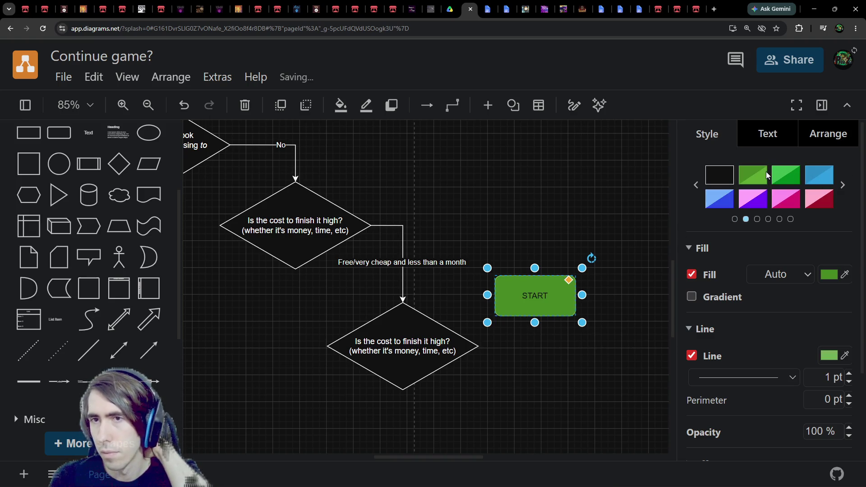
click(781, 175)
double_click(538, 293)
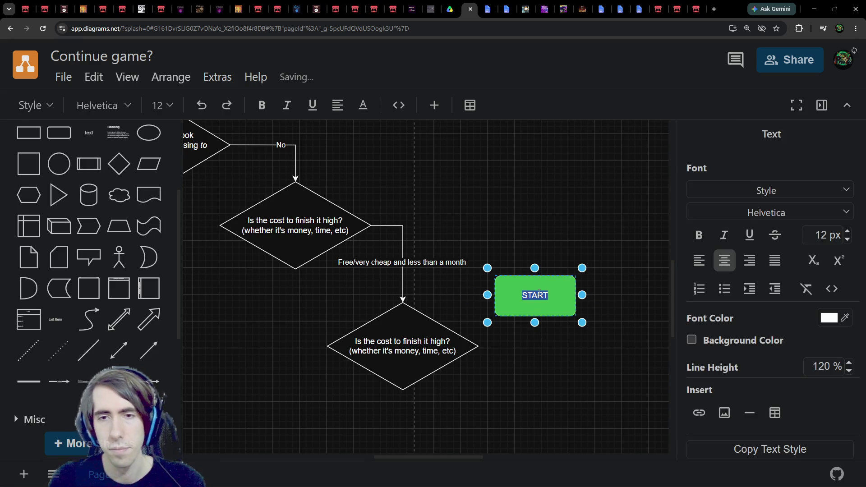
Step: Replace START with 'You can if you think you can get something out of it (experience etc)'
key(BackSpace)
text(can think about it)
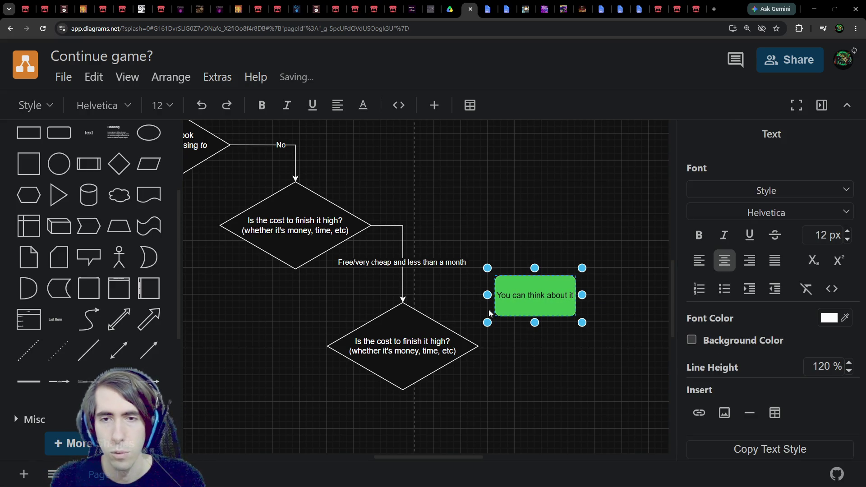
key(Escape)
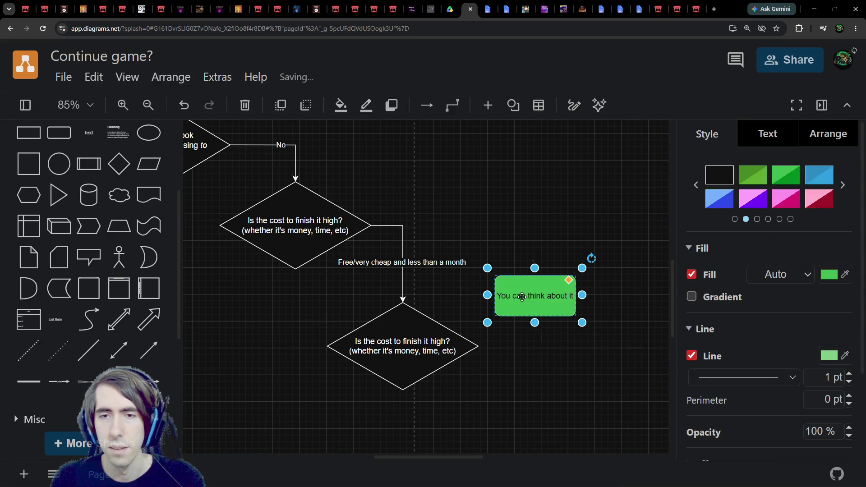
double_click(522, 296)
click(542, 295)
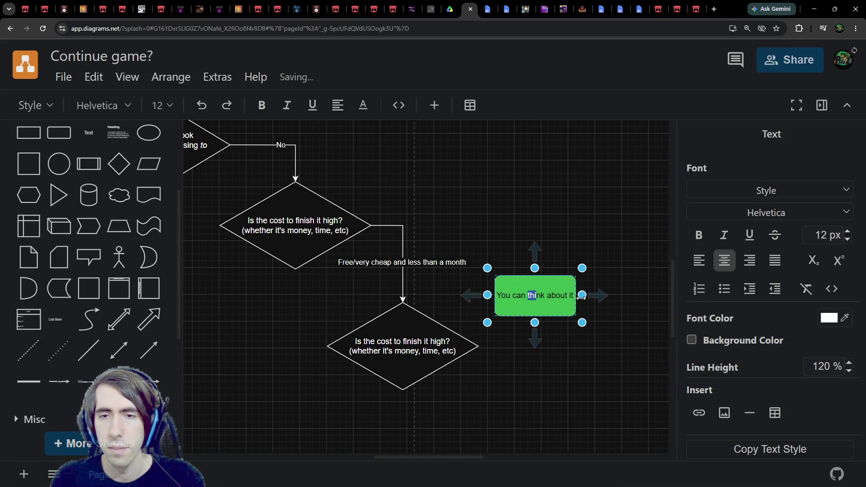
drag(528, 296, 574, 296)
text(if you t)
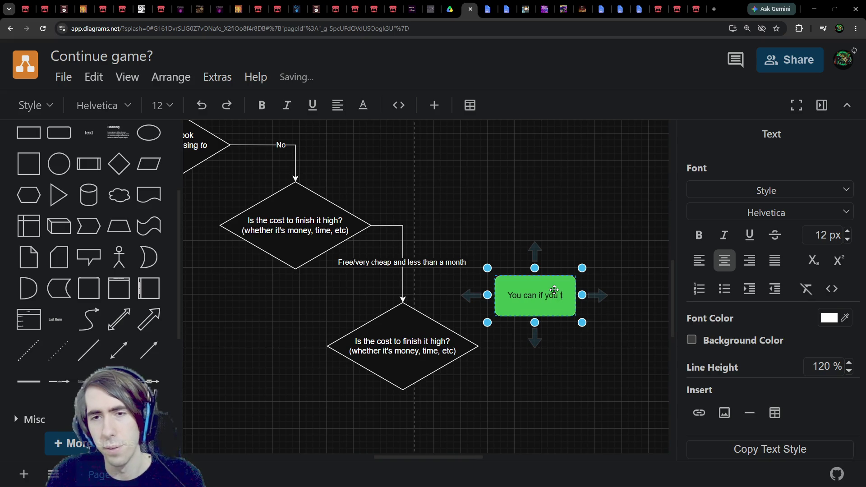
text(hink you can g)
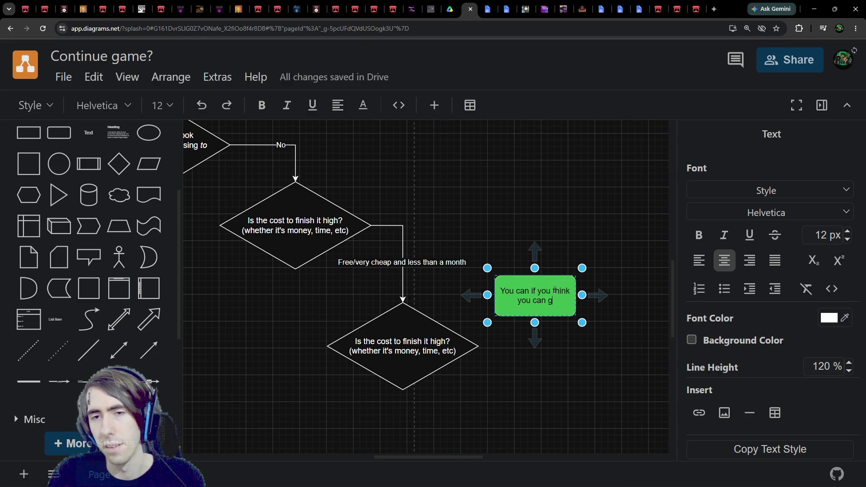
text(et somet)
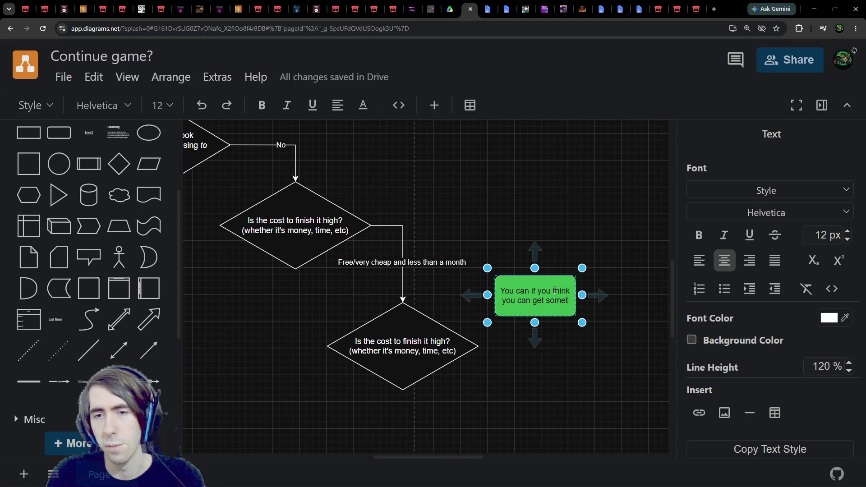
text(hing ot of it)
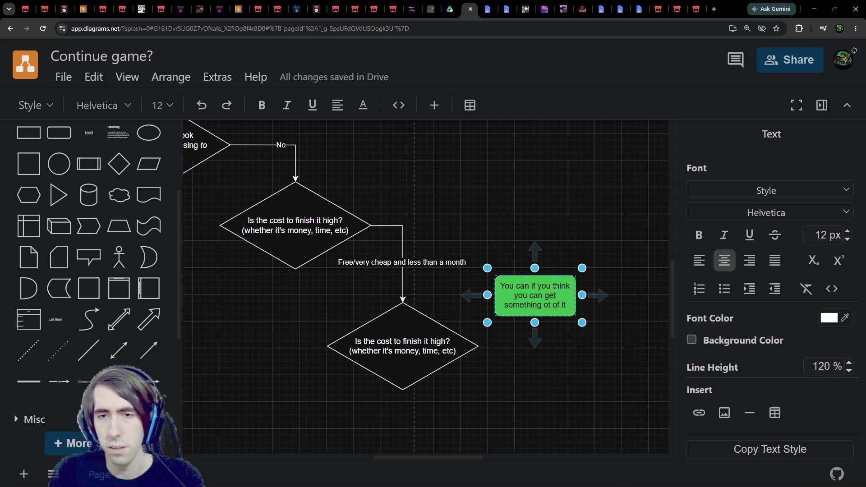
text(u)
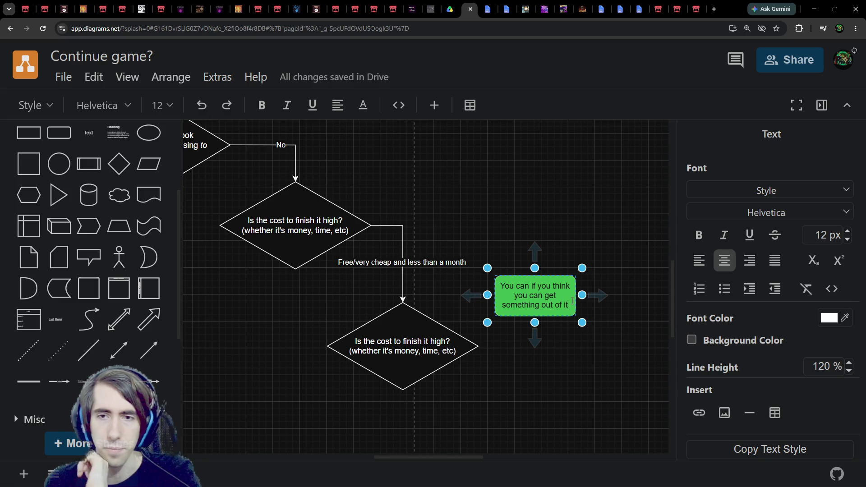
text( (expe)
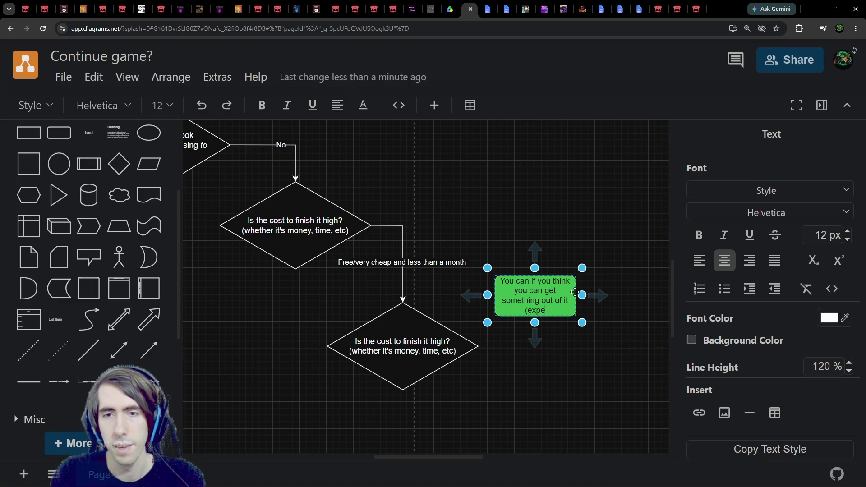
text(rience etc))
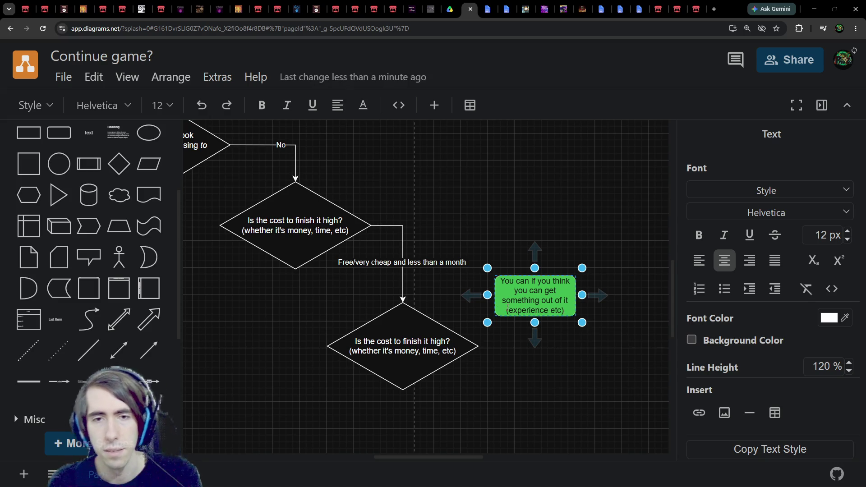
scroll(508, 308, up, 1)
click(430, 340)
Step: Move the green note left and delete the lower cost diamond
scroll(470, 326, up, 2)
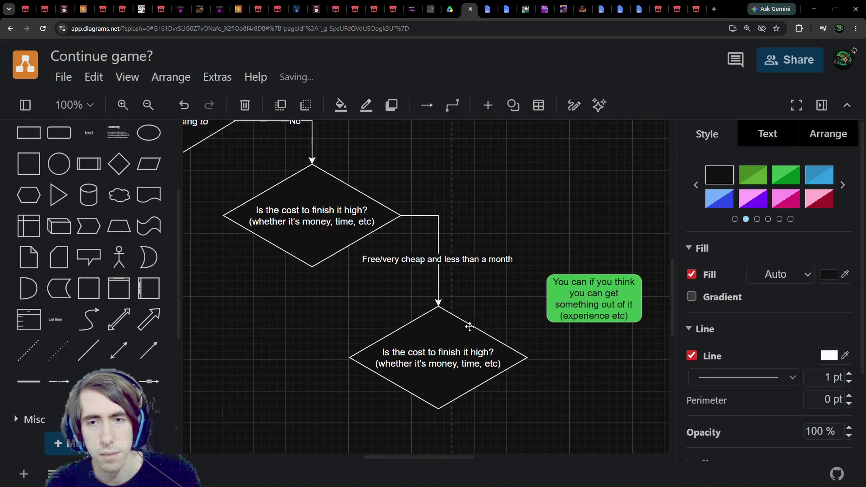
scroll(469, 326, down, 1)
click(595, 273)
mouse_move(595, 273)
mouse_down()
mouse_move(579, 353)
mouse_move(415, 314)
mouse_up()
click(470, 336)
key(Delete)
click(568, 338)
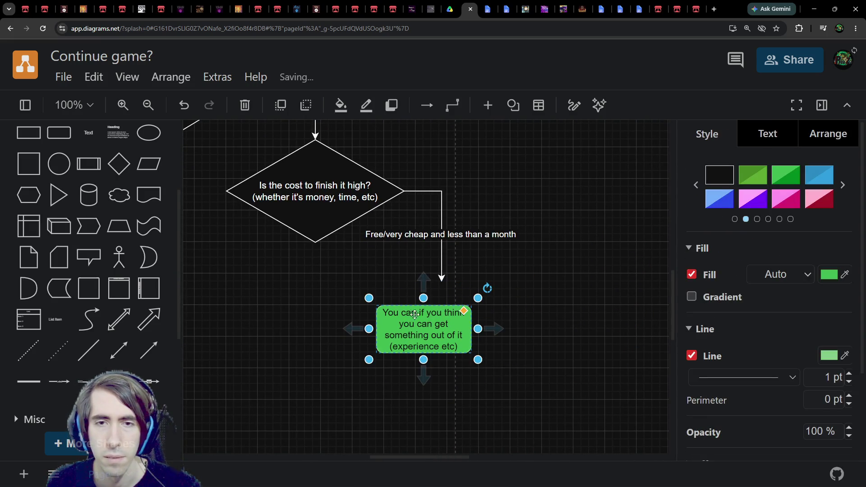
click(439, 283)
Step: Line the green note up under the Free/very cheap arrow, lower the cost diamond, and paste a copy
click(441, 282)
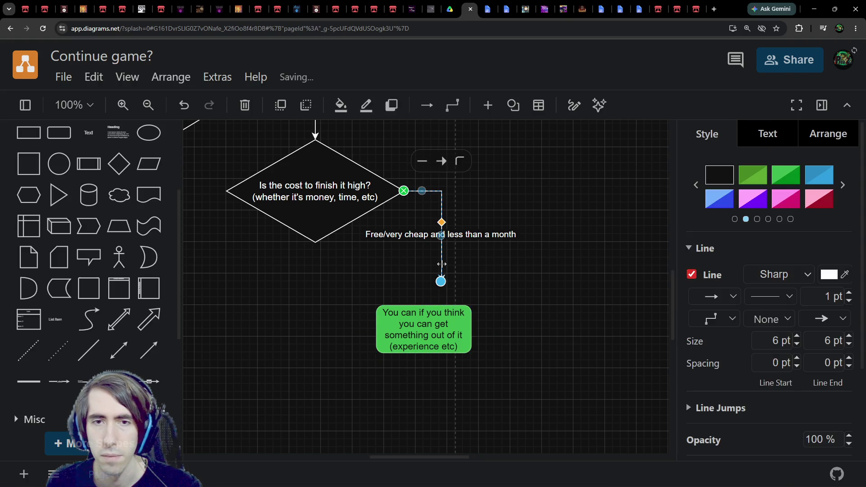
drag(425, 328, 464, 296)
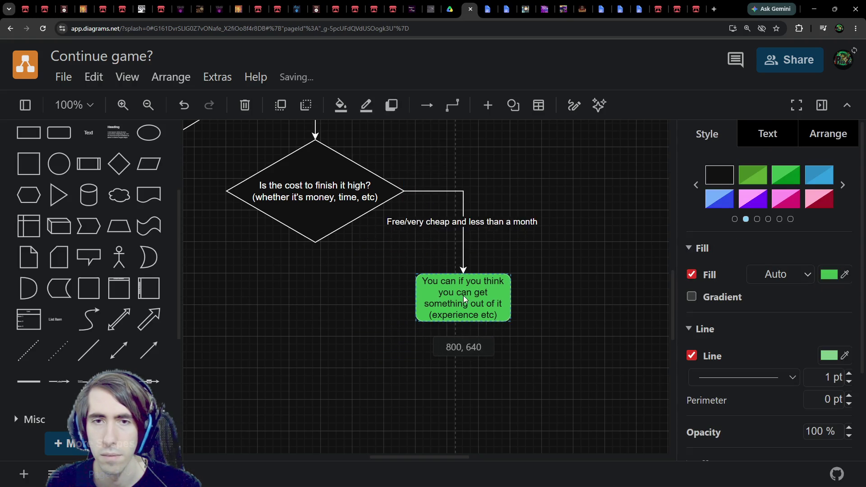
mouse_move(368, 300)
mouse_down()
mouse_move(453, 305)
mouse_move(476, 320)
mouse_up()
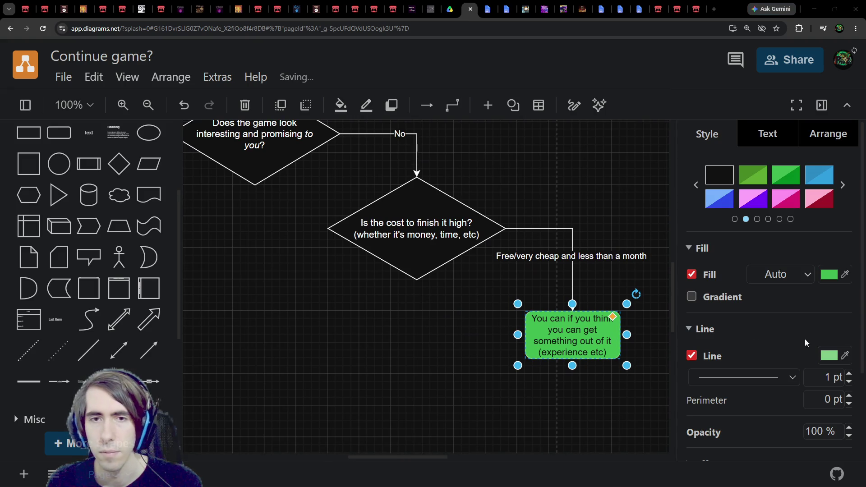
mouse_move(548, 252)
mouse_down()
mouse_move(460, 332)
mouse_move(416, 328)
mouse_up()
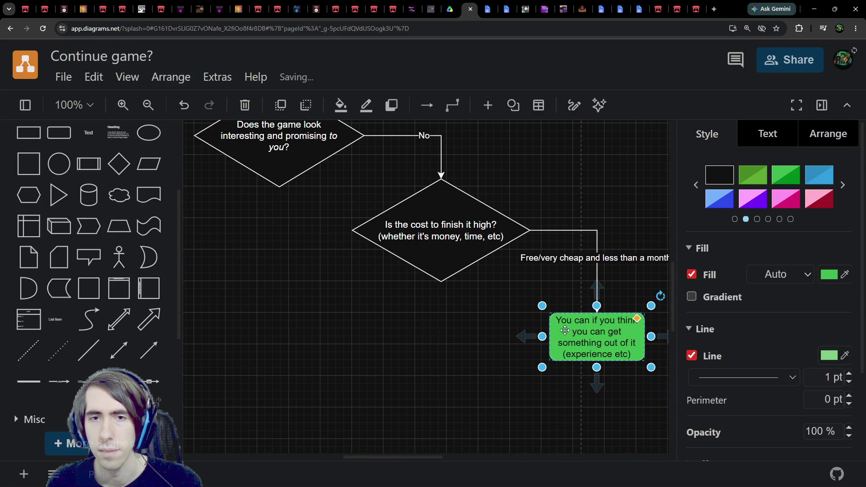
drag(314, 280, 287, 288)
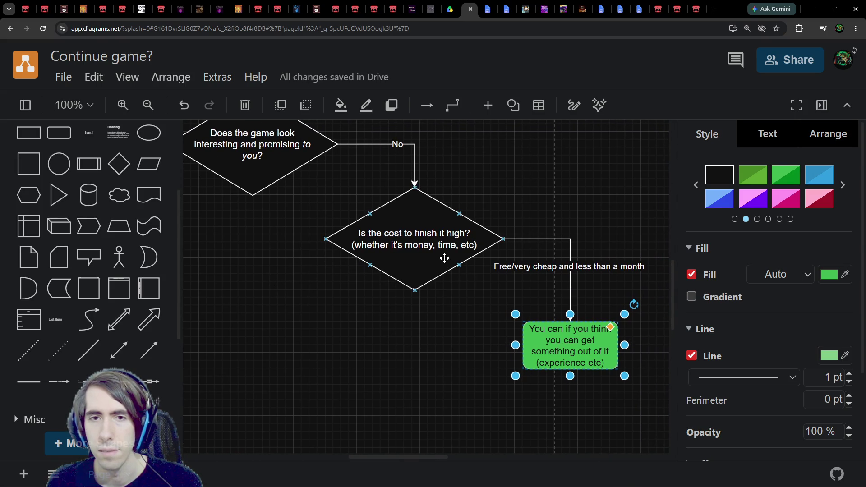
mouse_move(438, 259)
mouse_down()
mouse_move(448, 270)
mouse_move(459, 268)
mouse_up()
key(ctrl+v)
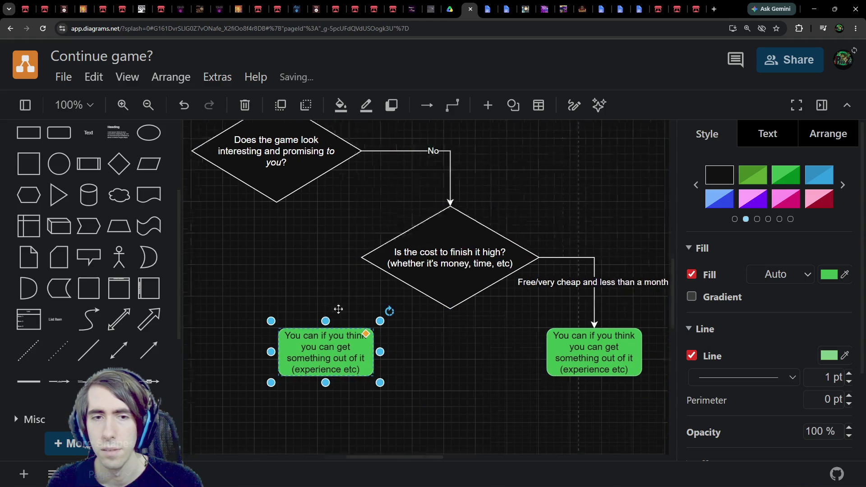
scroll(440, 312, left, 8)
scroll(477, 308, up, 3)
click(476, 308)
Step: Change the pink box's text to 'Don't continue' with a new line 'You don't have the experience'
click(363, 169)
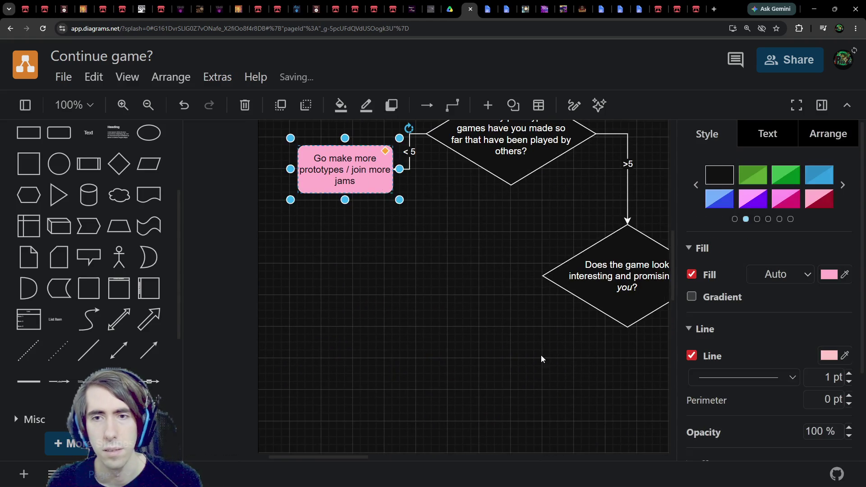
scroll(541, 355, right, 5)
scroll(363, 339, left, 4)
double_click(301, 175)
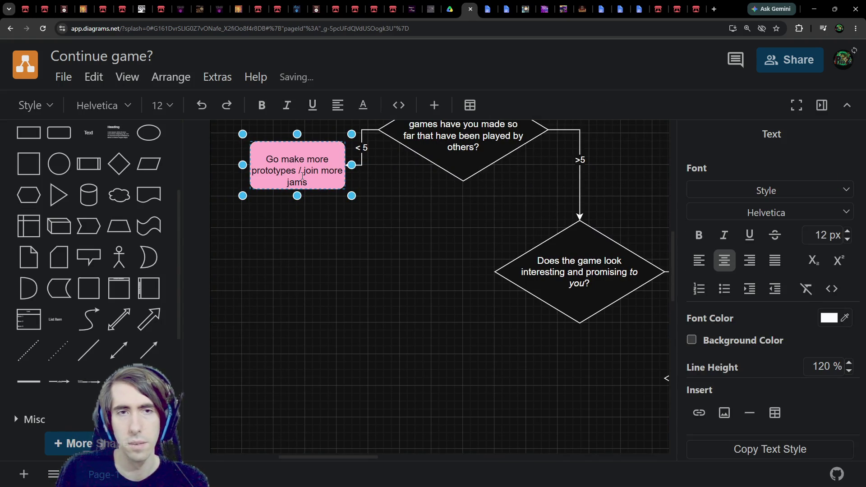
scroll(441, 210, up, 1)
key(Escape)
scroll(544, 402, up, 3)
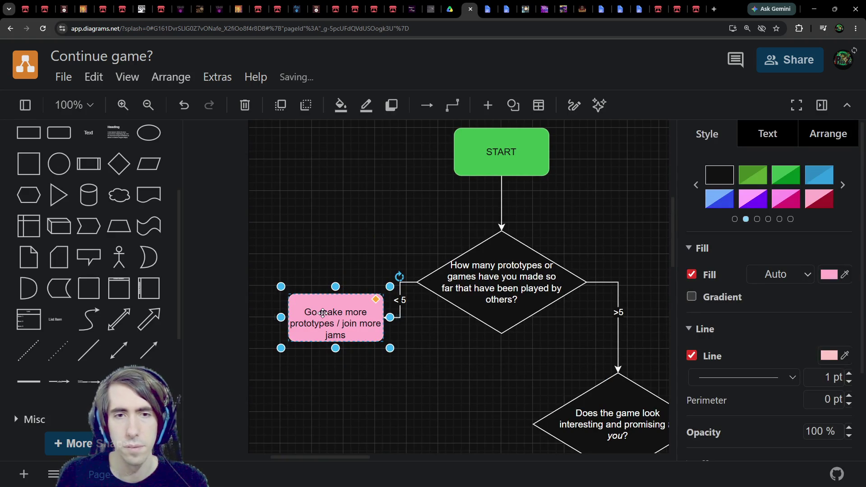
double_click(339, 298)
text(n't continue)
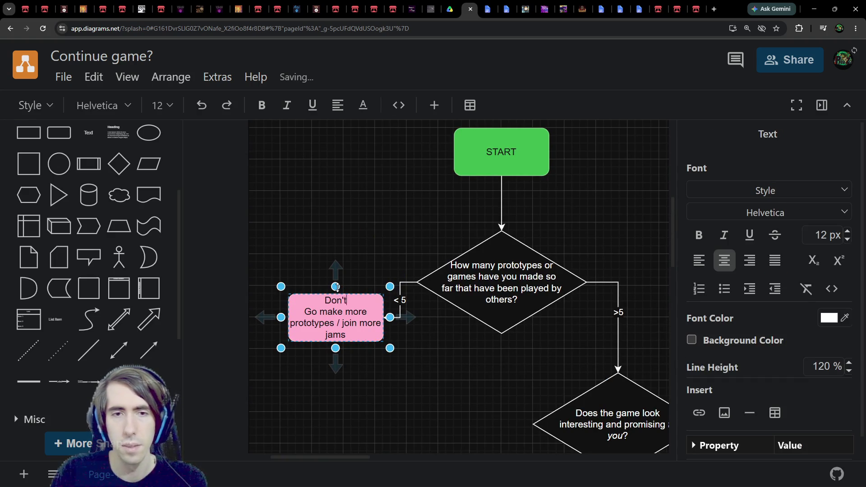
key(Return)
text(You don)
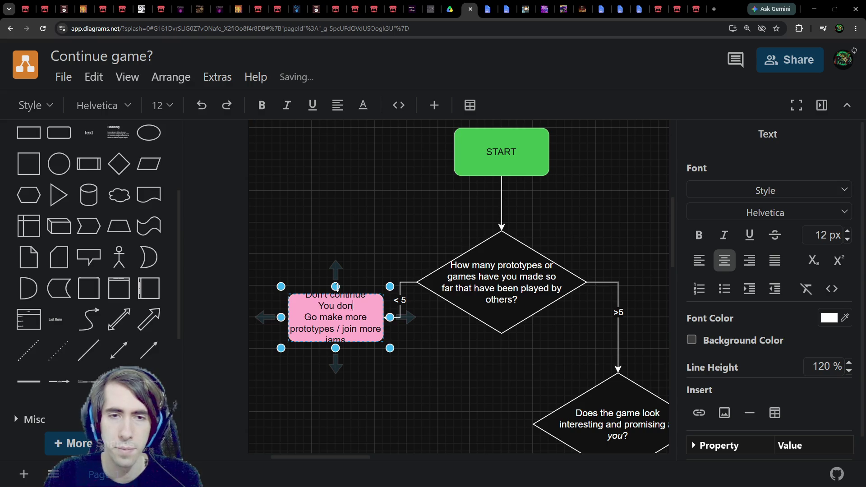
text('t have the experience)
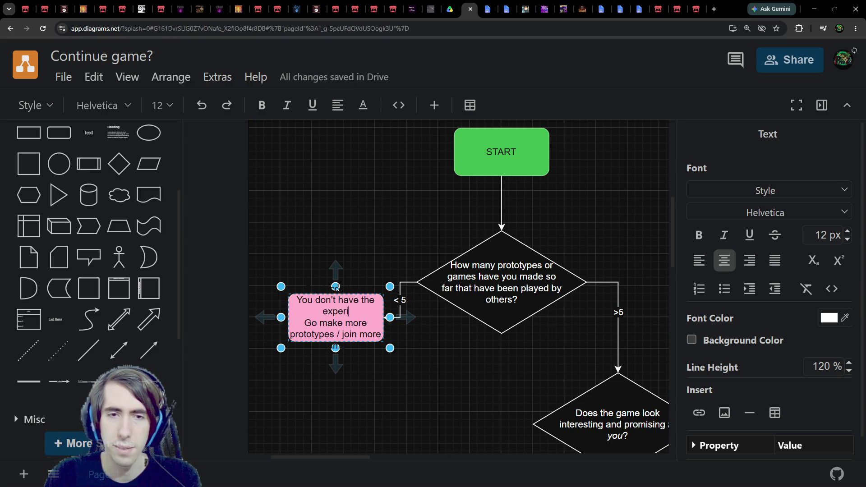
key(Escape)
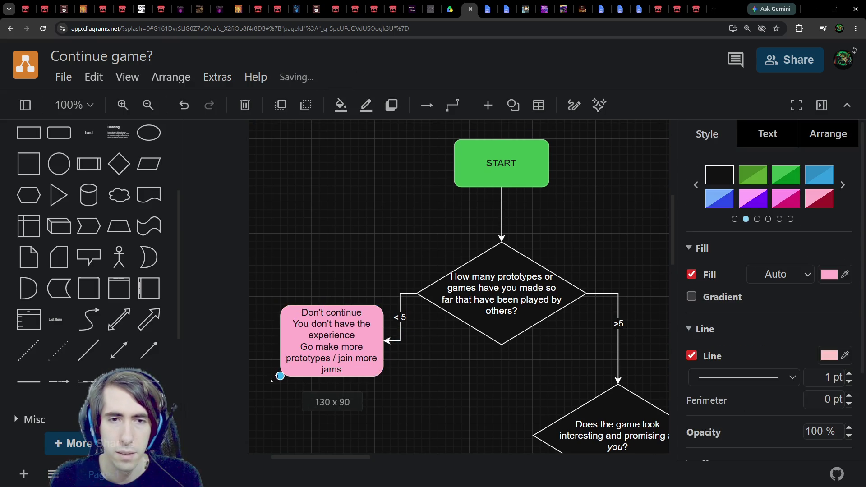
Step: Widen the pink box and add a line about not knowing the quality threshold to reach yet
drag(381, 341, 390, 341)
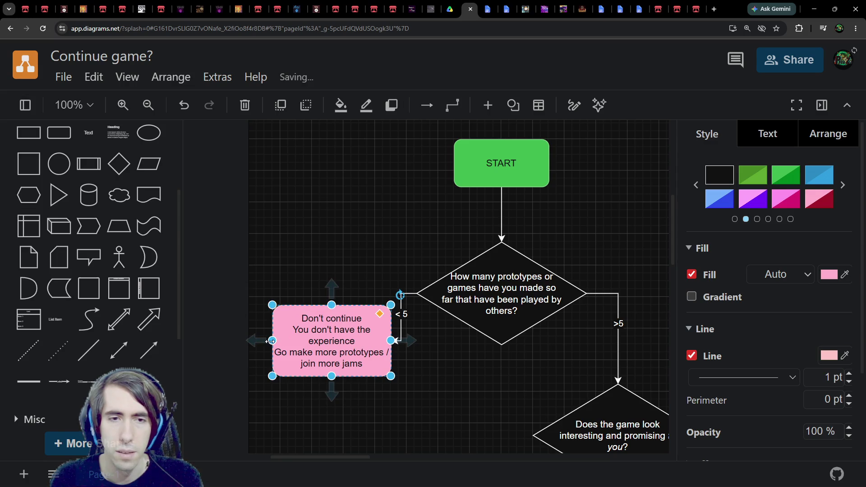
drag(271, 342, 226, 341)
double_click(353, 321)
click(371, 334)
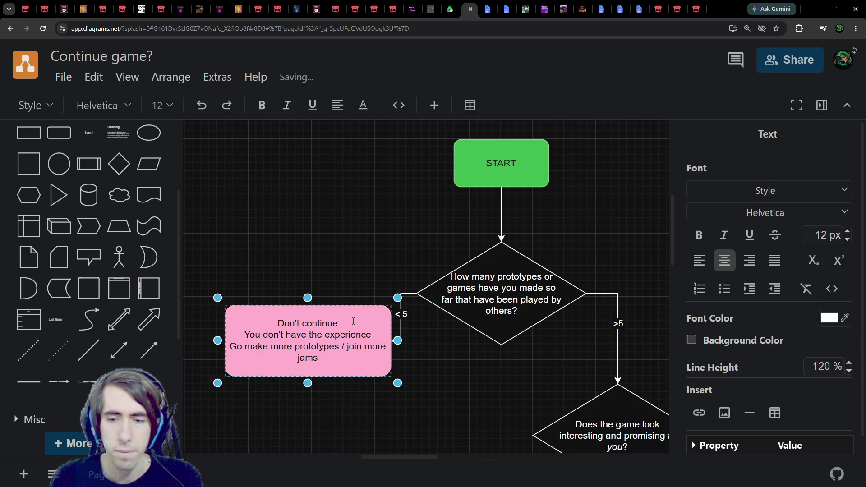
key(Return)
text(to know how )
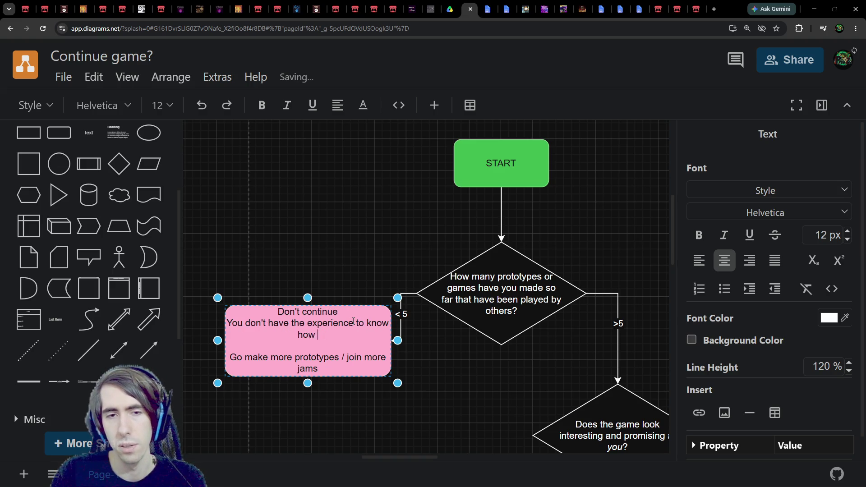
text(much of a)
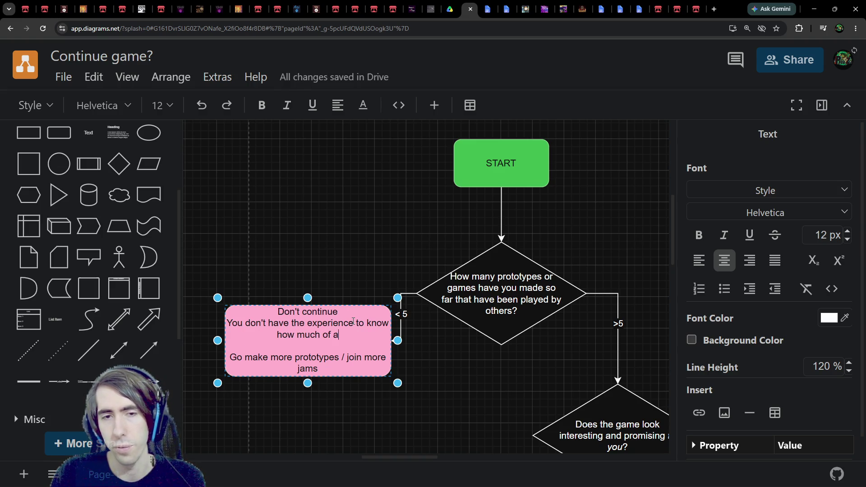
text( good game you can make, and don't kn)
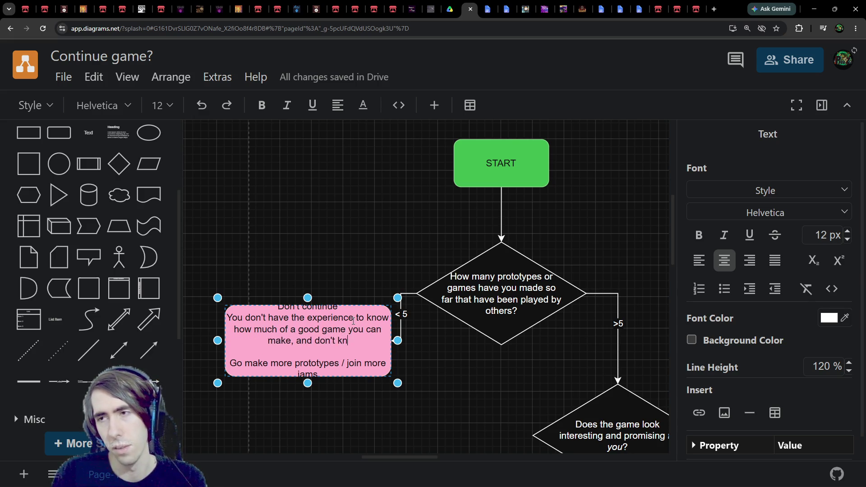
text(ow the)
key(BackSpace)
key(BackSpace)
key(BackSpace)
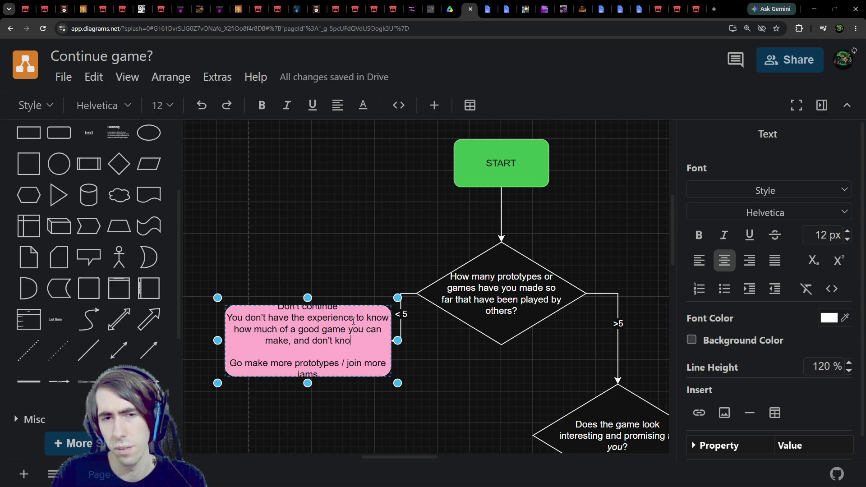
text(w the qualit)
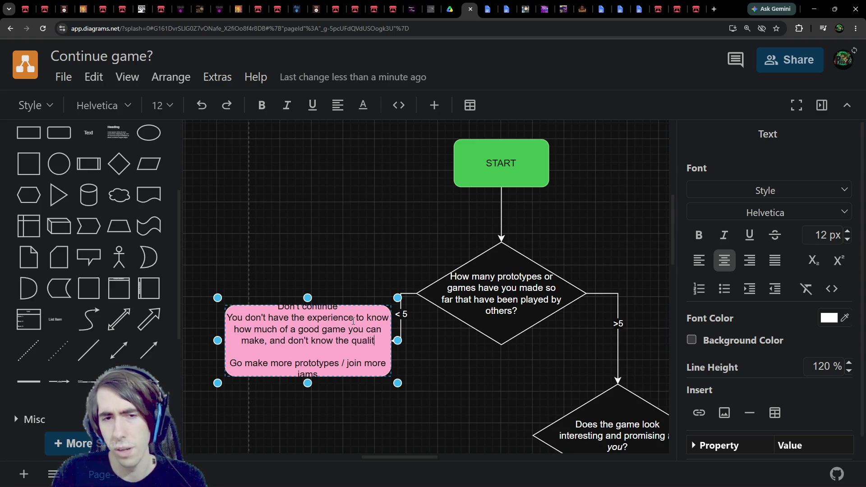
text(y threshold to e)
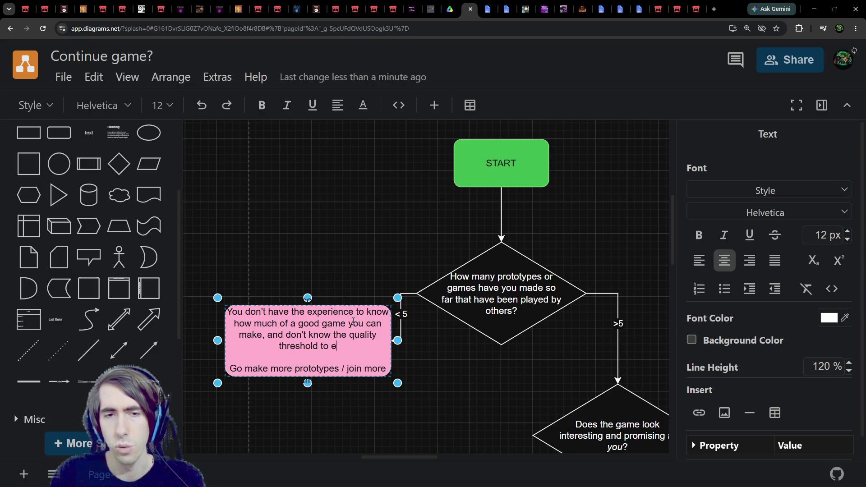
key(BackSpace)
text(reach yet)
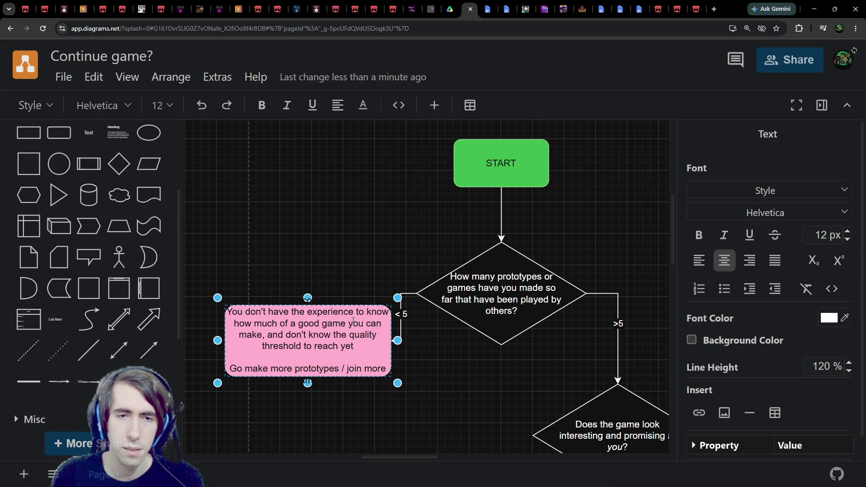
Step: Make the pink box taller so all its text fits
drag(353, 346, 309, 335)
click(366, 366)
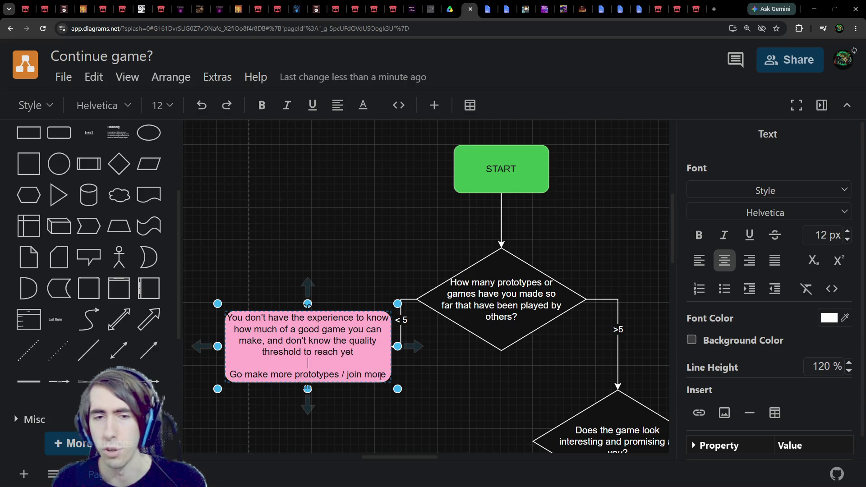
drag(308, 389, 305, 413)
double_click(330, 392)
click(426, 384)
scroll(426, 384, right, 3)
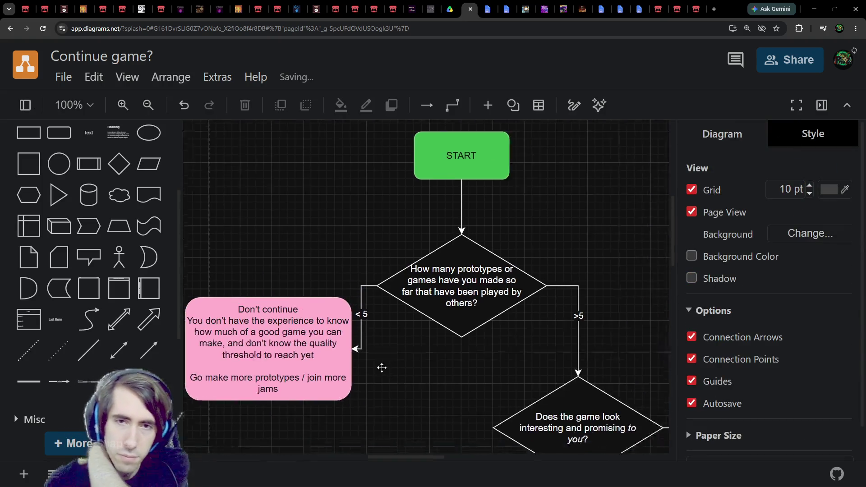
Step: Drop the pink box lower, hook the < 5 arrow to its top centre, and move START up
mouse_move(259, 316)
mouse_down()
mouse_move(275, 389)
mouse_move(275, 373)
mouse_up()
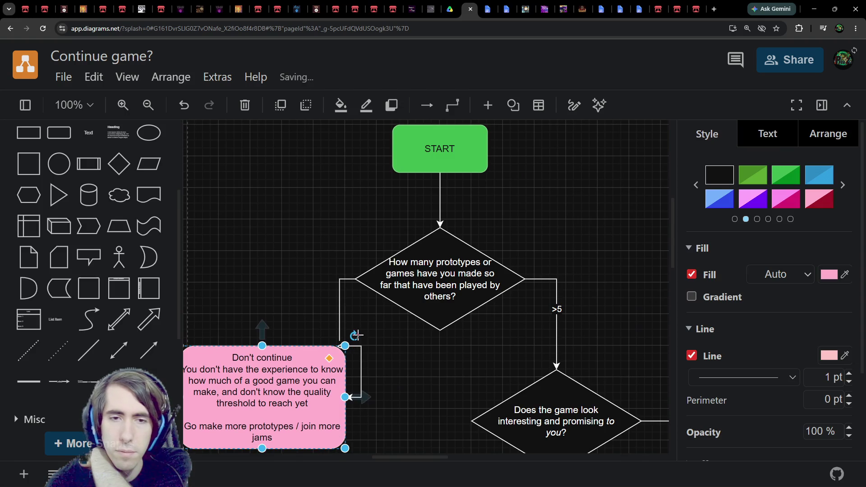
click(354, 386)
click(360, 384)
mouse_move(353, 397)
mouse_down()
mouse_move(265, 349)
mouse_move(296, 399)
mouse_move(299, 375)
mouse_up()
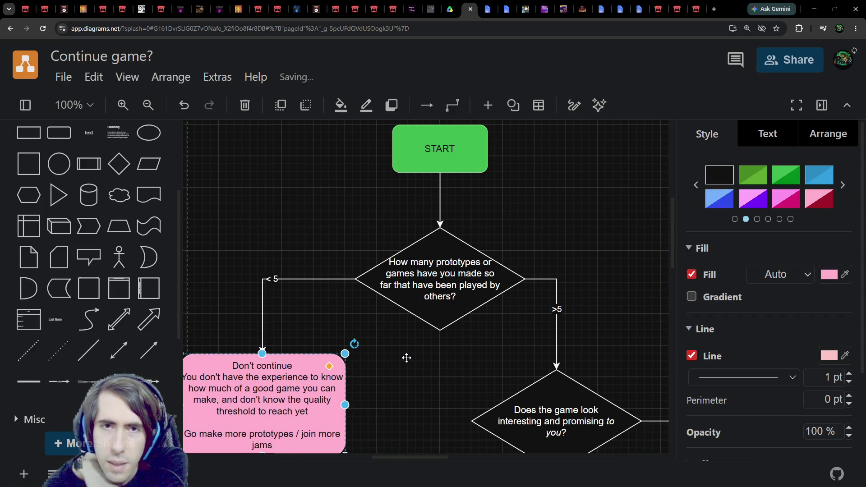
drag(432, 251, 429, 172)
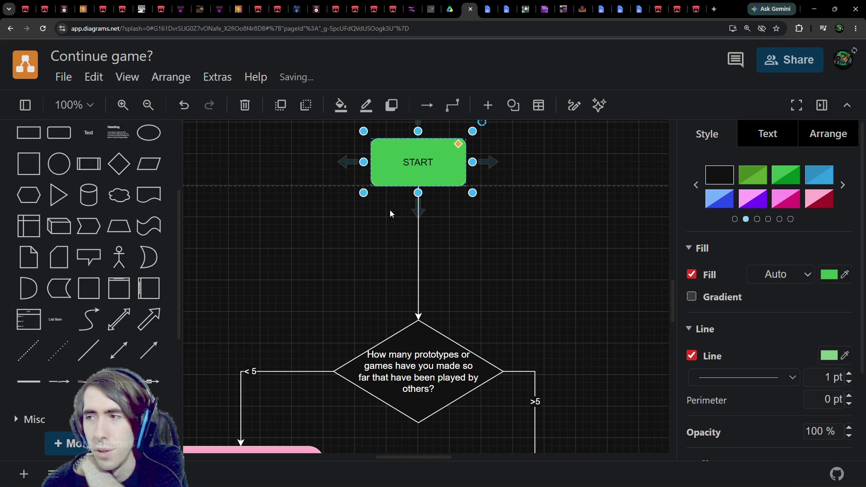
Step: Raise the START box and place a copy of the prototypes diamond above that diamond
key(Tab)
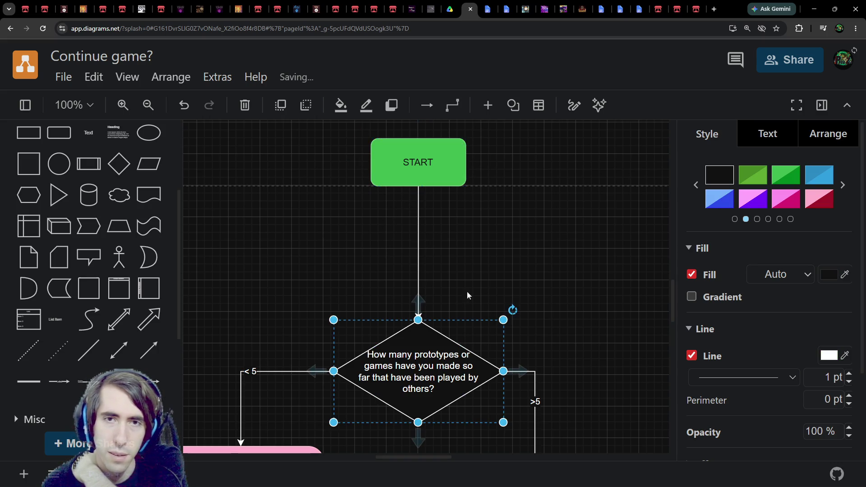
scroll(466, 295, up, 2)
scroll(466, 295, right, 1)
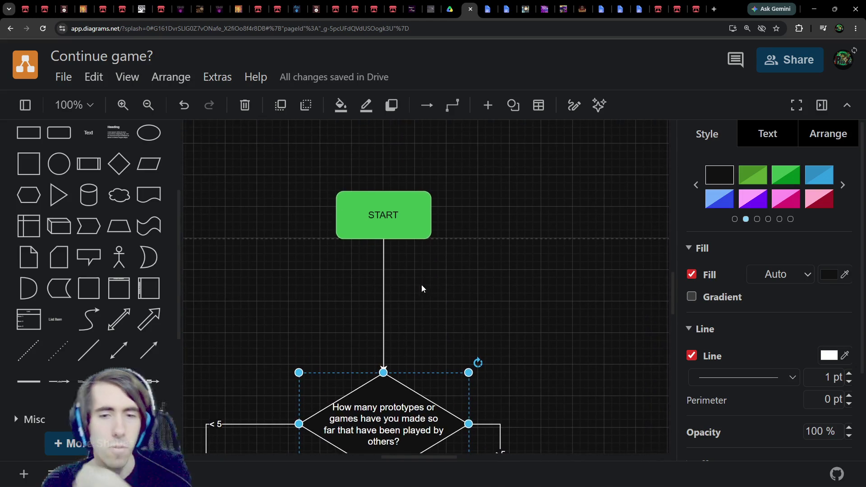
scroll(421, 288, left, 1)
drag(438, 218, 439, 152)
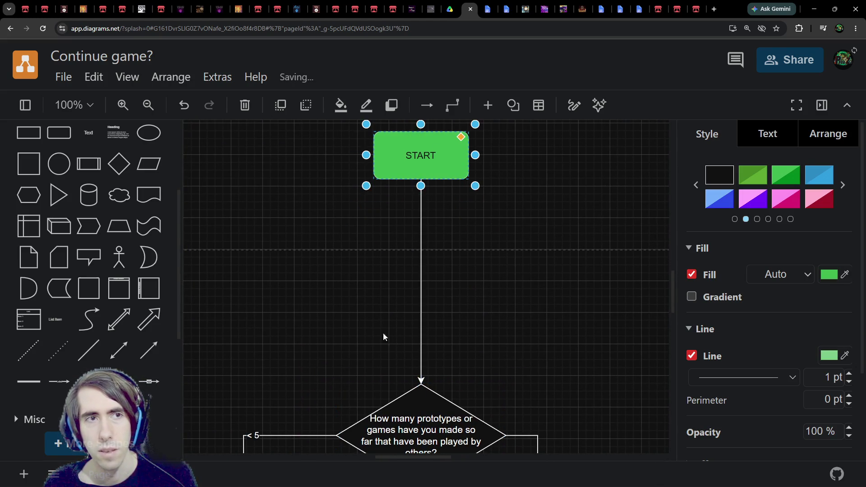
scroll(383, 337, down, 1)
click(434, 390)
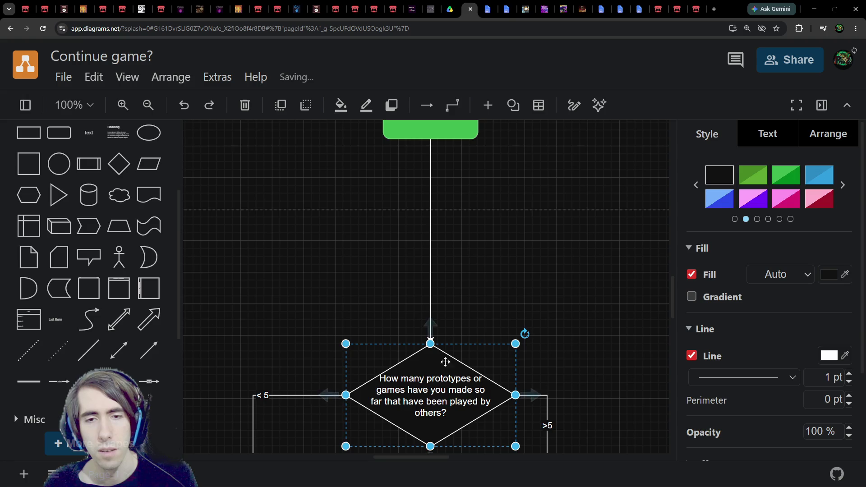
drag(445, 362, 447, 233)
Step: Label the copy 'Do you wanna continue it?', set it under START, and attach START's arrow to its top
double_click(510, 254)
text(Do you wann)
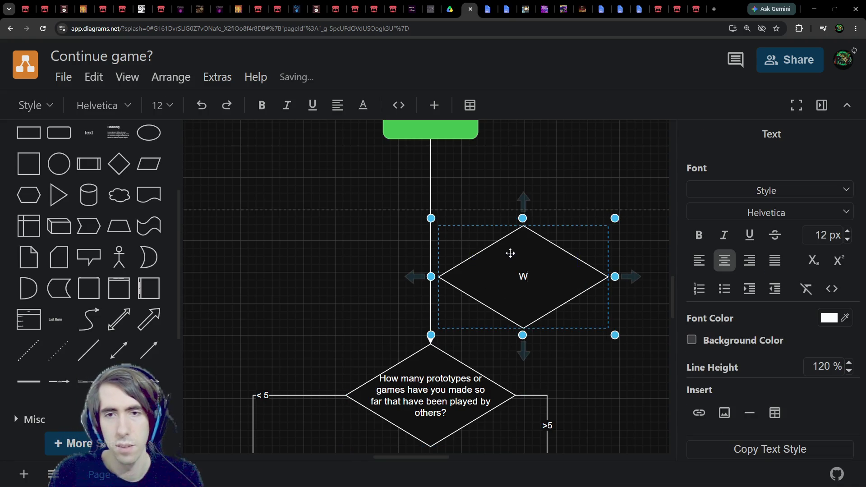
text(a continue it?)
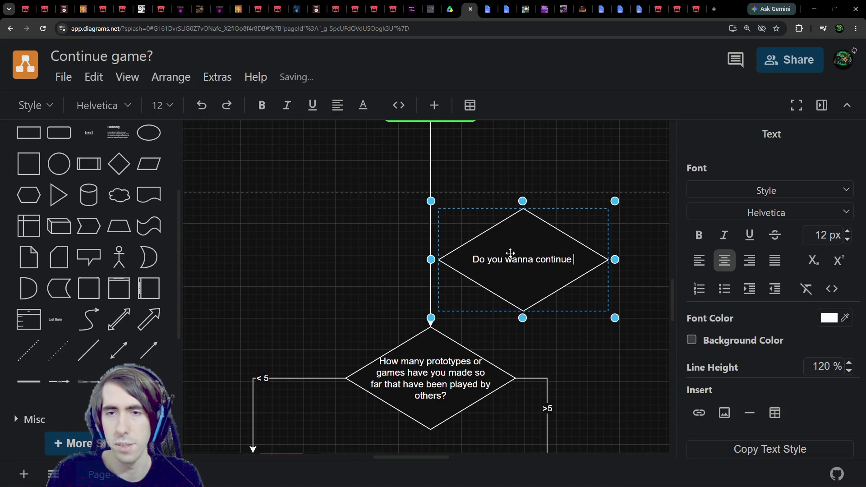
click(478, 183)
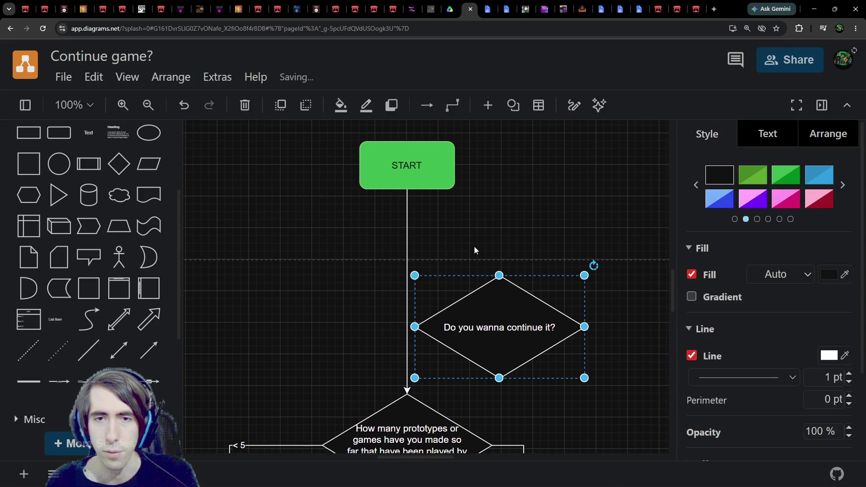
drag(474, 245, 482, 215)
drag(378, 178, 465, 147)
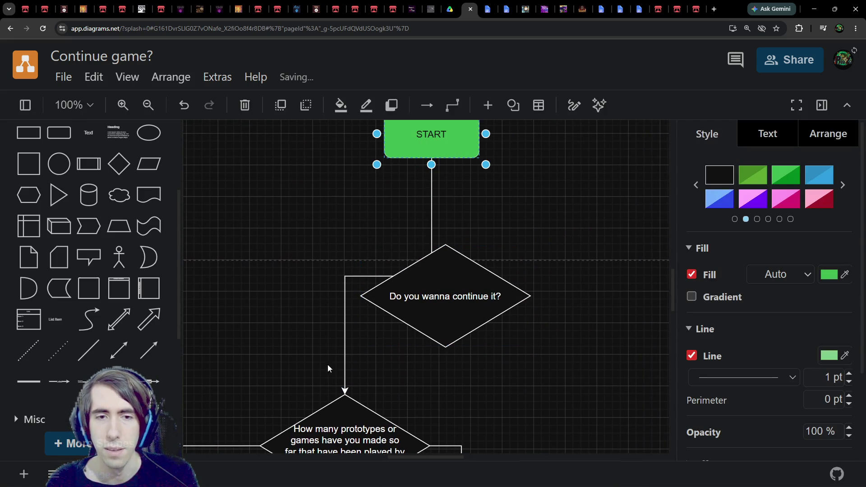
click(344, 387)
drag(345, 393, 445, 244)
click(451, 203)
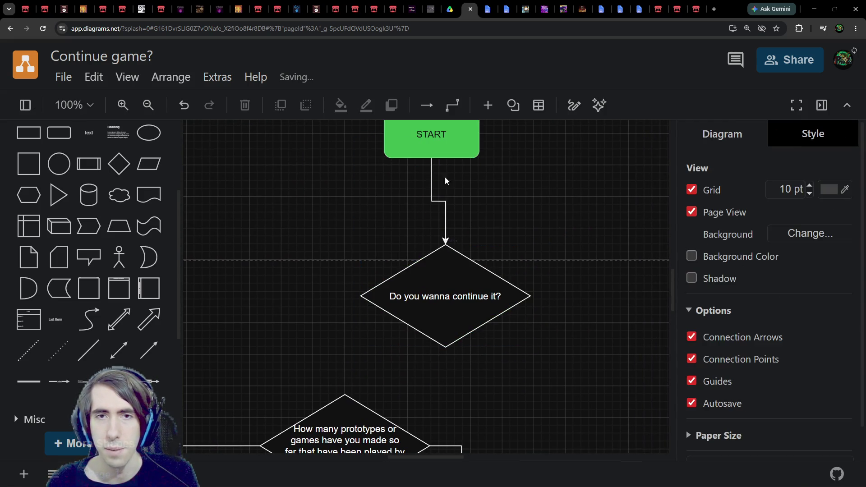
drag(445, 147, 462, 148)
click(437, 299)
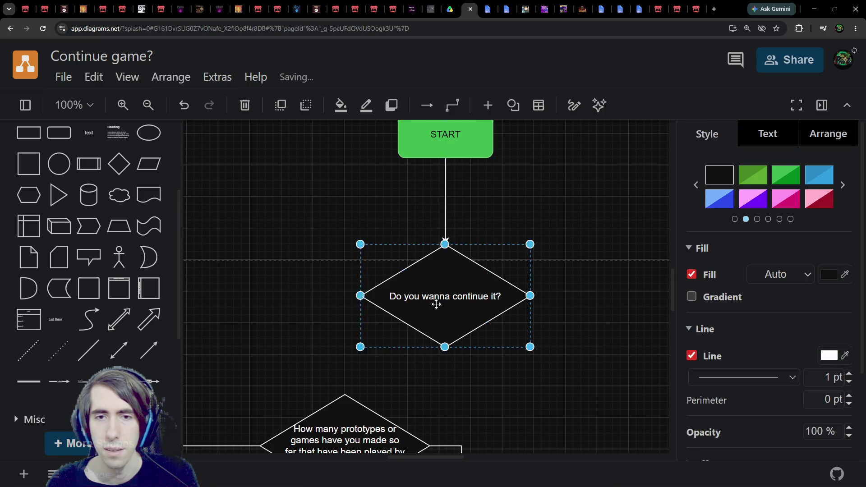
drag(437, 300, 432, 268)
Step: Add a second line 'Or is it just because of "pressure"?' to the new diamond
double_click(430, 267)
key(End)
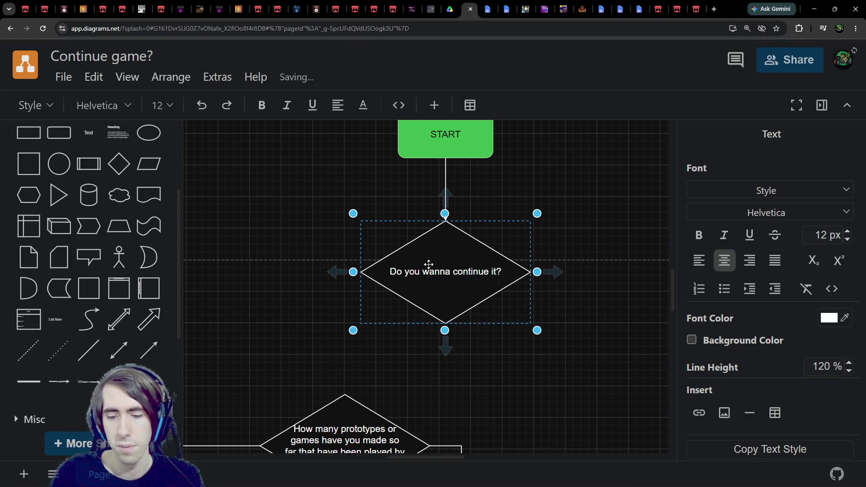
key(Return)
text(Or is it just because )
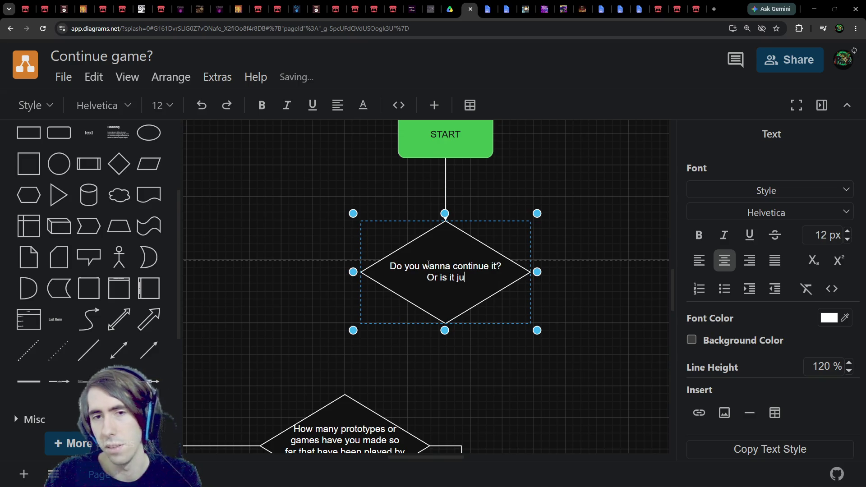
text(of "pressure")
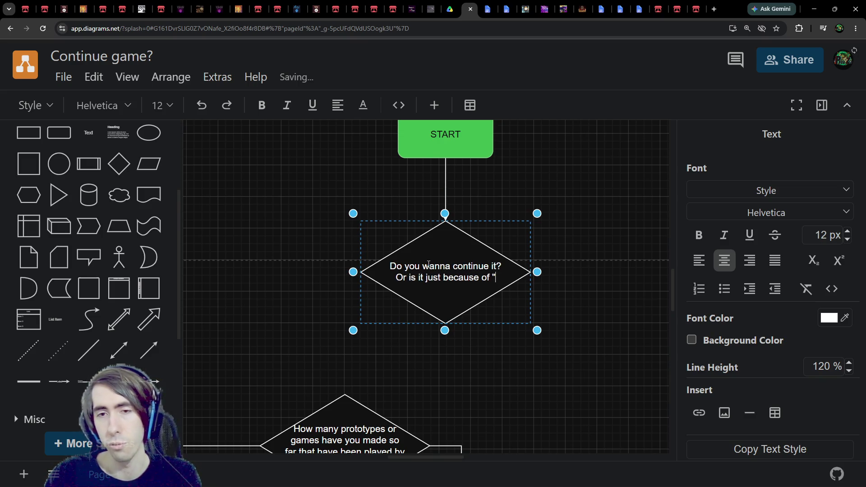
text(?)
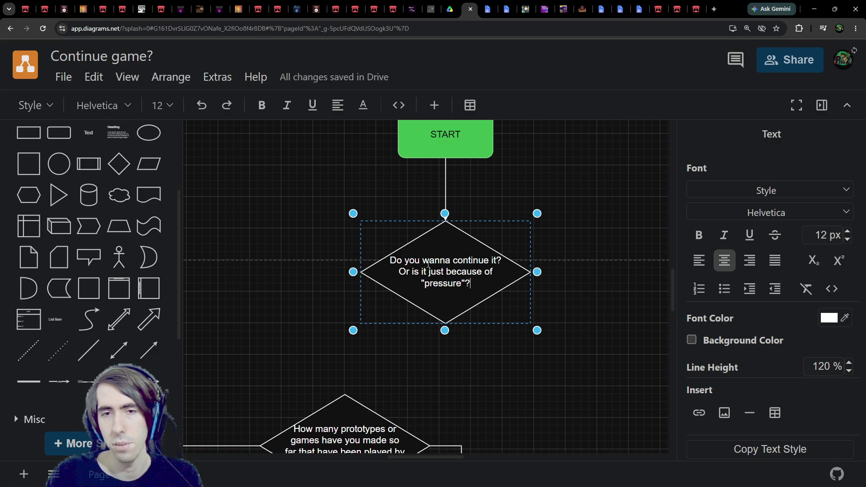
scroll(369, 317, up, 1)
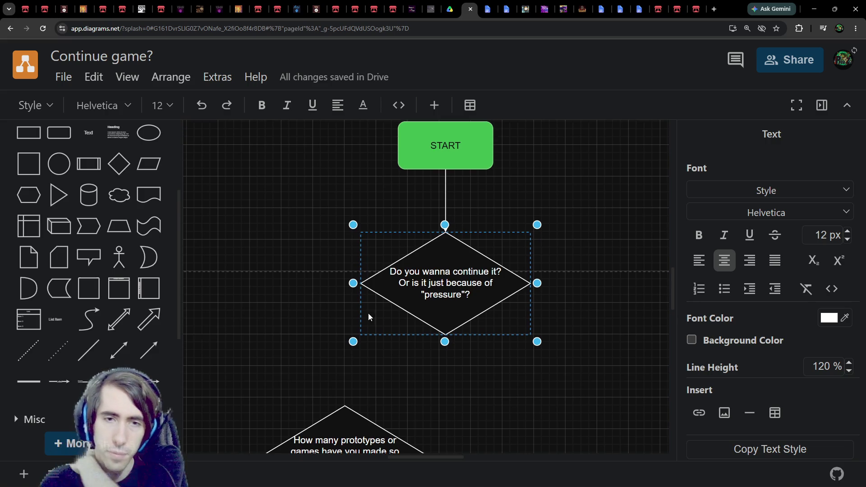
click(446, 159)
click(441, 275)
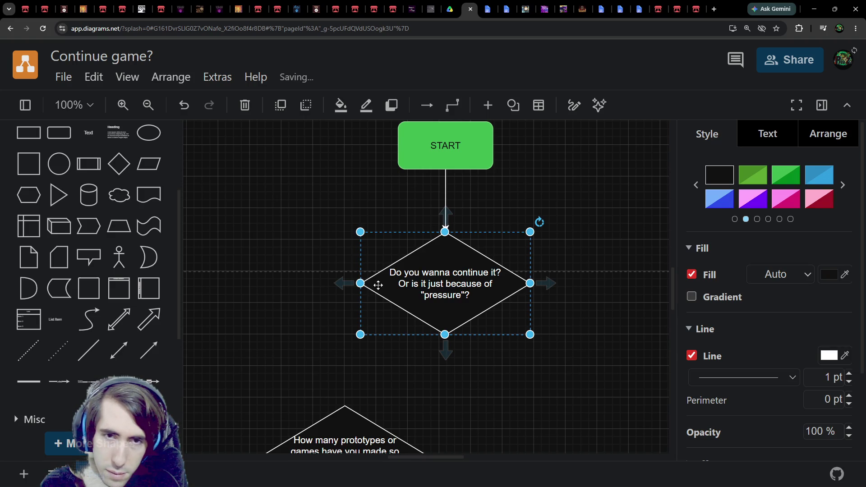
Step: Draw an arrow from the pressure diamond's left corner down to the prototypes diamond and label it 'Yes'
scroll(378, 285, down, 1)
drag(319, 260, 322, 381)
mouse_move(465, 267)
mouse_down()
mouse_move(488, 260)
mouse_move(525, 279)
mouse_move(506, 295)
mouse_move(505, 260)
mouse_up()
click(470, 335)
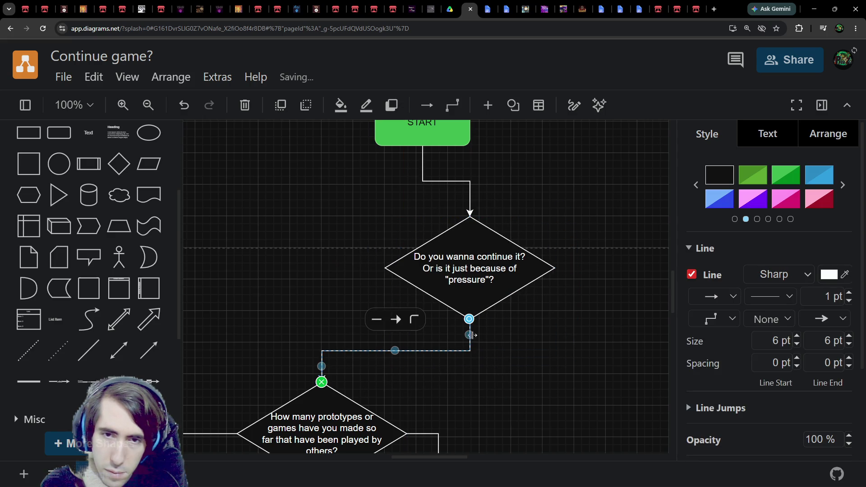
mouse_move(470, 335)
mouse_down()
mouse_move(408, 253)
mouse_move(381, 269)
mouse_move(395, 266)
mouse_move(386, 280)
mouse_up()
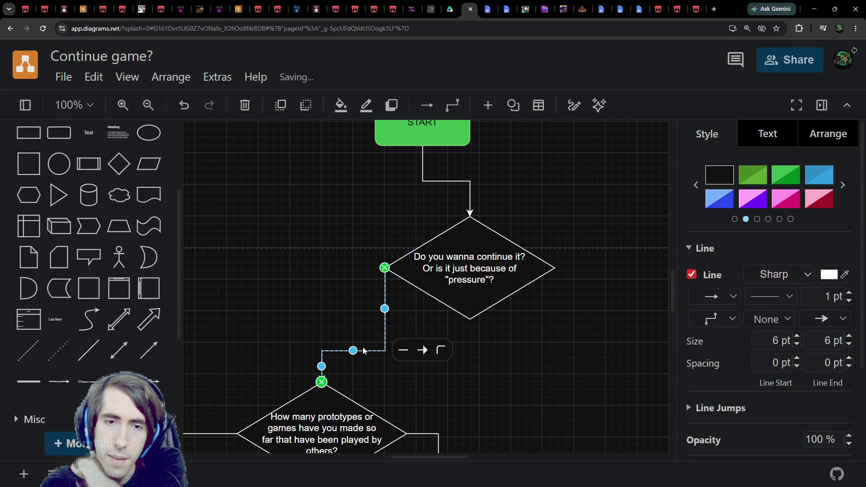
click(367, 312)
click(385, 270)
drag(367, 268, 322, 381)
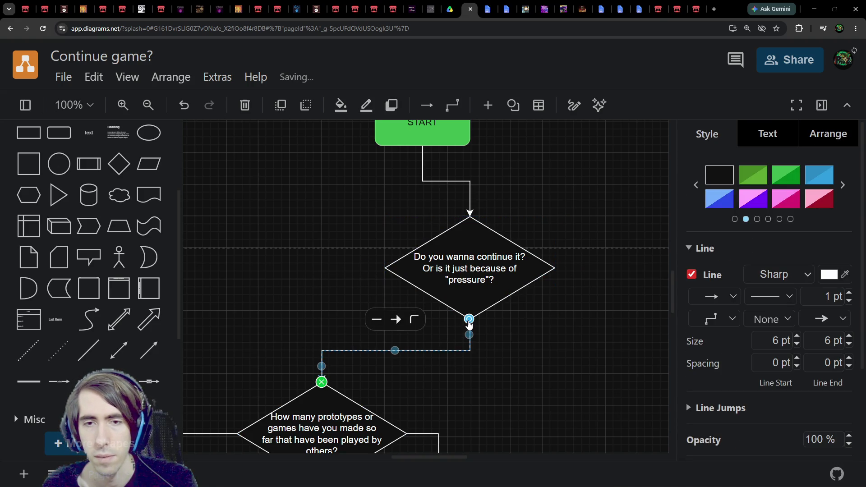
drag(469, 321, 388, 270)
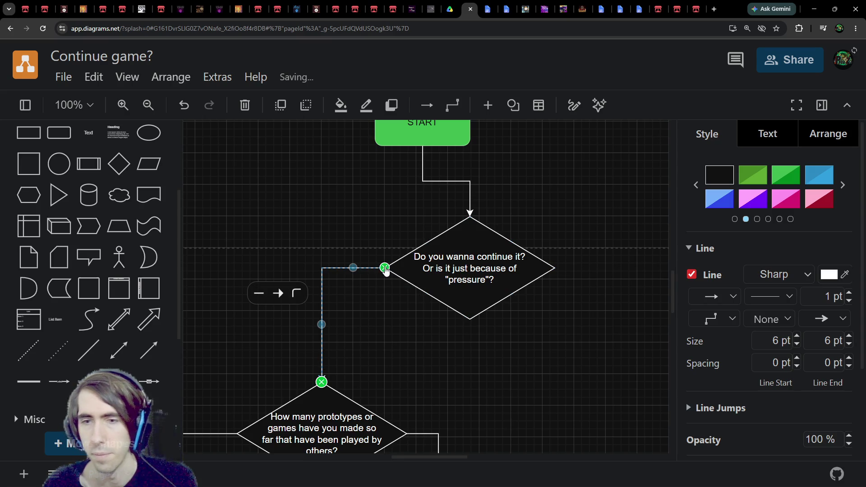
text(Yes)
click(484, 279)
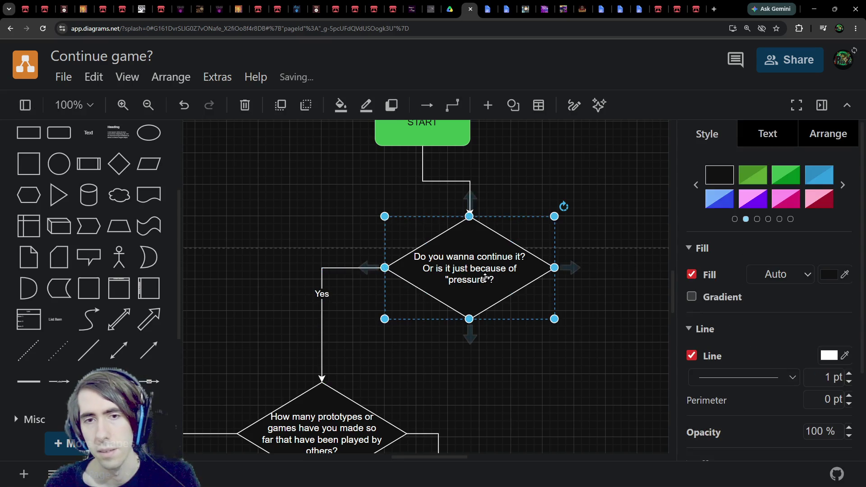
Step: Replace 'Or is it' with 'Not', append 'or other people saying it's good', and enlarge the diamond to 215 x 150
double_click(485, 278)
click(445, 268)
drag(424, 269, 466, 266)
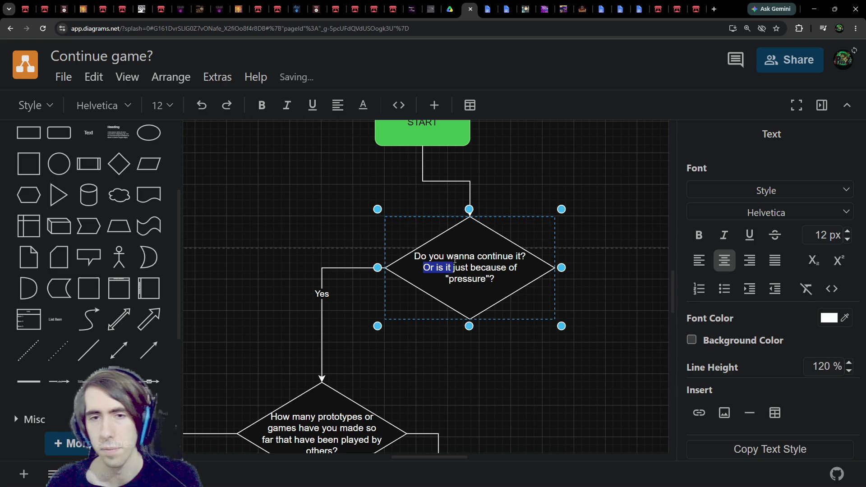
text(Not)
key(Down)
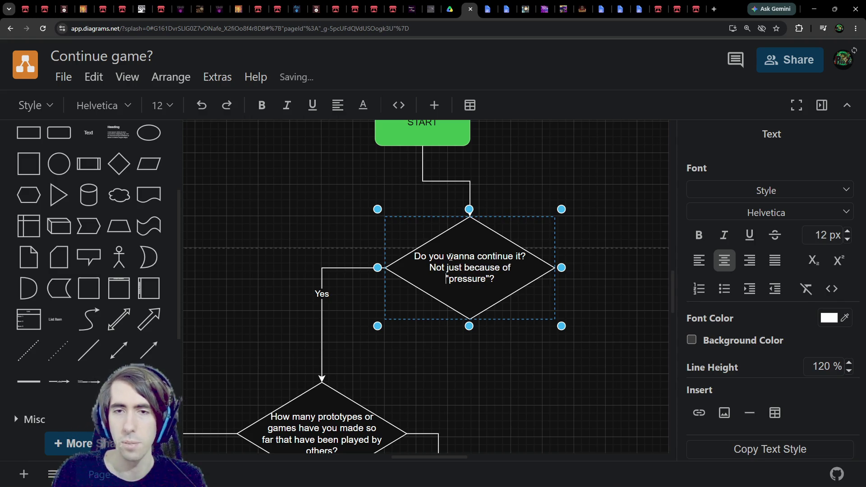
text(or other peopl)
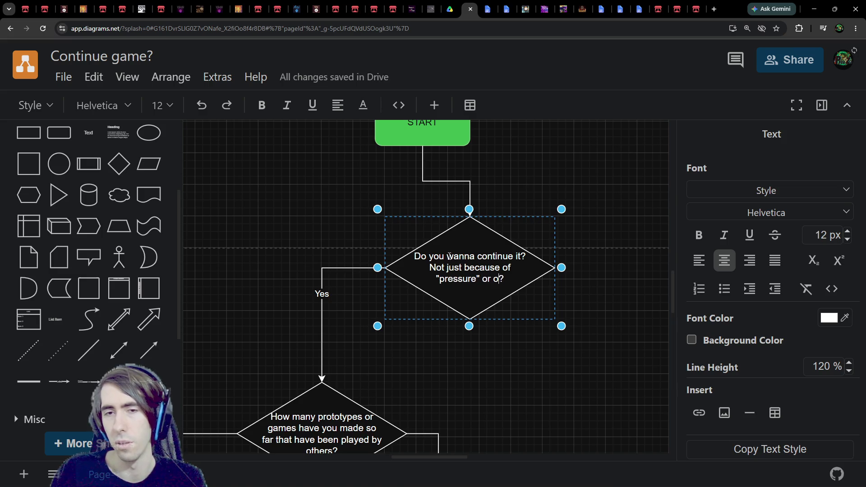
text(e saying it's good)
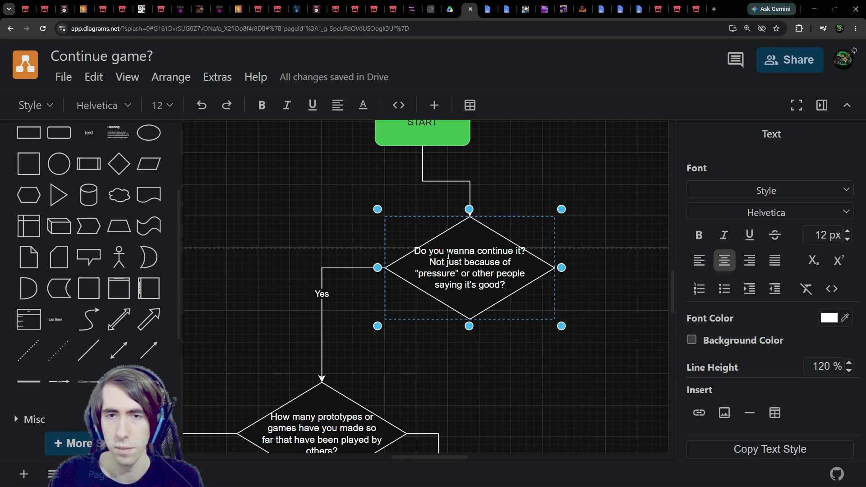
drag(469, 330, 470, 350)
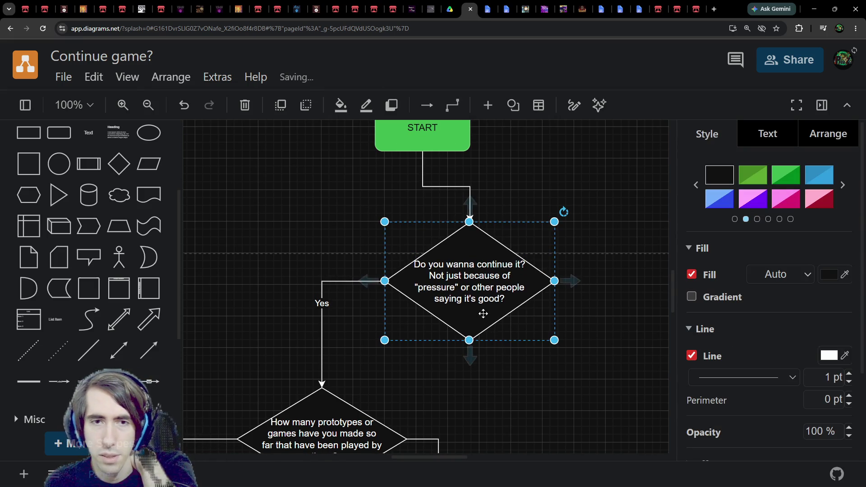
scroll(483, 364, up, 3)
click(387, 208)
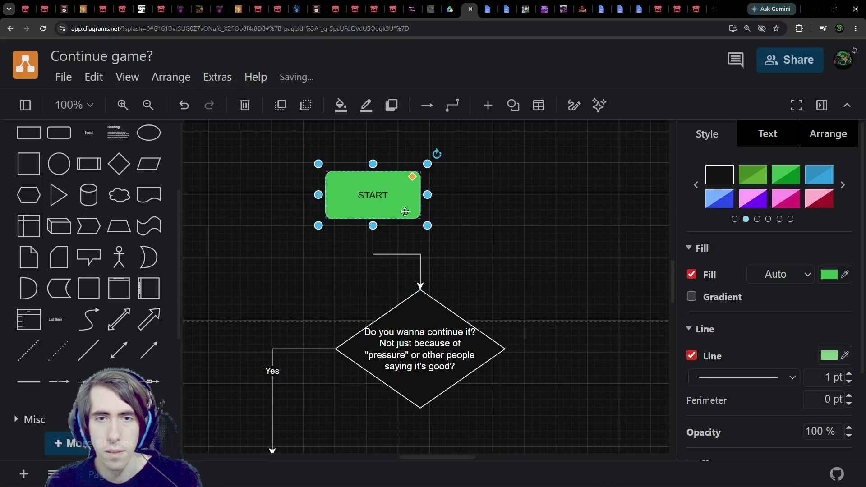
Step: Move the pink box beside the pressure diamond and draw an arrow from the diamond to it
drag(387, 209, 436, 210)
scroll(452, 181, down, 5)
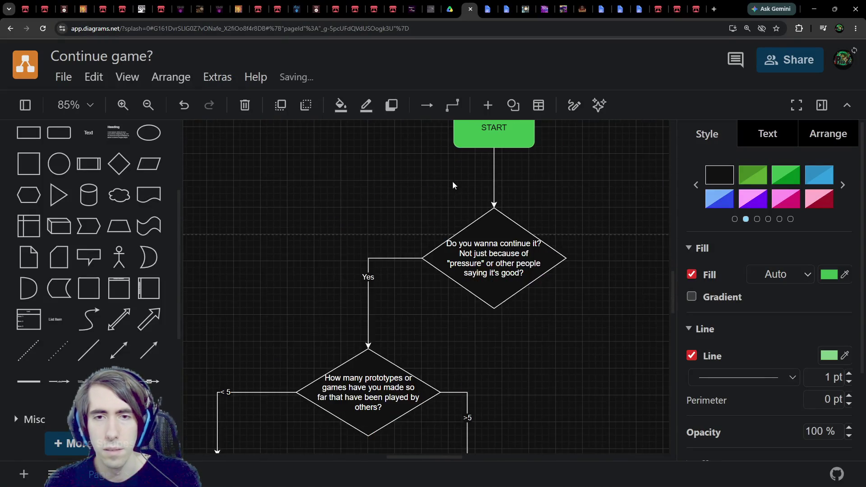
scroll(430, 123, left, 5)
click(335, 366)
mouse_move(336, 366)
mouse_down()
mouse_move(533, 246)
mouse_move(526, 234)
mouse_up()
click(411, 300)
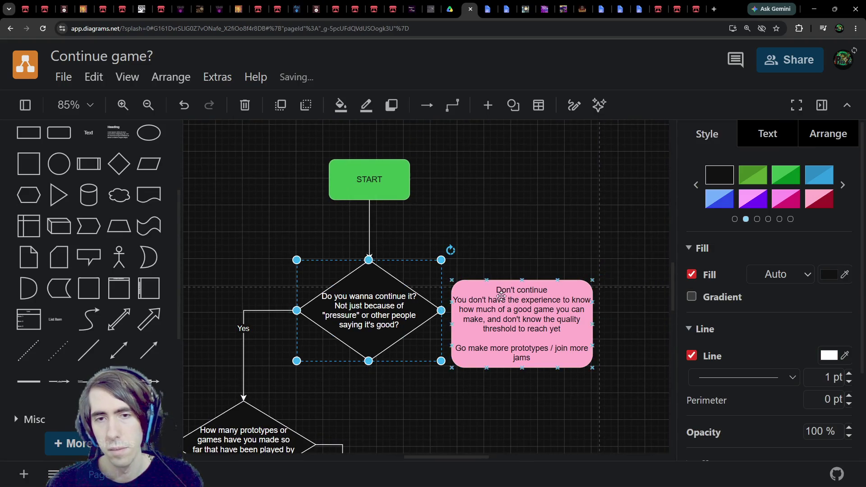
mouse_move(452, 311)
mouse_down()
mouse_move(462, 326)
mouse_move(541, 274)
mouse_up()
drag(536, 325, 508, 399)
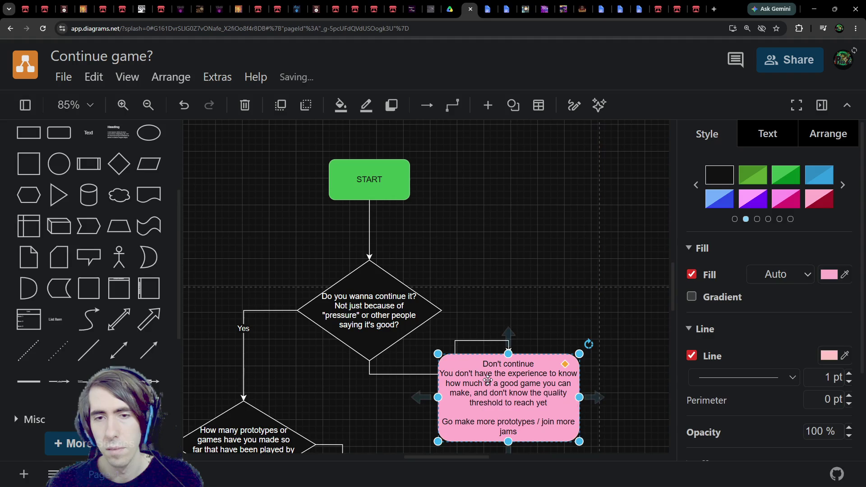
Step: Label the pink box 'Then don't', narrow it, and start its arrow at the diamond's right corner
text(Then don't)
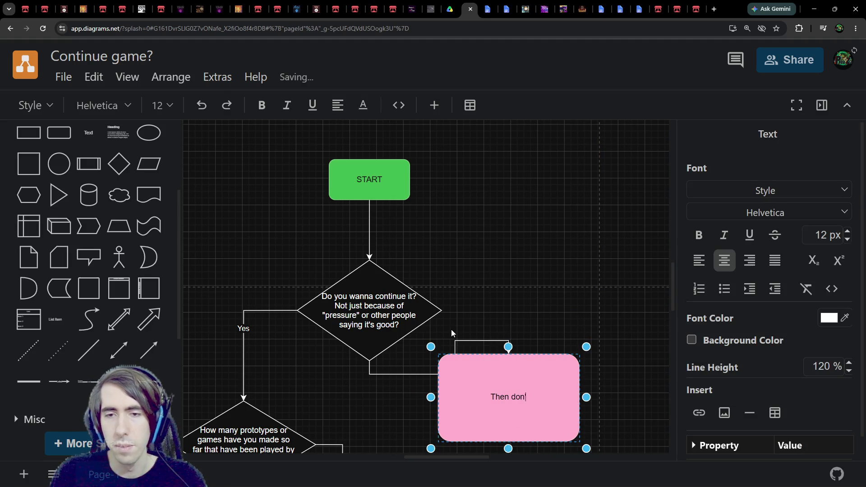
key(Escape)
scroll(451, 251, down, 2)
scroll(451, 251, down, 2)
drag(513, 270, 510, 332)
drag(585, 344, 508, 345)
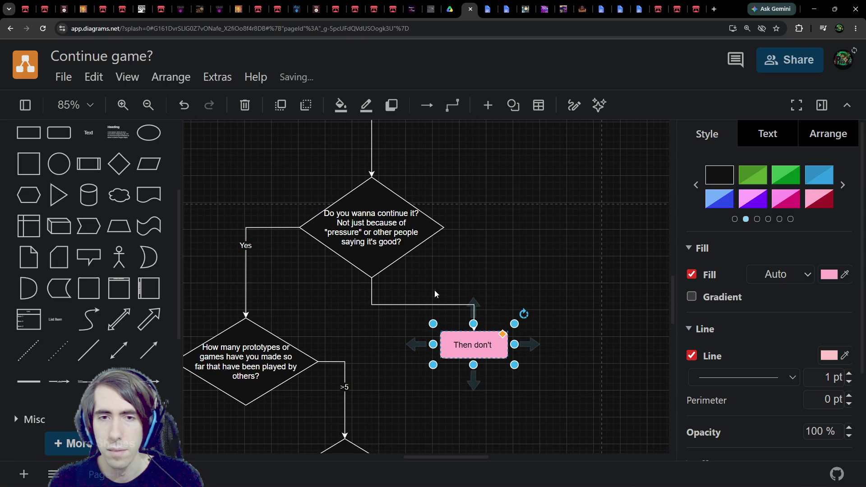
click(371, 296)
drag(371, 280, 444, 227)
Step: Extend the pink box text to 'Then don't, you would lose motivation anyways' and size the box to fit
click(482, 345)
key(F2)
drag(514, 364, 568, 390)
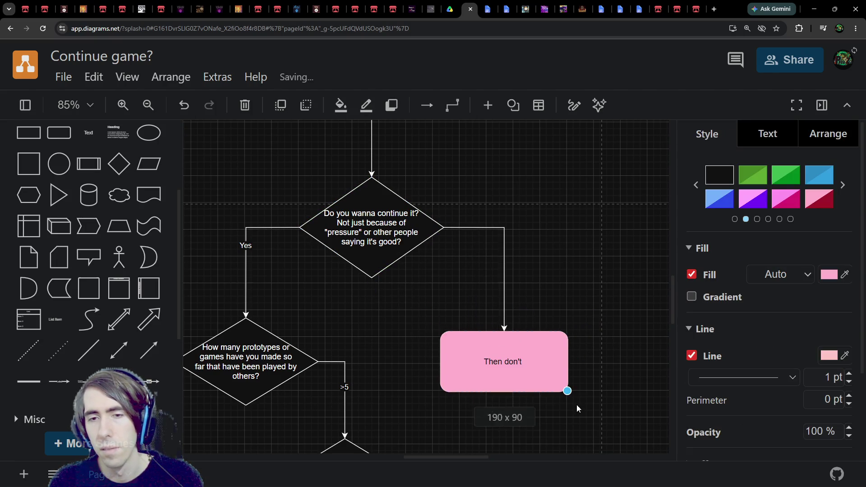
double_click(546, 359)
click(530, 359)
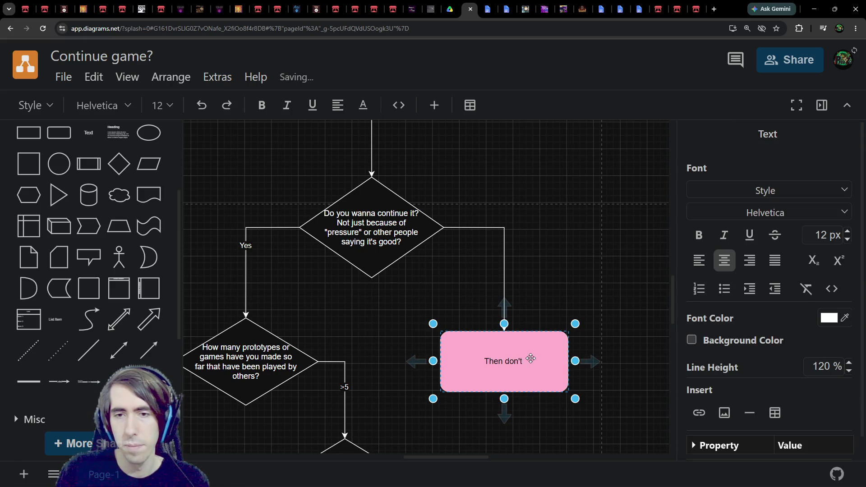
text(, you would lose mot)
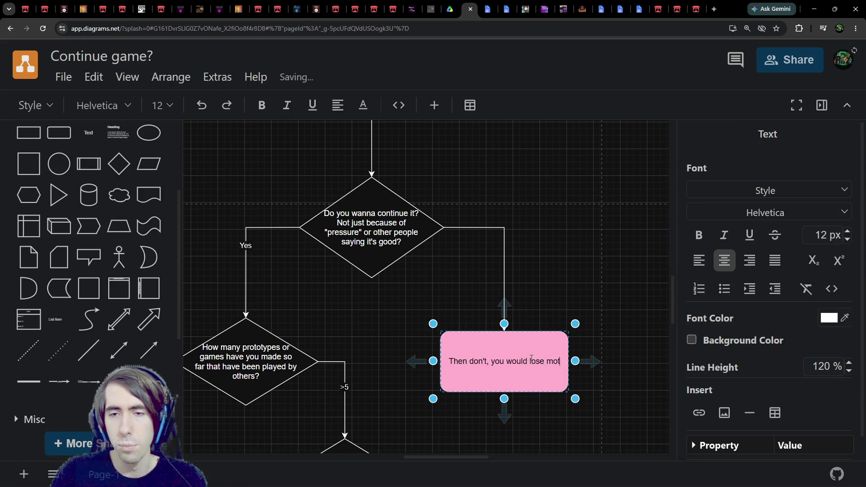
text(ivation anyways)
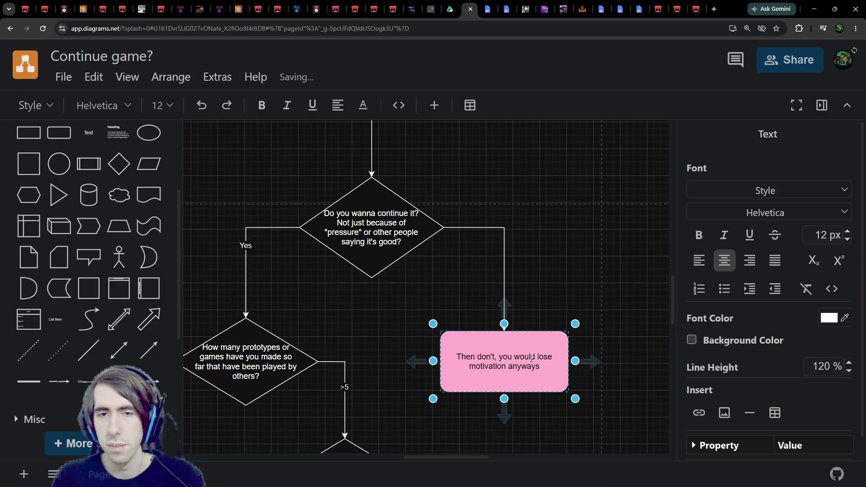
mouse_move(534, 334)
mouse_down()
mouse_move(510, 266)
mouse_move(521, 290)
mouse_move(512, 300)
mouse_up()
key(ctrl+z)
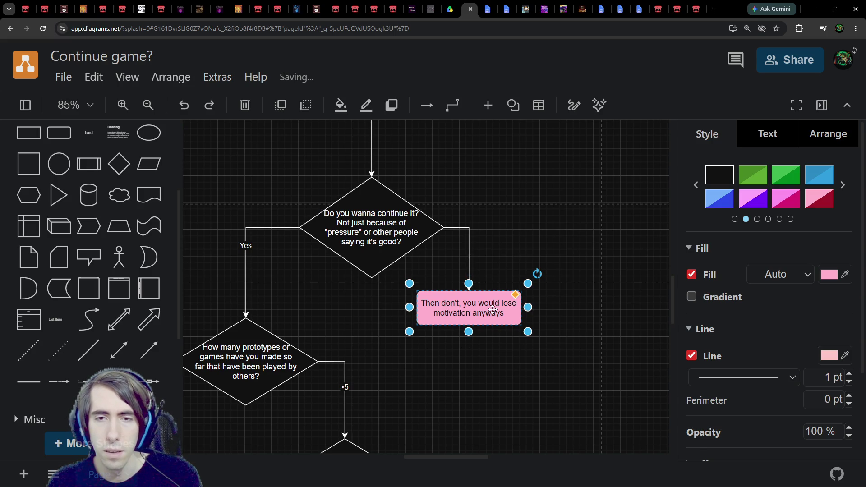
Step: Align the pink box under the diamond's right arrow and extend its wording with 'will go slower or give up anyways'
double_click(492, 310)
key(BackSpace)
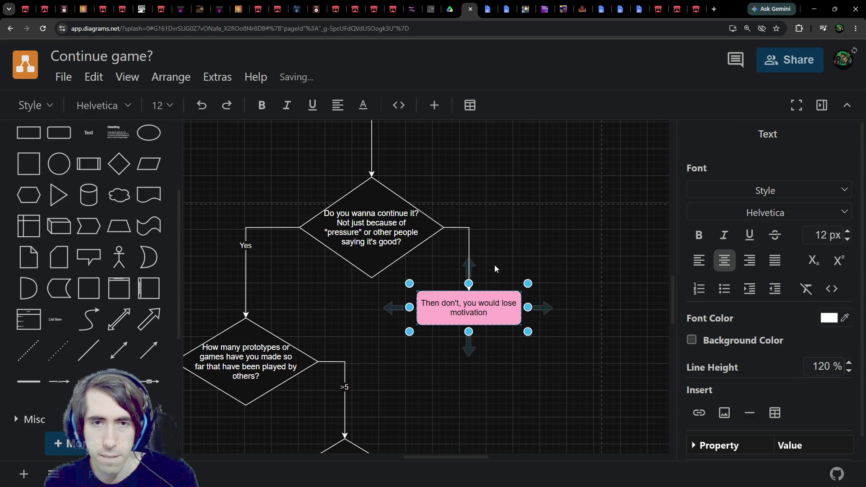
drag(468, 300, 477, 293)
double_click(478, 294)
key(End)
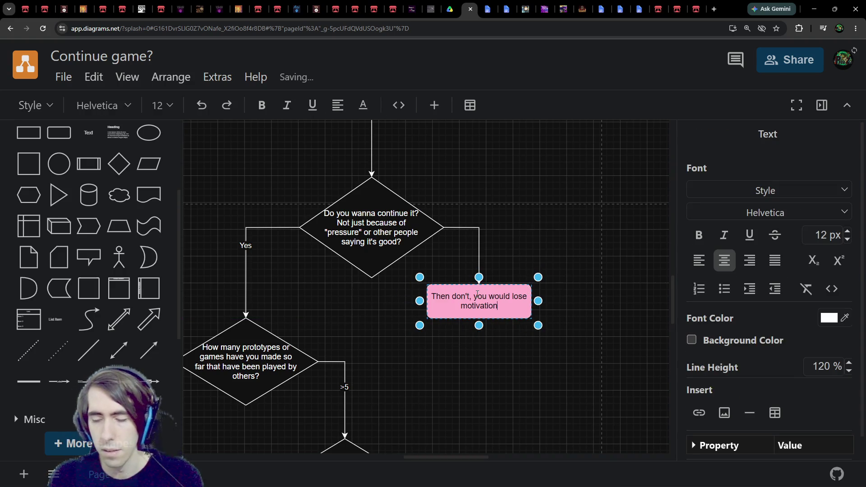
text(and might be giving up)
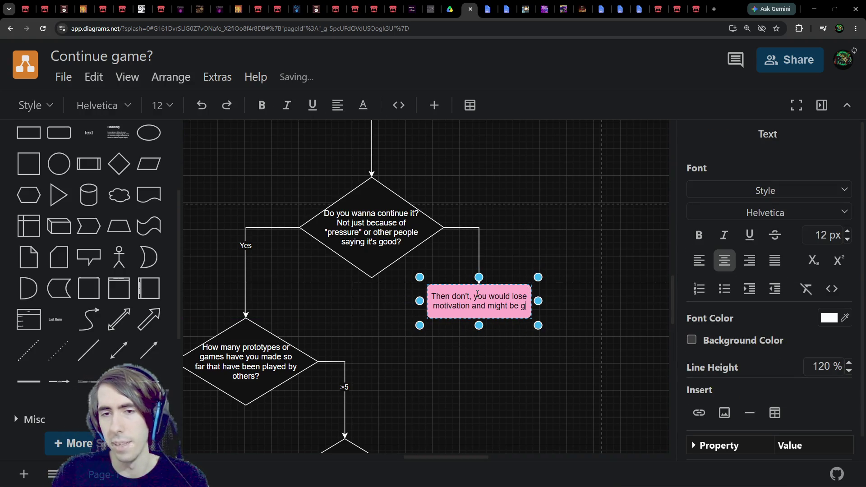
key(BackSpace)
key(BackSpace)
key(BackSpace)
key(BackSpace)
key(BackSpace)
key(BackSpace)
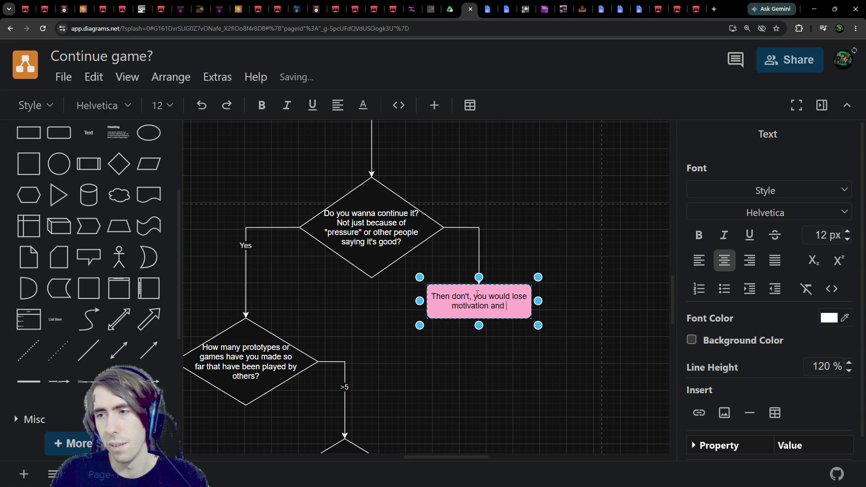
text(will go slower an)
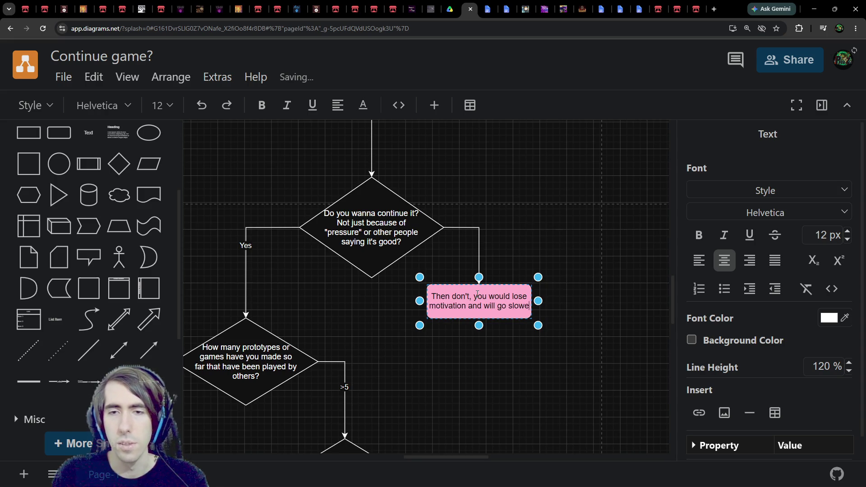
key(BackSpace)
text(or give up)
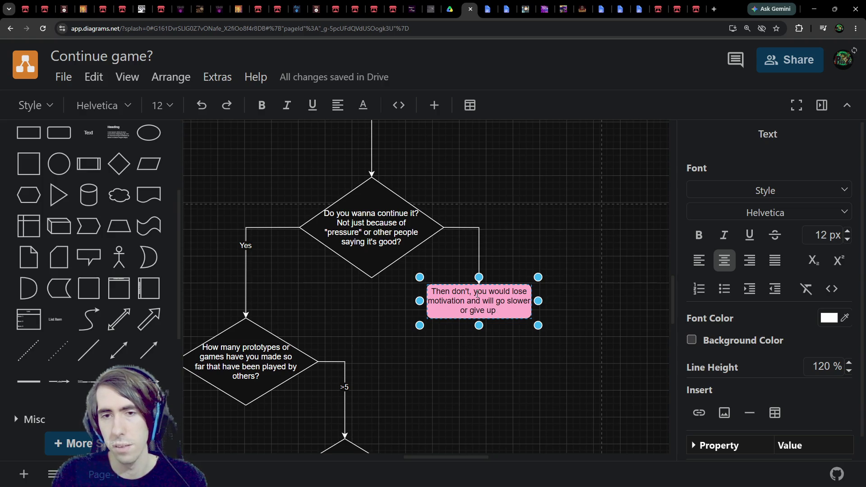
text( anyways)
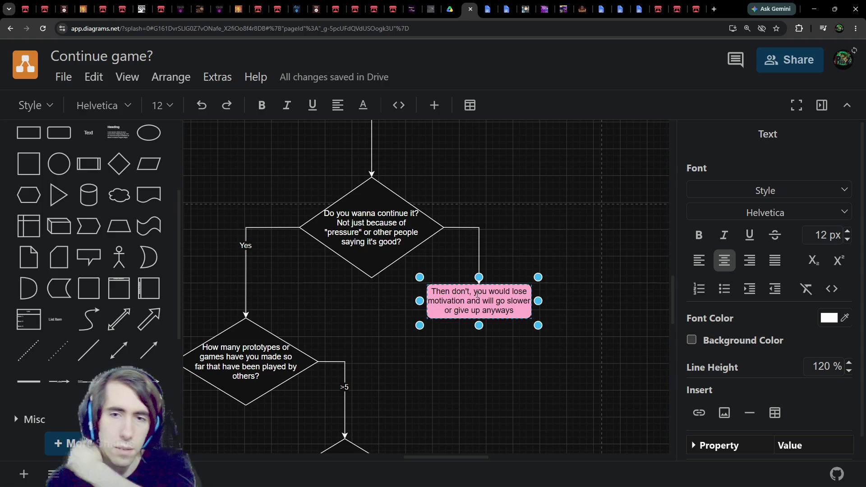
key(Escape)
scroll(454, 371, down, 10)
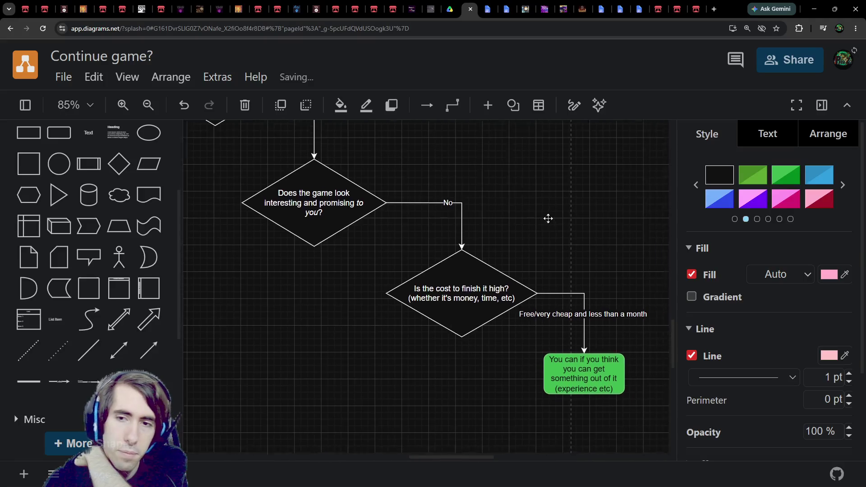
Step: Insert 'fast to finish (' before 'less' in the green box's arrow label and close it with '?)'
drag(548, 218, 506, 206)
click(557, 356)
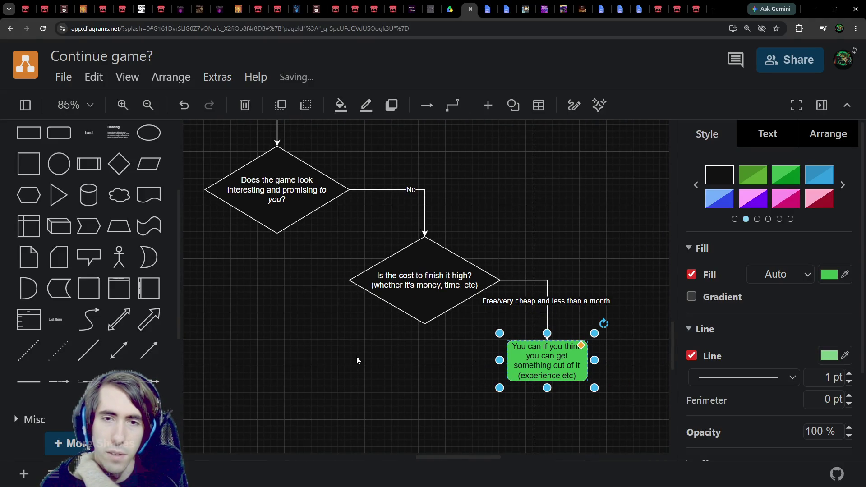
drag(381, 384, 434, 401)
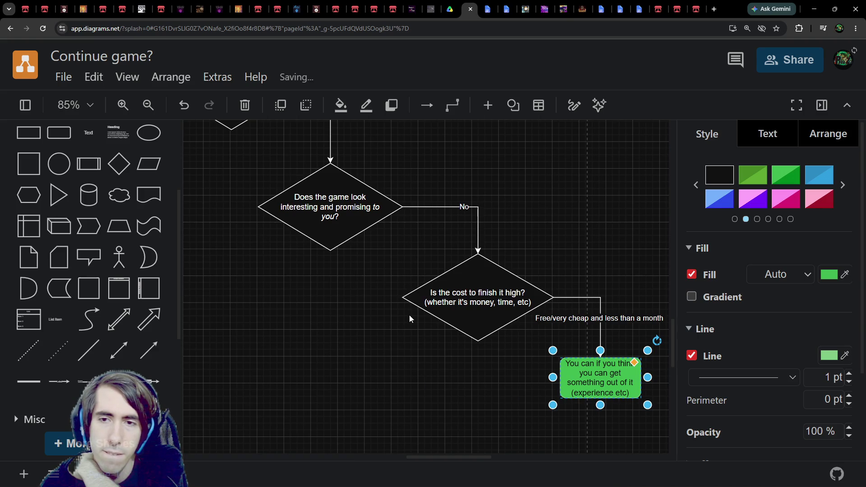
mouse_move(403, 313)
mouse_down()
mouse_move(410, 327)
mouse_move(325, 321)
mouse_up()
click(532, 327)
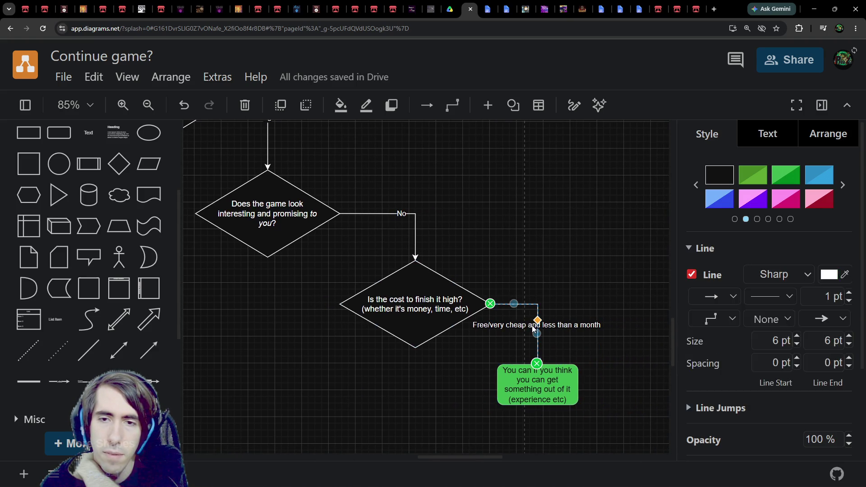
double_click(532, 327)
click(543, 324)
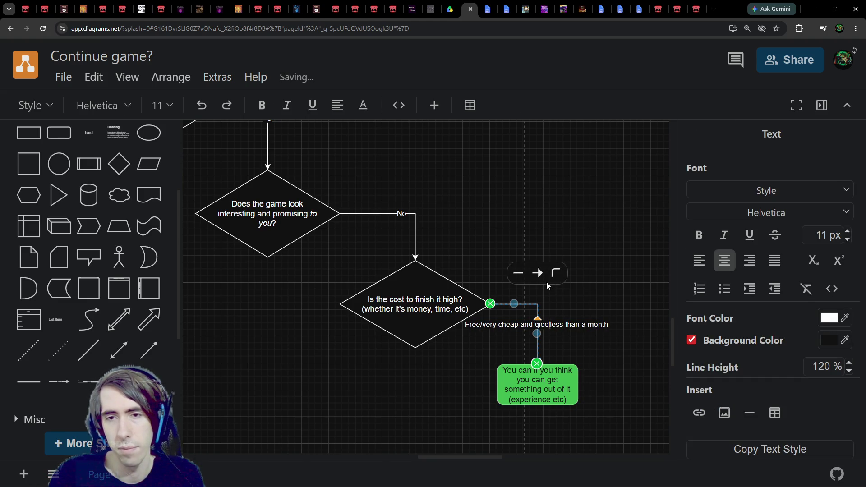
text(quick)
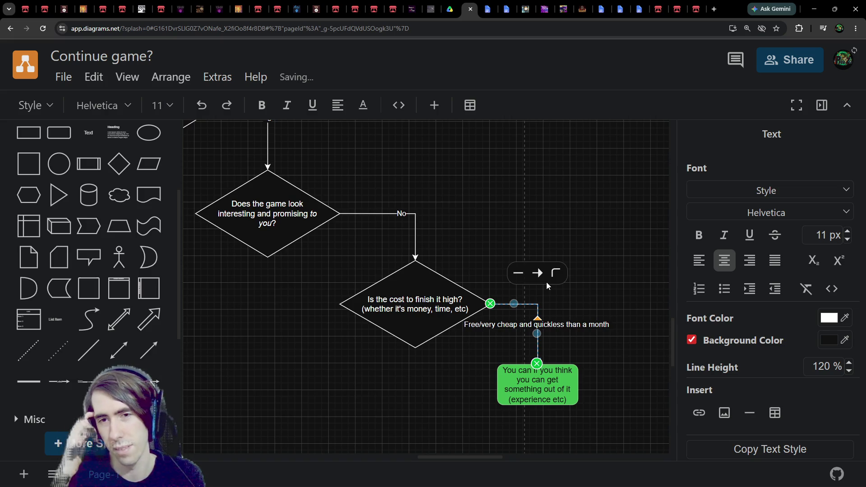
key(BackSpace)
key(BackSpace)
key(BackSpace)
text(fast to finish )
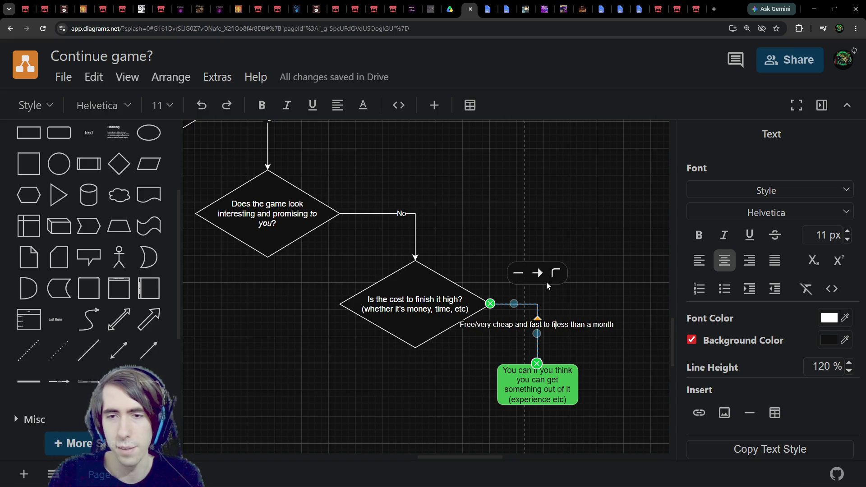
text(()
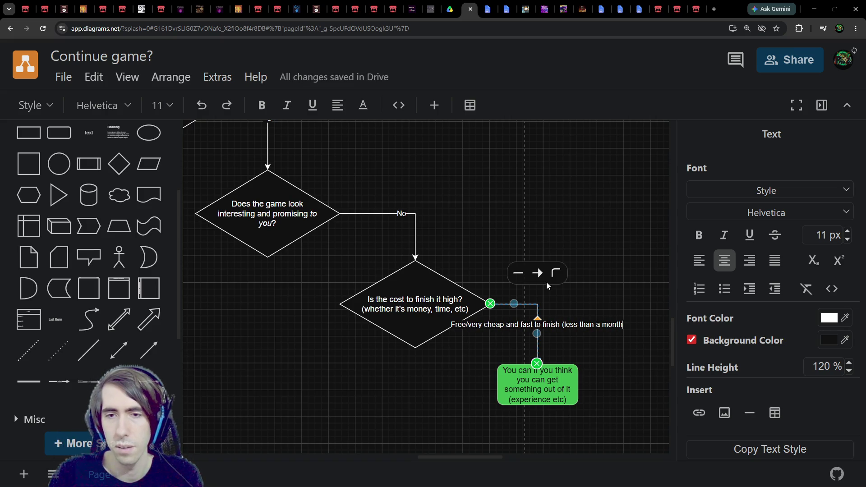
key(End)
text()?)
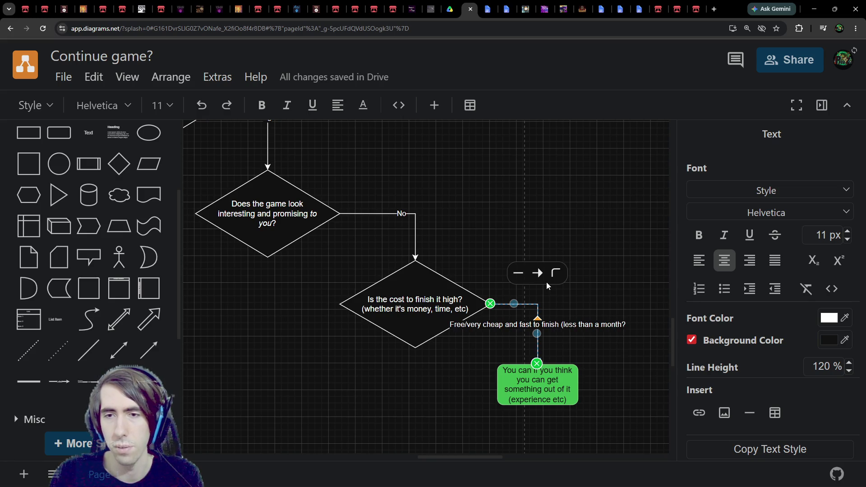
key(BackSpace)
key(BackSpace)
text(?))
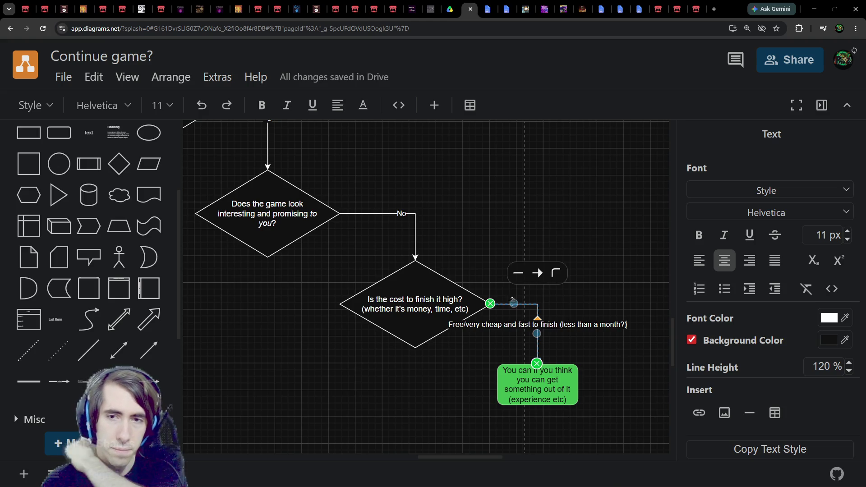
click(525, 327)
Step: Add 'very' before 'fast', change 'month' to '2 weeks', and move the green box down-right
double_click(527, 326)
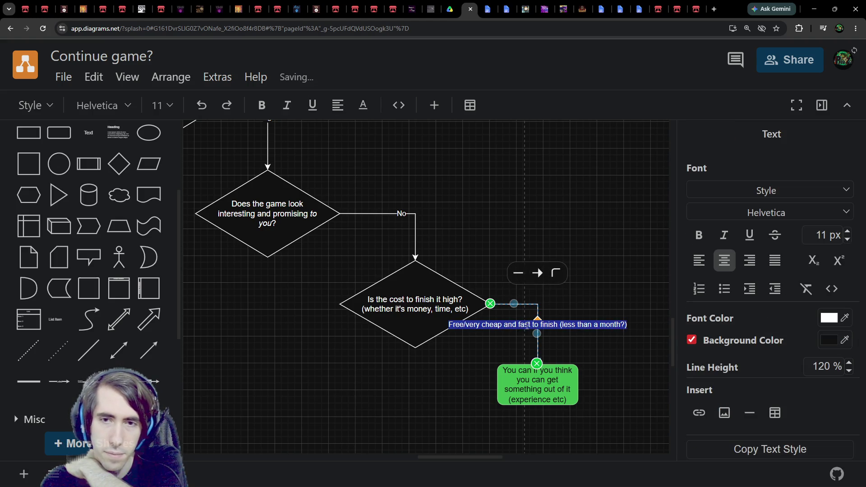
click(521, 325)
text(very)
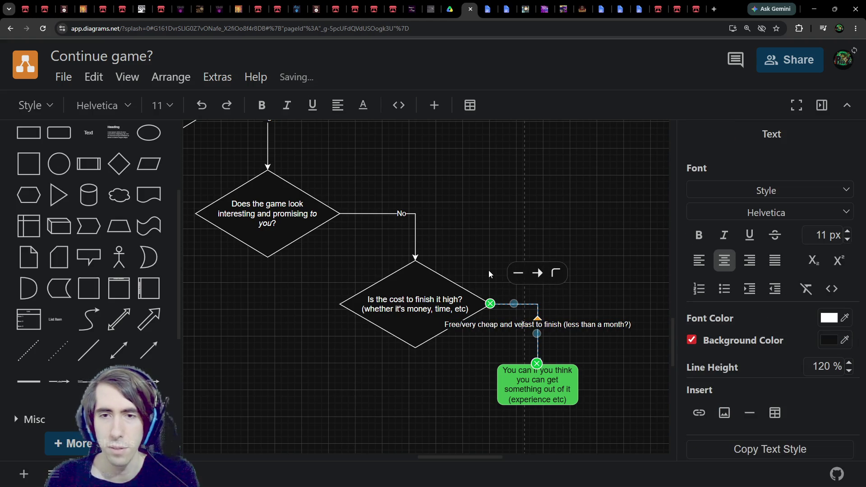
double_click(611, 324)
text(2 weeks)
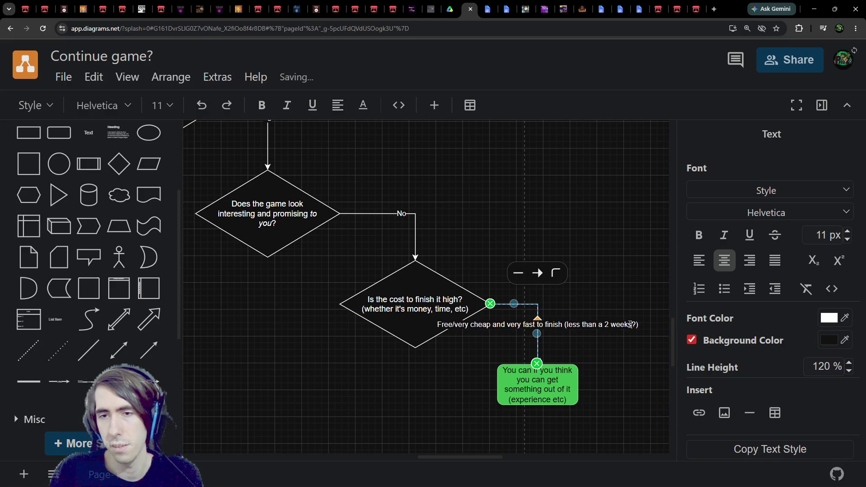
click(568, 359)
drag(569, 364, 586, 389)
Step: Drag the green box arrow's label lower, clear of the cost diamond, then cut the pink outcome box
click(574, 321)
mouse_move(573, 319)
mouse_down()
mouse_move(575, 343)
mouse_move(576, 336)
mouse_up()
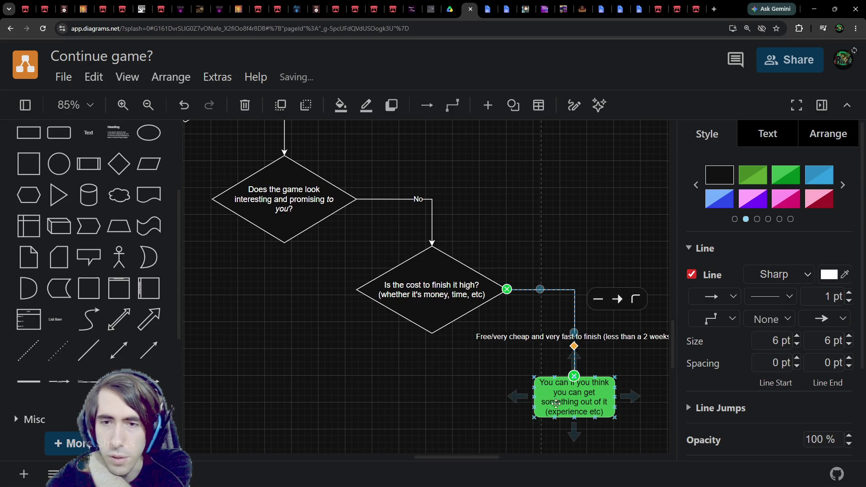
scroll(519, 367, left, 4)
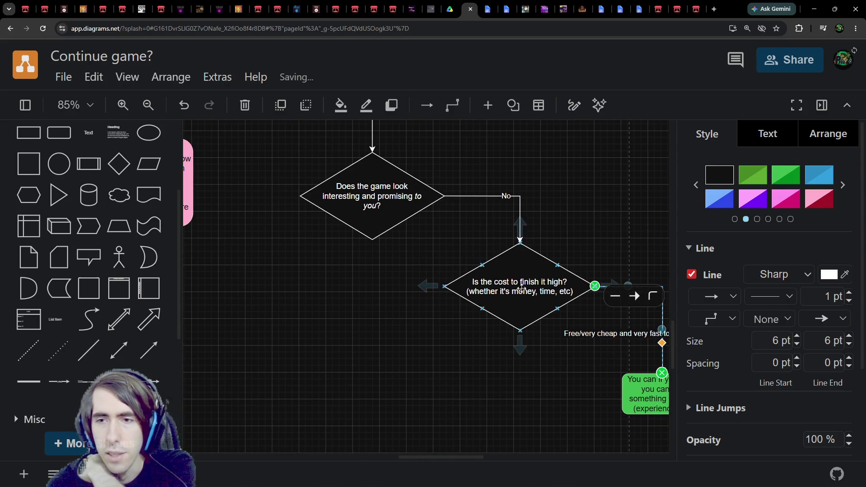
scroll(502, 311, right, 5)
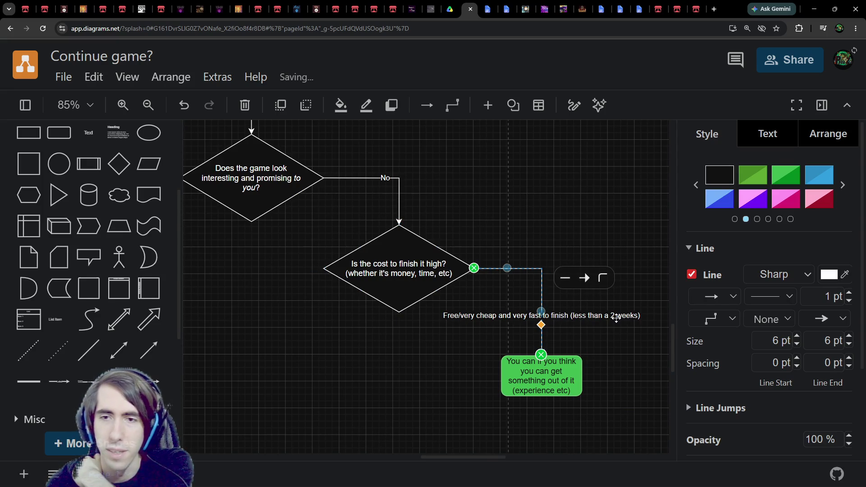
scroll(364, 278, left, 4)
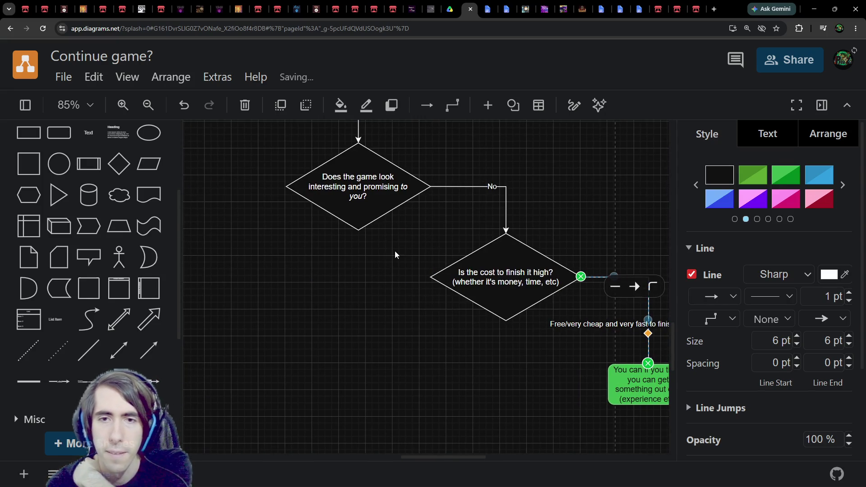
scroll(383, 303, up, 1)
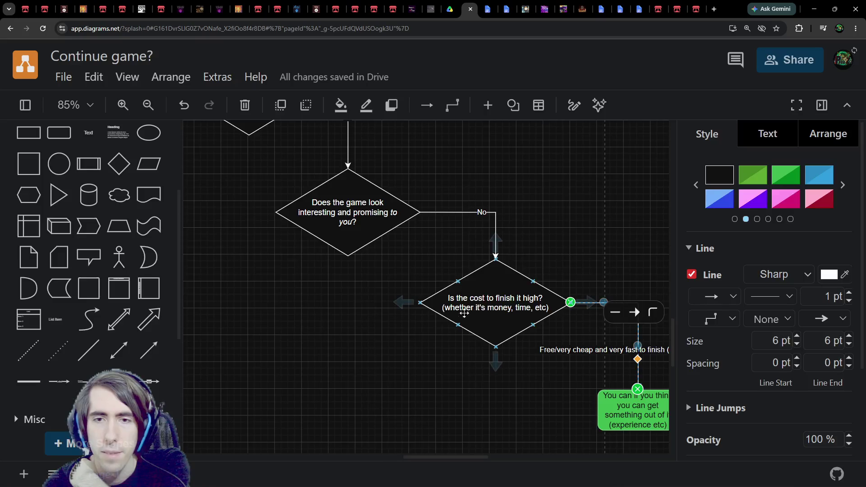
scroll(396, 298, down, 1)
scroll(380, 190, up, 5)
scroll(380, 190, left, 2)
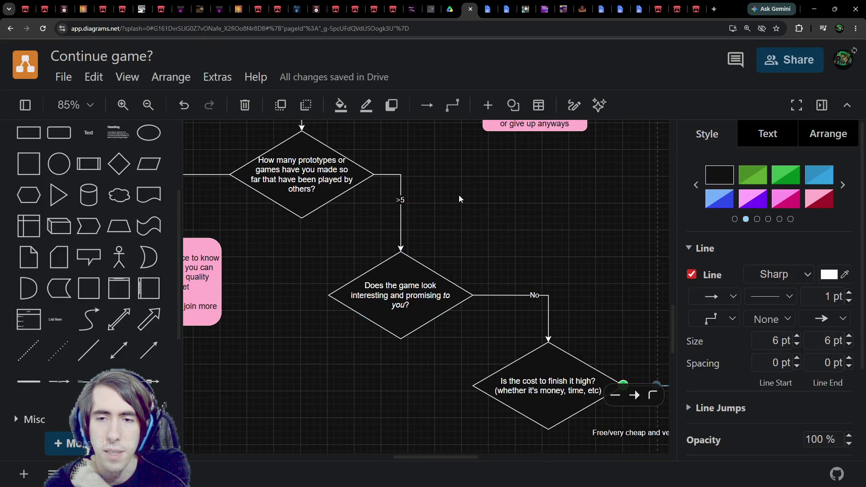
click(511, 140)
scroll(526, 297, down, 3)
key(ctrl+x)
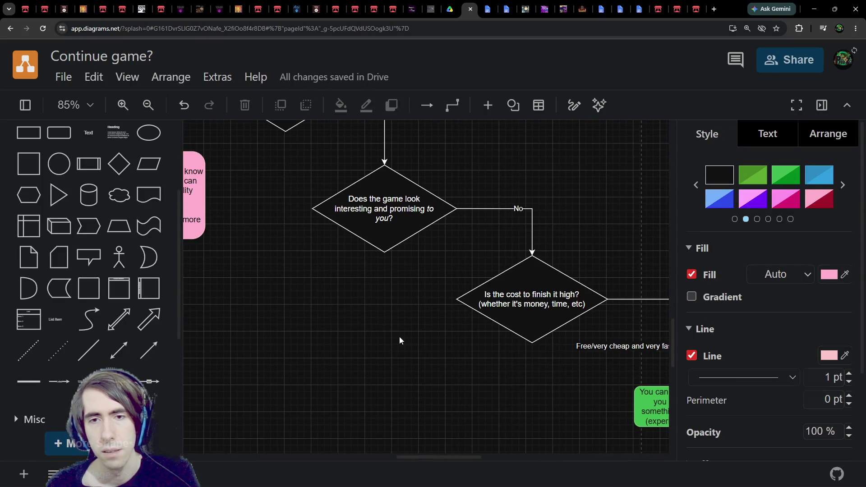
Step: Paste the pink box and retype its text, fixing typos, to end with 'you will lose motivation and go slower / give up'
key(ctrl+v)
double_click(452, 354)
text(The)
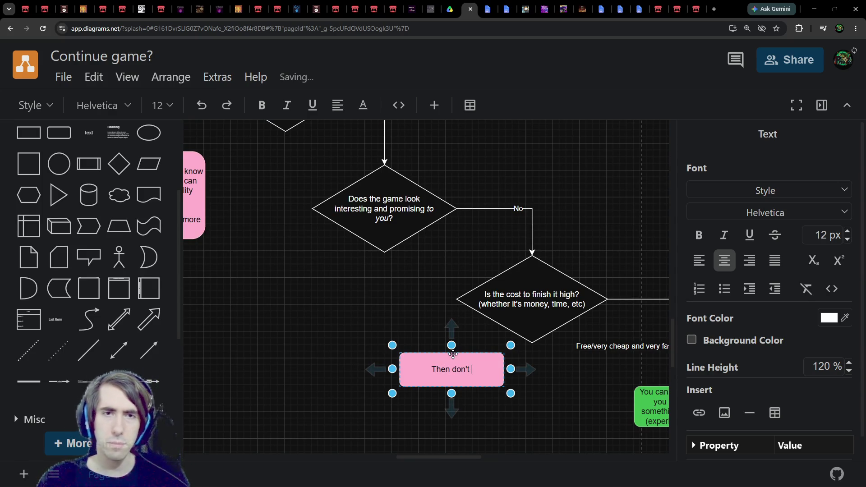
text(, you)
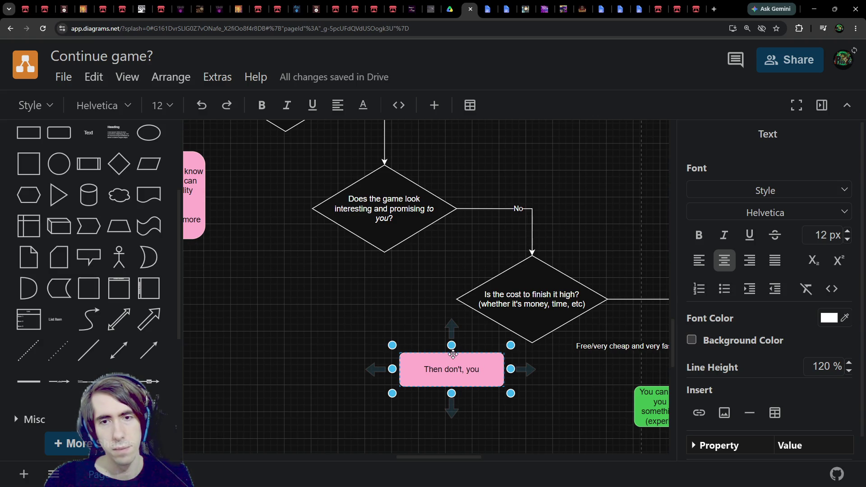
text('re gonna)
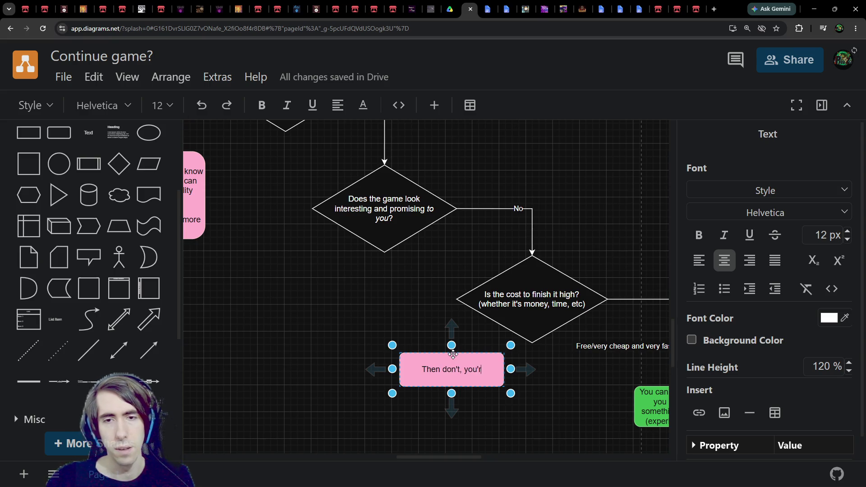
key(BackSpace)
key(BackSpace)
key(BackSpace)
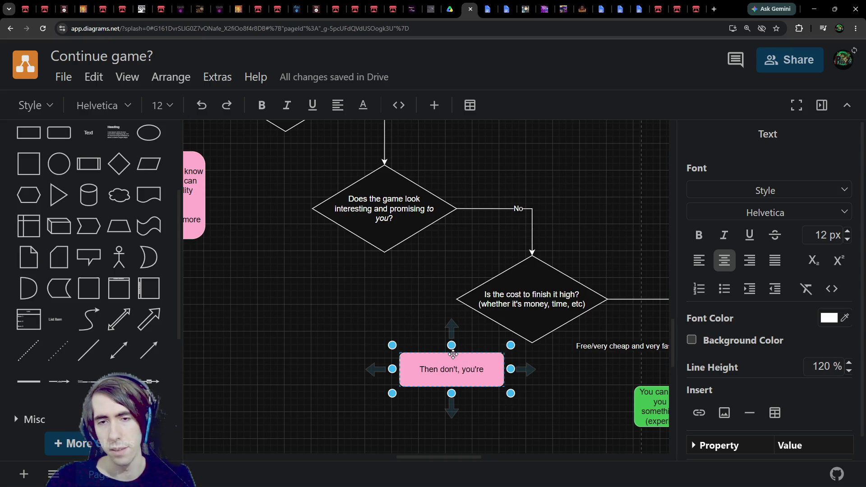
key(BackSpace)
key(BackSpace)
key(BackSpace)
text(cna)
key(BackSpace)
text(an lose motivation)
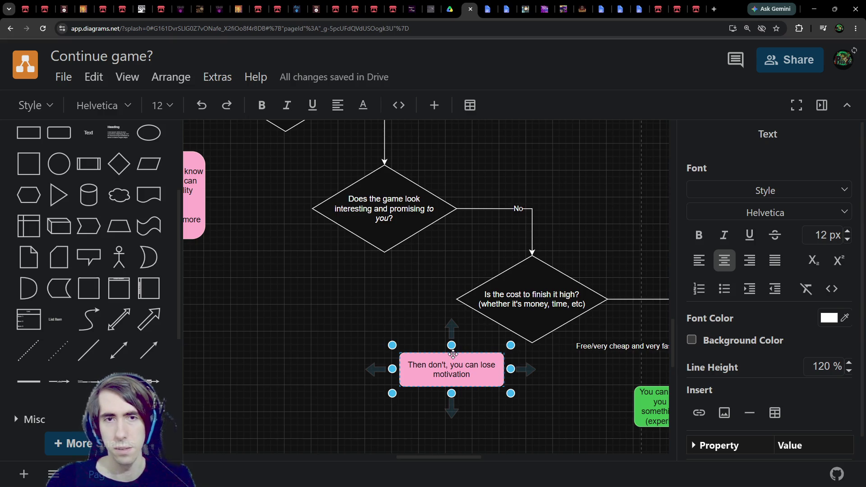
key(ctrl+BackSpace)
key(ctrl+BackSpace)
key(ctrl+BackSpace)
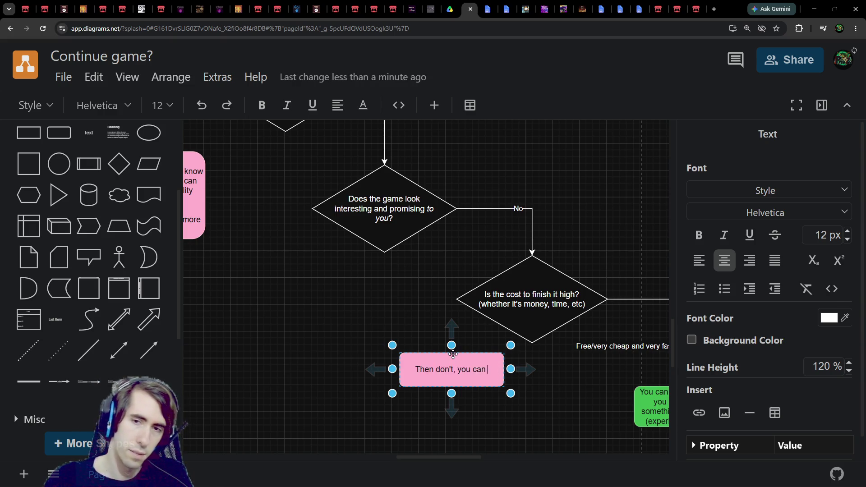
text(you will lose )
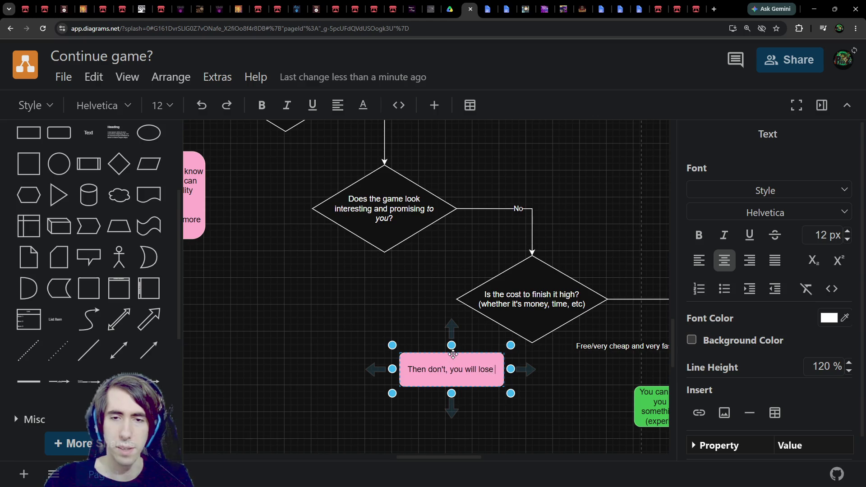
text(motivation and go slo)
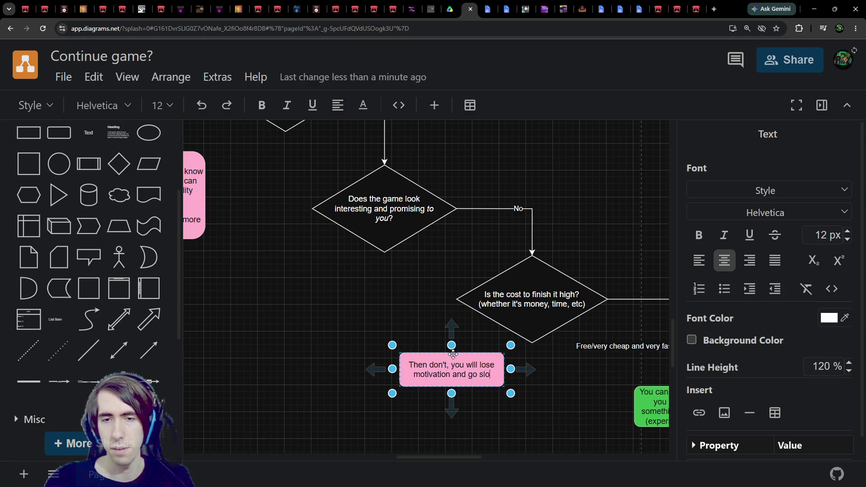
text(wer / give up)
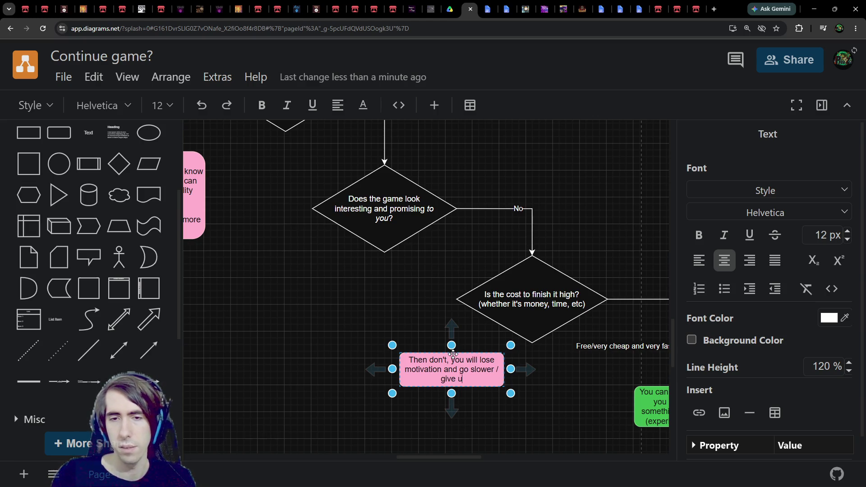
Step: Attach the high-cost branch to the cost diamond's left corner and align the pink box beneath it
click(545, 307)
mouse_move(445, 303)
mouse_down()
mouse_move(449, 361)
mouse_move(487, 356)
mouse_move(443, 310)
mouse_move(456, 305)
mouse_up()
drag(464, 372, 464, 400)
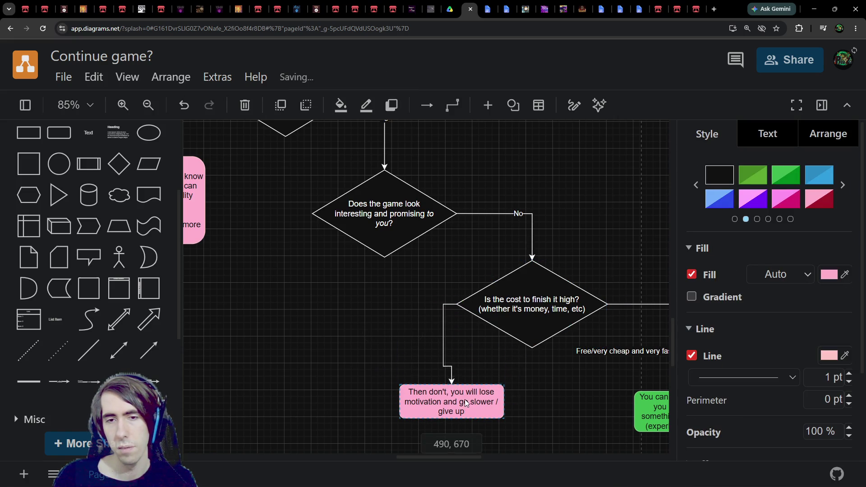
click(444, 354)
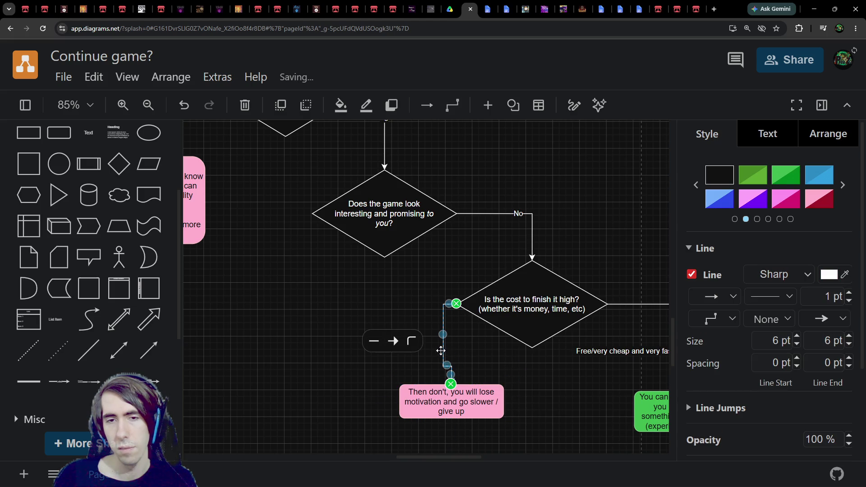
drag(460, 389, 448, 396)
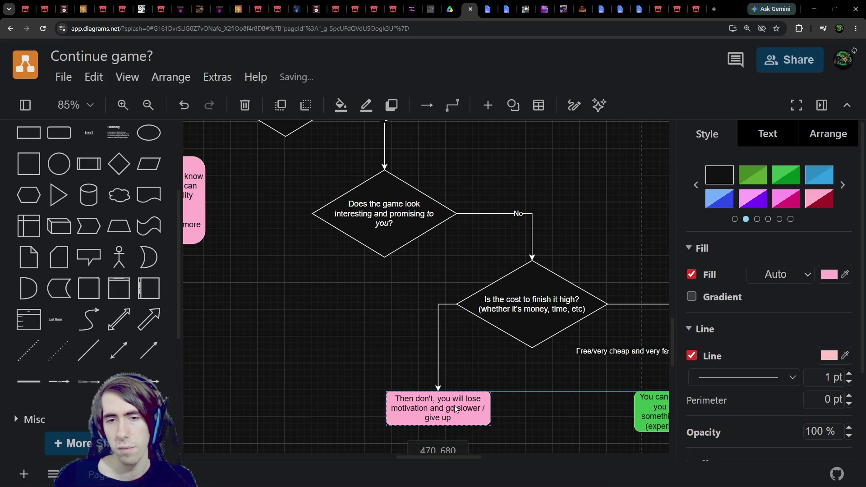
scroll(470, 305, down, 2)
scroll(470, 306, down, 1)
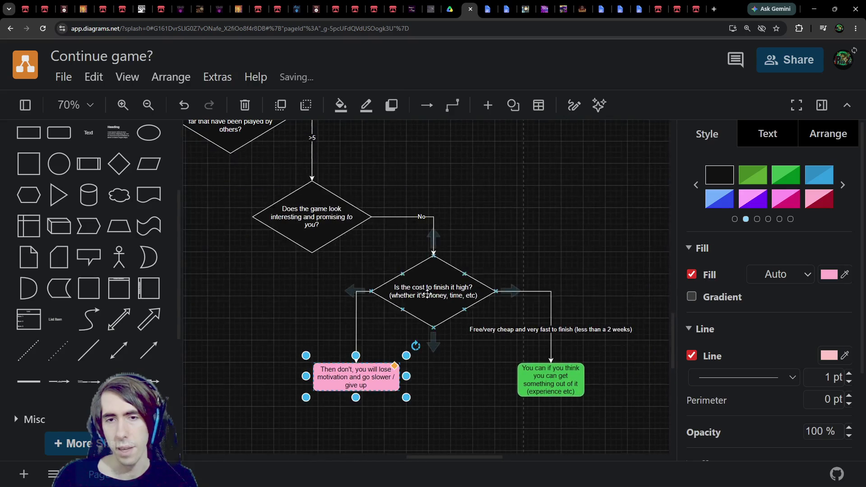
drag(416, 296, 455, 297)
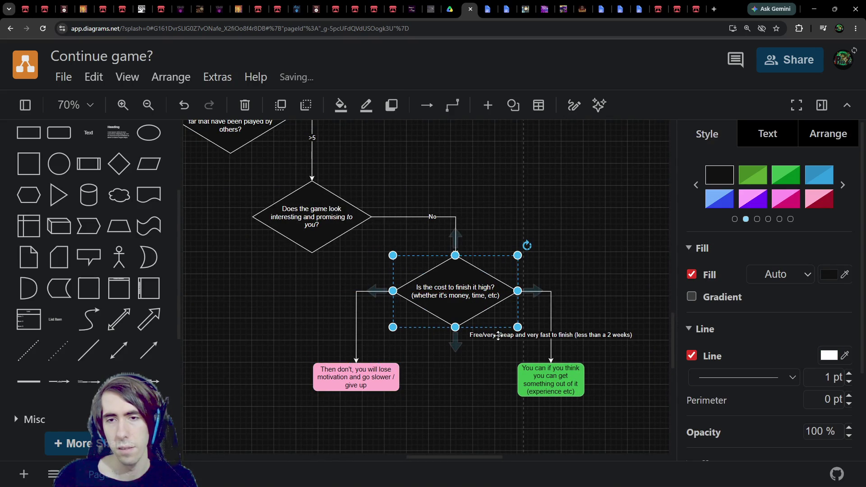
Step: Label the left branch connector 'Yes'
click(357, 325)
scroll(402, 322, up, 2)
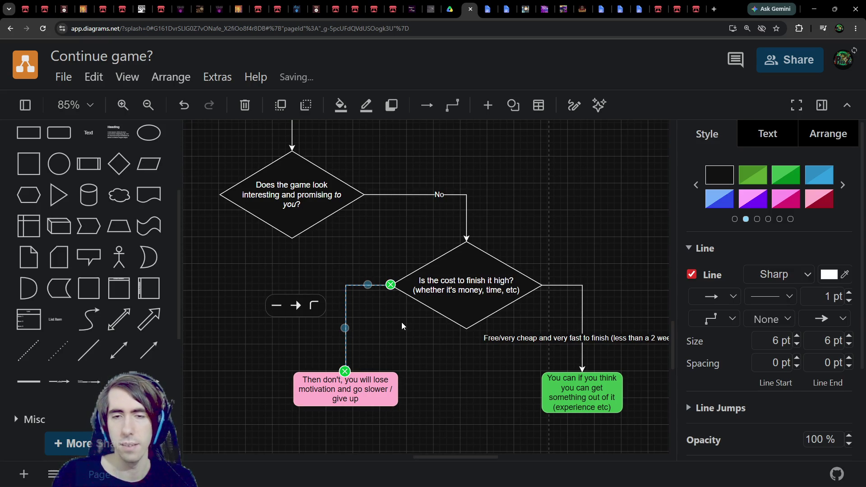
click(402, 322)
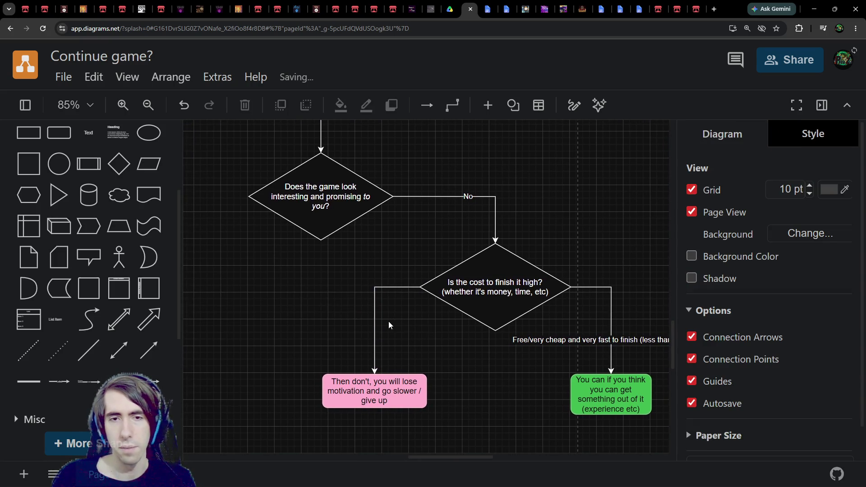
double_click(376, 319)
text(N)
key(BackSpace)
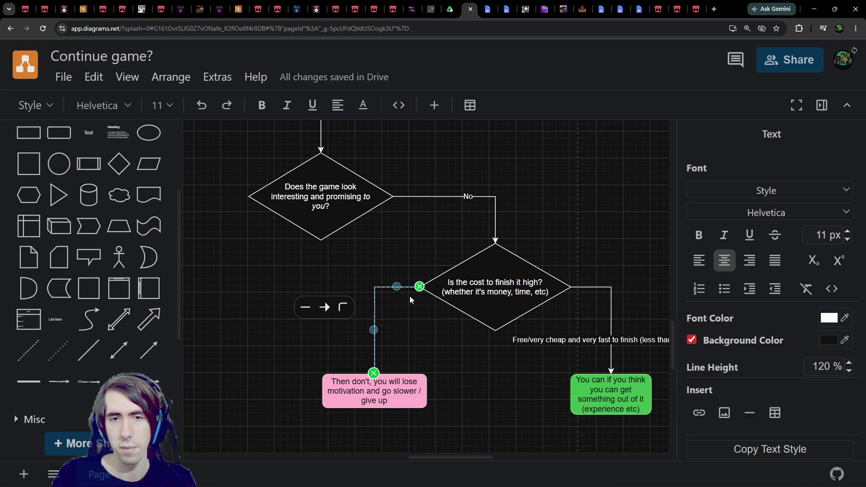
text(Yes)
click(277, 248)
Step: Reopen the 'Yes' label on the left branch for editing
scroll(456, 269, down, 3)
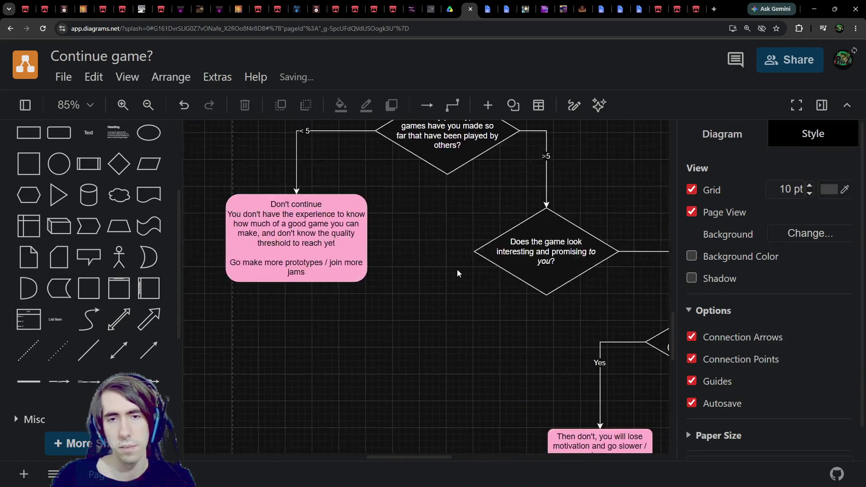
scroll(521, 274, down, 2)
scroll(521, 276, up, 3)
scroll(429, 344, down, 1)
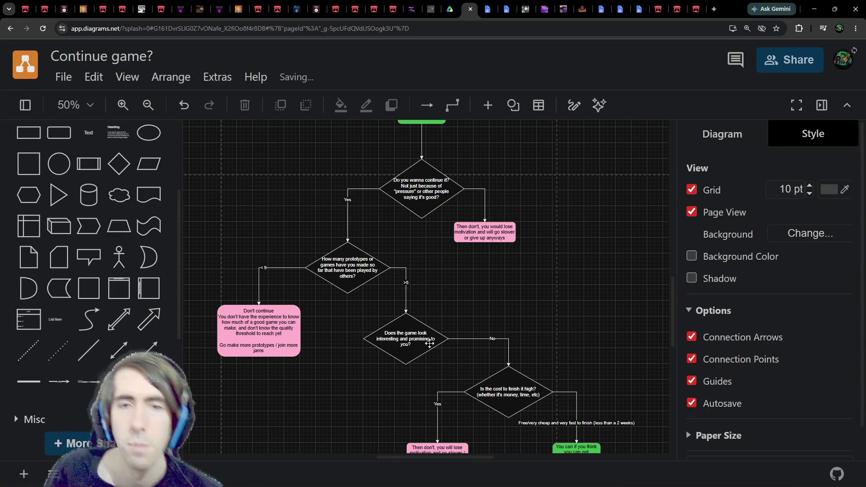
scroll(406, 244, down, 4)
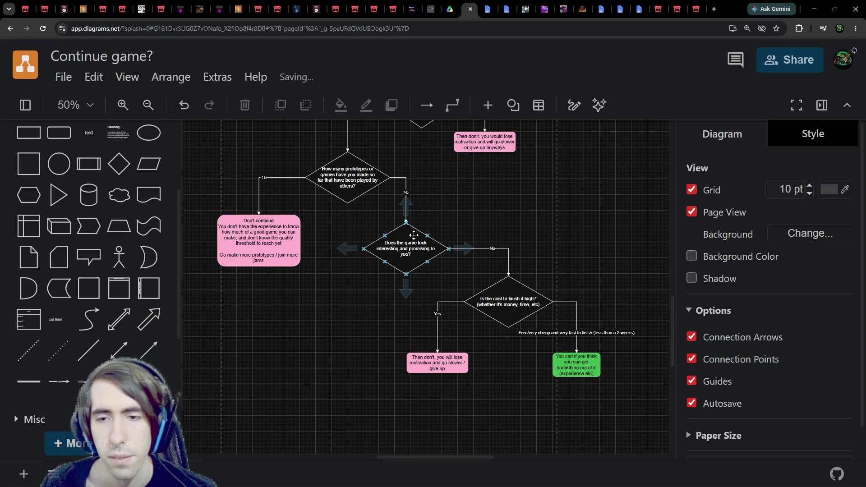
scroll(523, 343, up, 4)
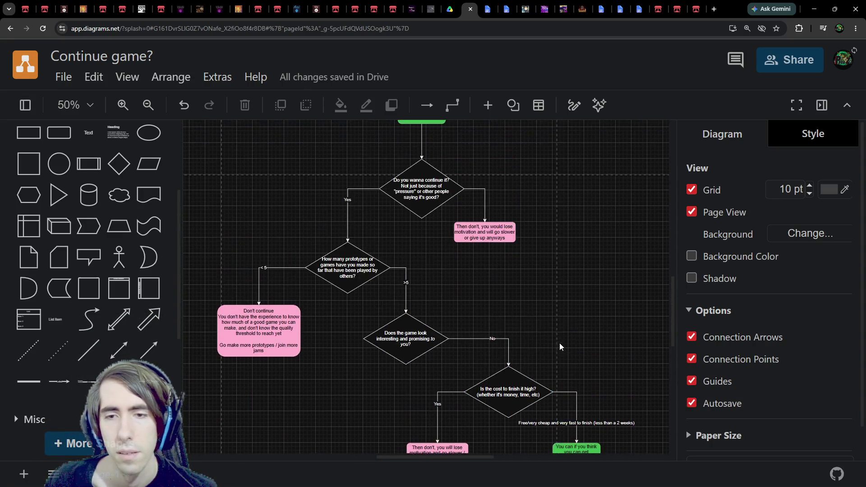
scroll(532, 363, down, 4)
scroll(507, 347, up, 2)
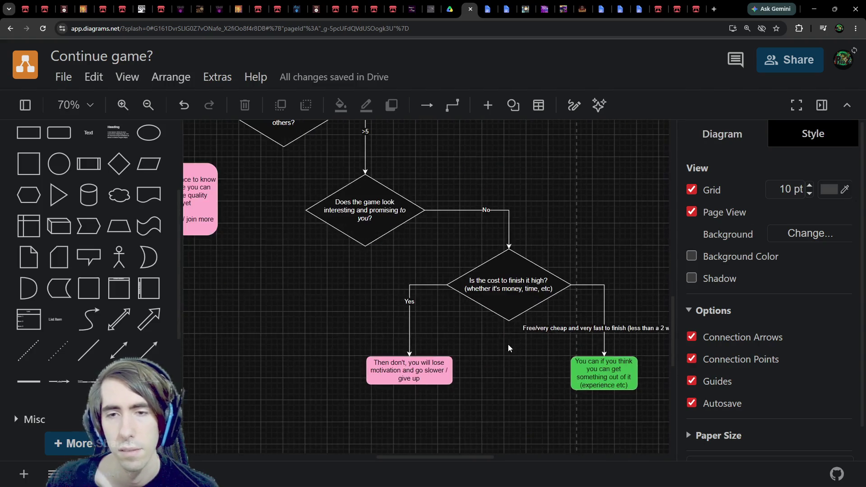
scroll(431, 331, up, 1)
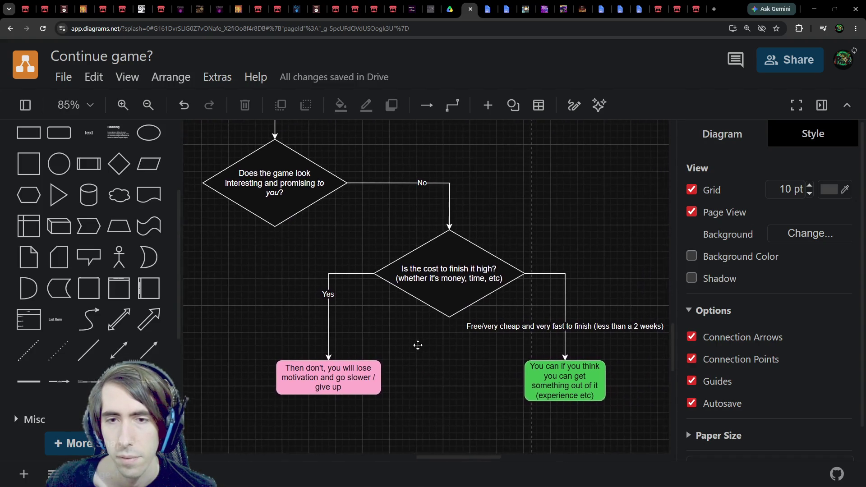
double_click(325, 295)
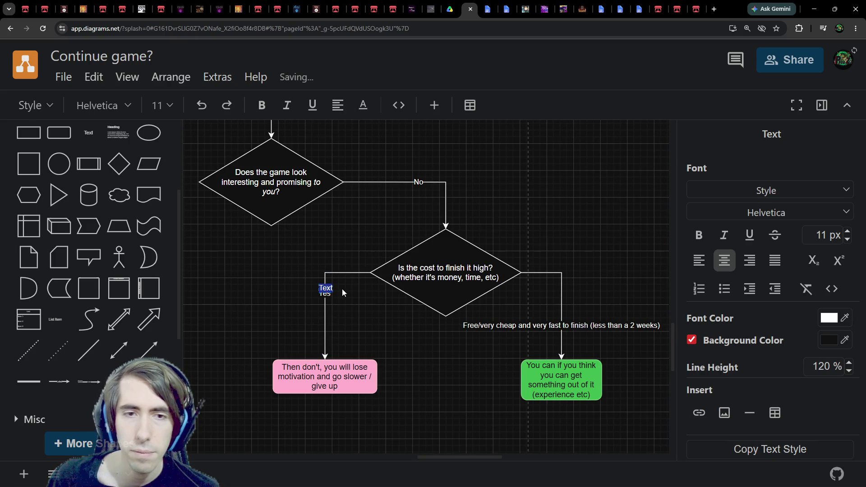
Step: Reword the left branch label to 'Costs money or long to finish (more than 2 weeks)'
key(Escape)
double_click(325, 293)
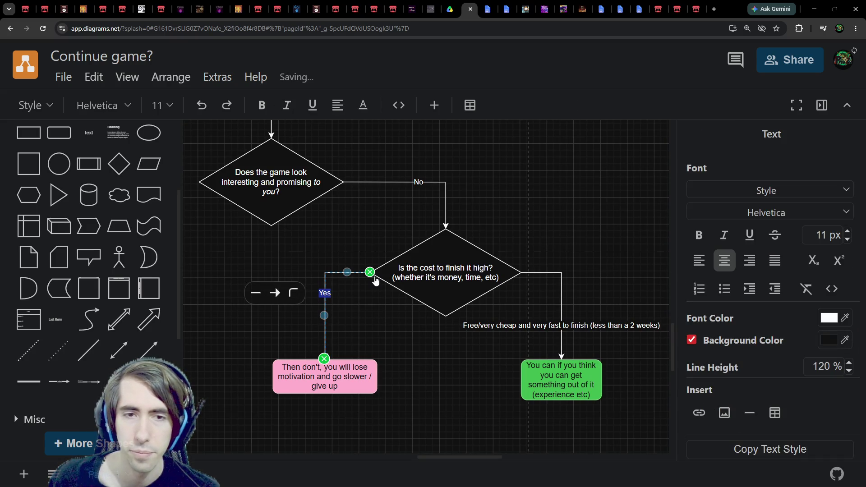
key(BackSpace)
text(Costs money)
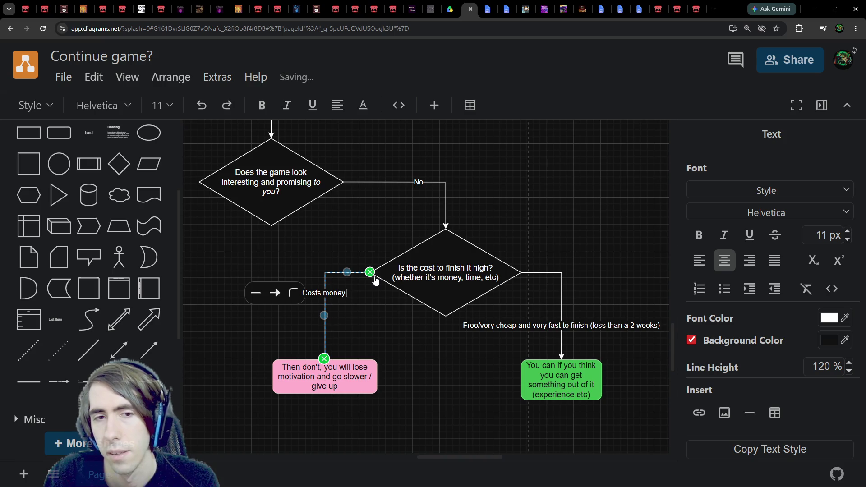
text(or more than )
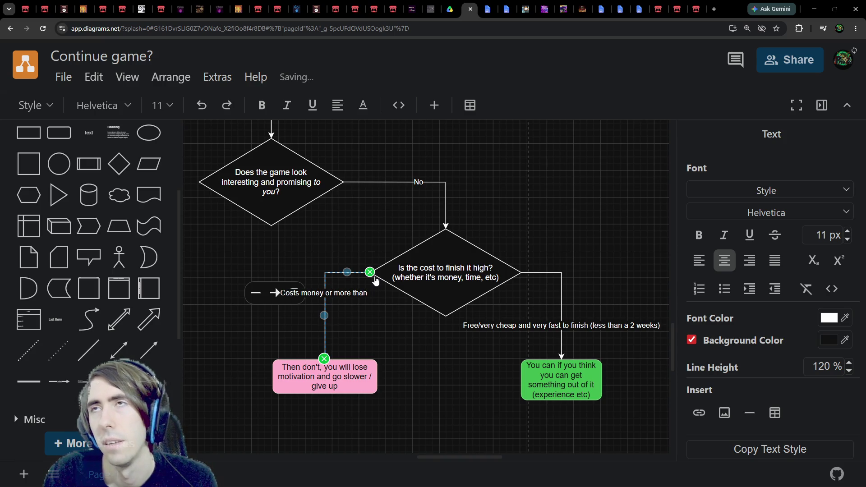
text(2 weeks)
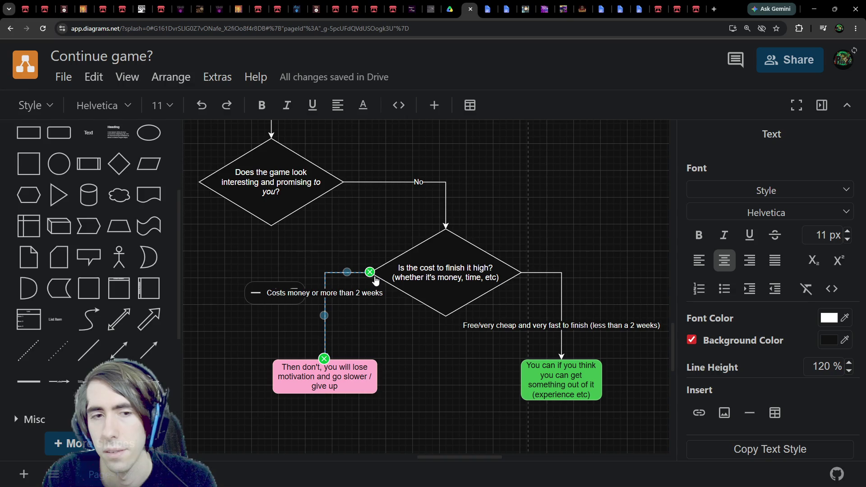
key(BackSpace)
key(BackSpace)
key(BackSpace)
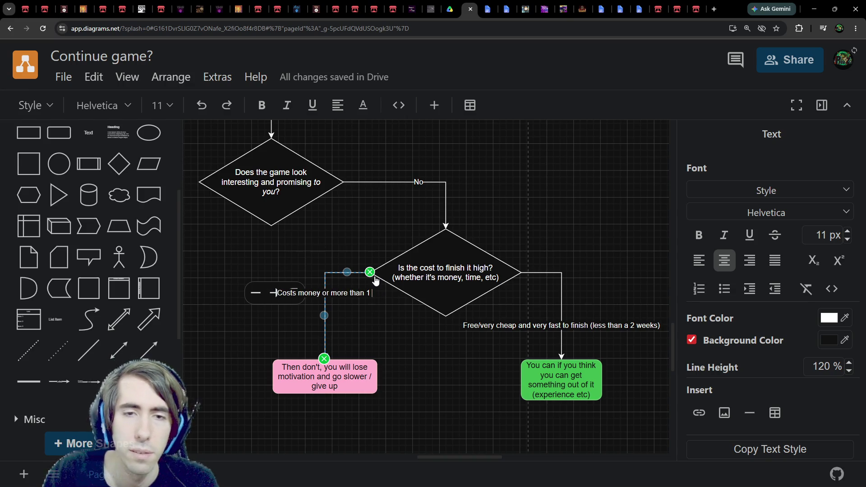
text(weeks)
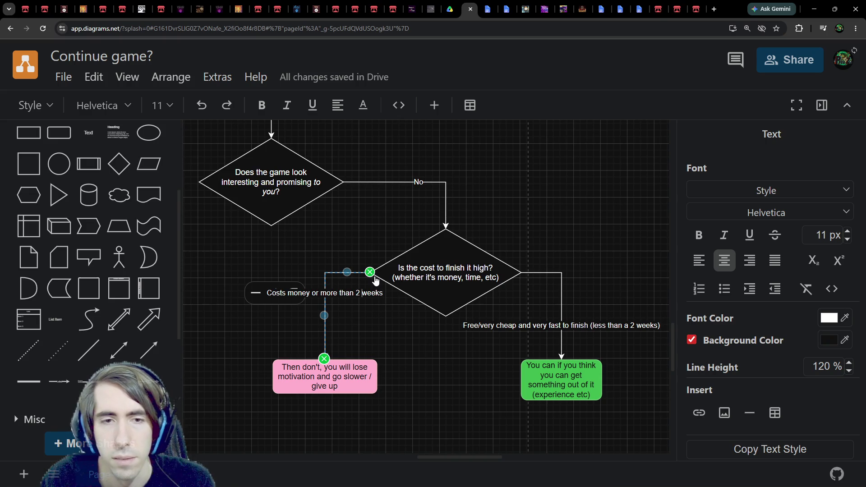
text(long to finish )
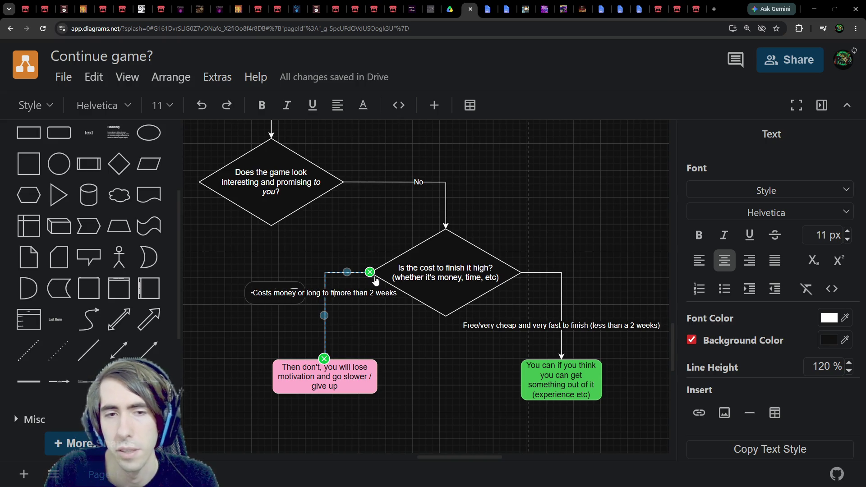
text(()
text())
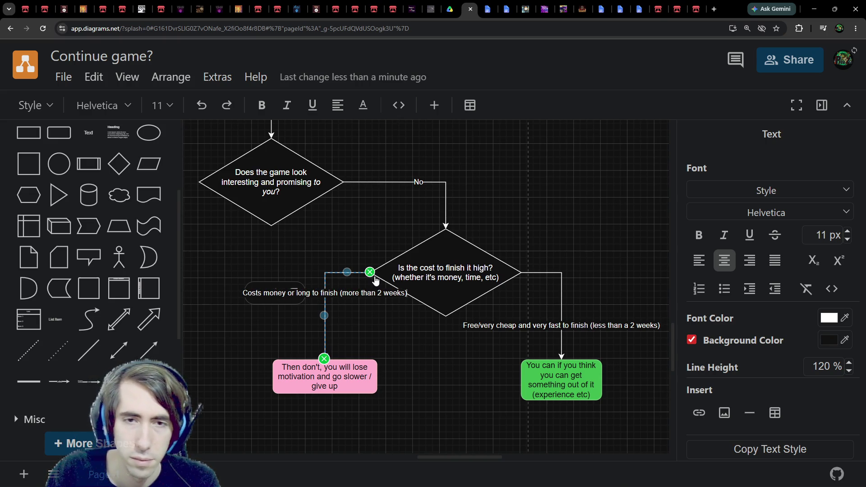
click(349, 311)
Step: Slide the new label lower along the connector and clear the selection
click(325, 298)
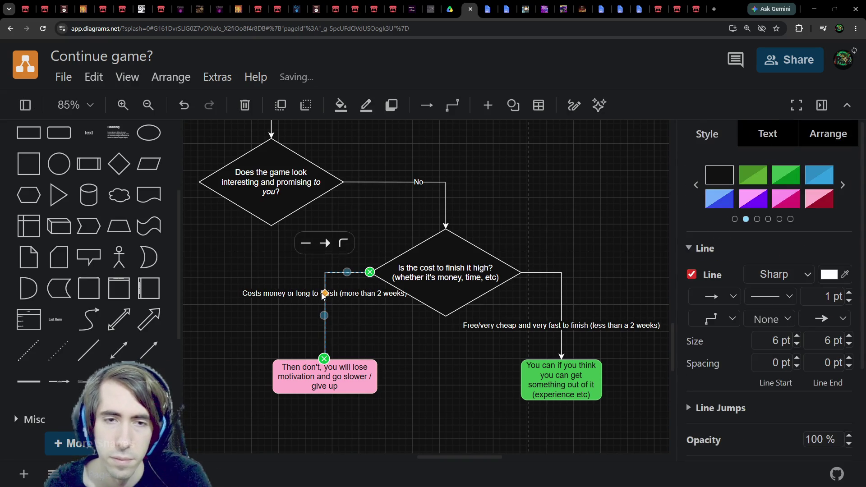
drag(323, 306, 325, 301)
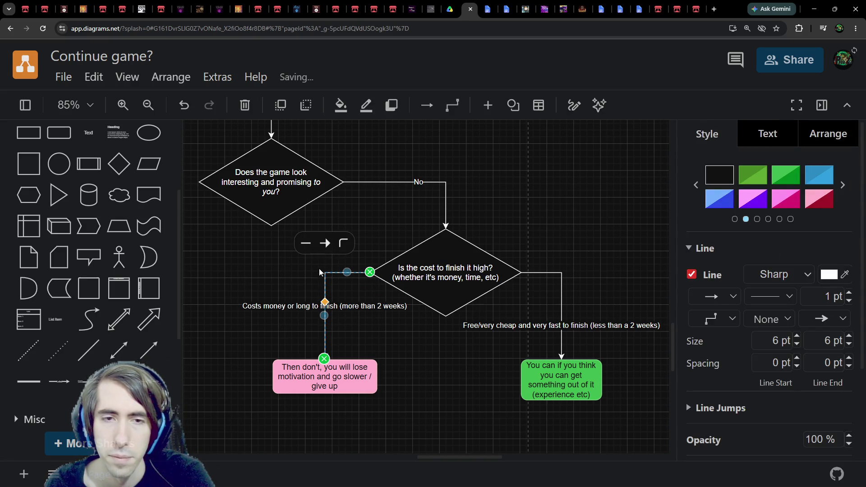
click(491, 258)
click(341, 306)
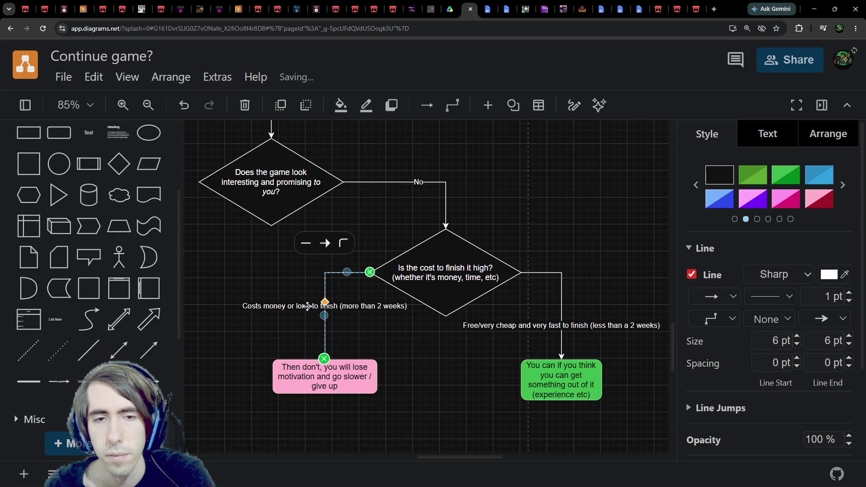
scroll(327, 300, left, 3)
scroll(327, 299, up, 1)
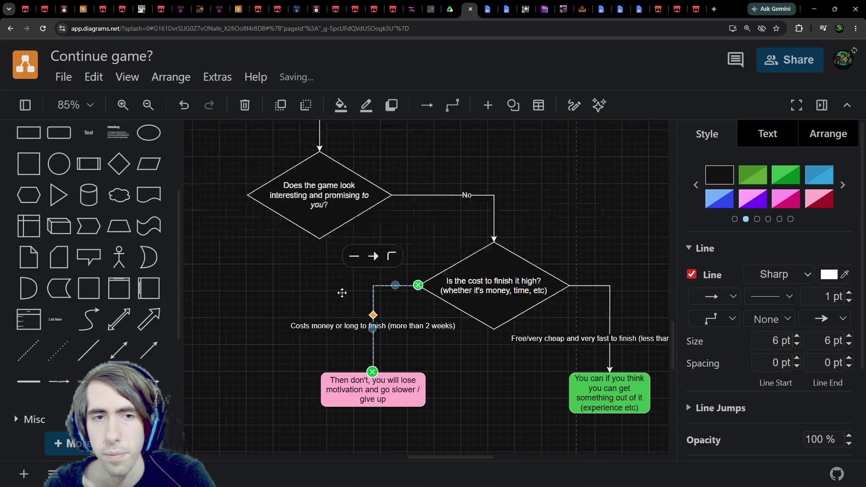
scroll(329, 299, left, 5)
scroll(329, 299, up, 3)
right_click(564, 393)
key(Escape)
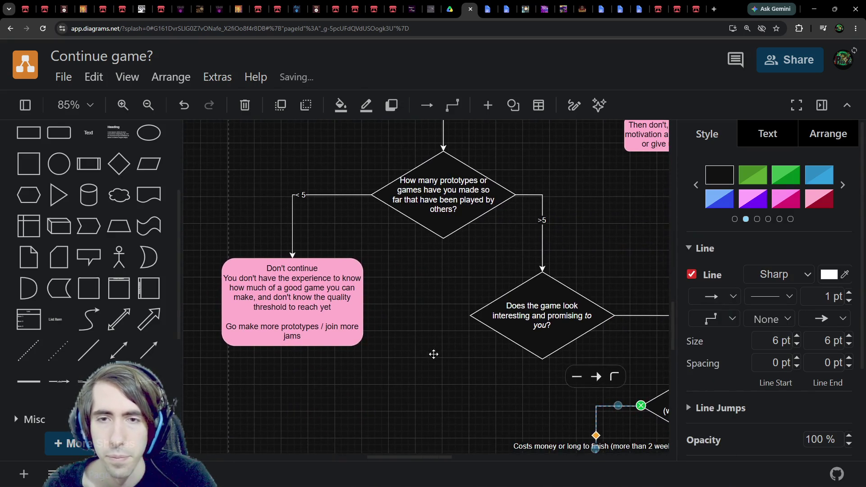
key(Escape)
Step: Glance at the Game Jams Compendium notes, then return and pan to the flowchart's lower part
click(450, 8)
click(487, 4)
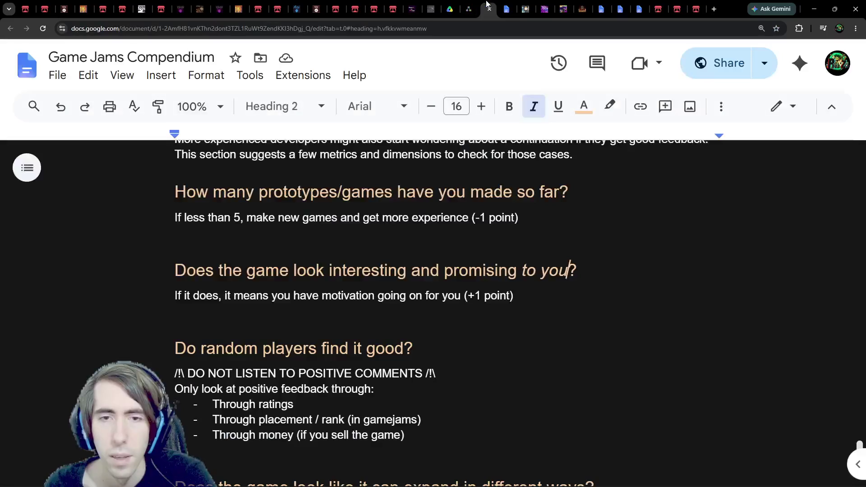
scroll(319, 257, down, 2)
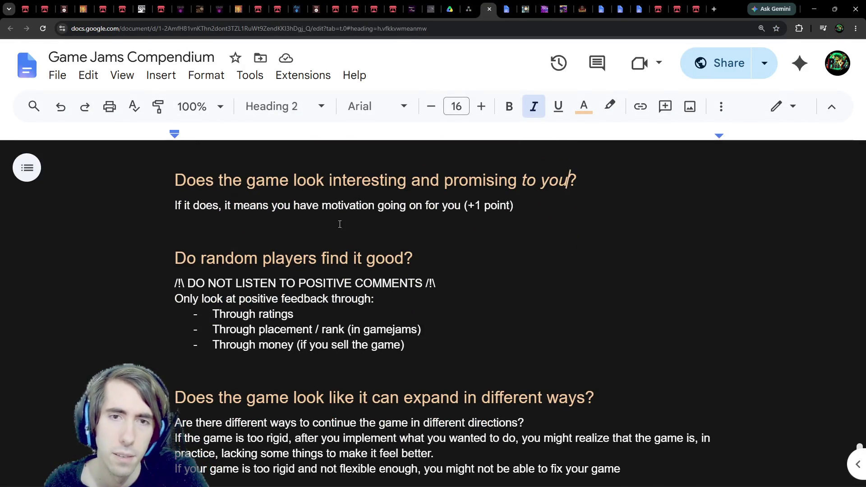
click(469, 8)
drag(450, 268, 404, 205)
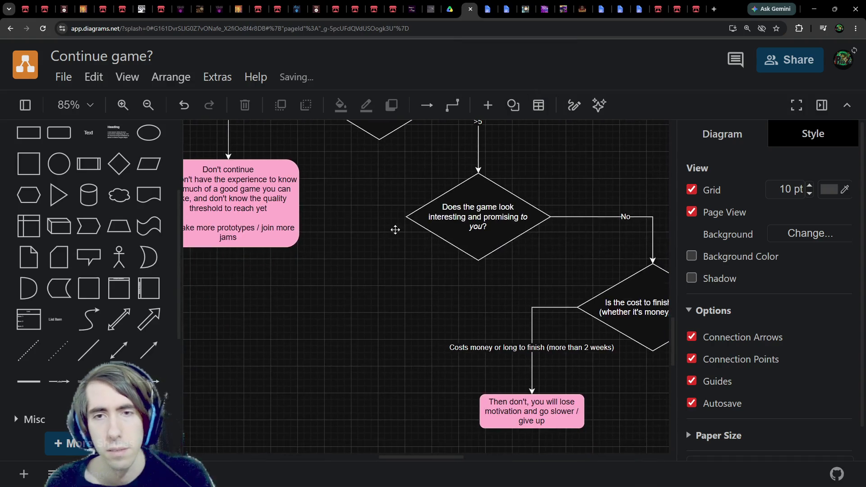
Step: Apply the plain dark style preset to the green outcome box
ctrl+scroll(402, 249, down, 2)
scroll(487, 383, right, 5)
mouse_move(496, 385)
mouse_down()
mouse_move(282, 215)
mouse_move(230, 221)
mouse_up()
scroll(373, 346, left, 4)
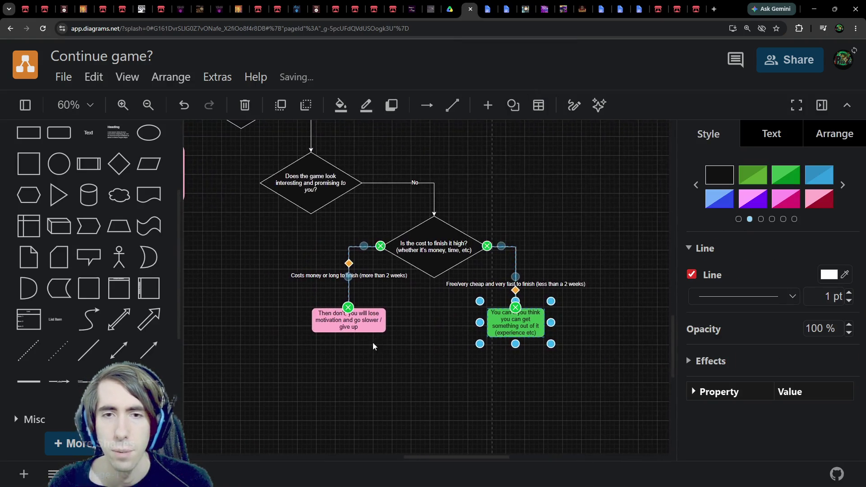
drag(382, 336, 469, 370)
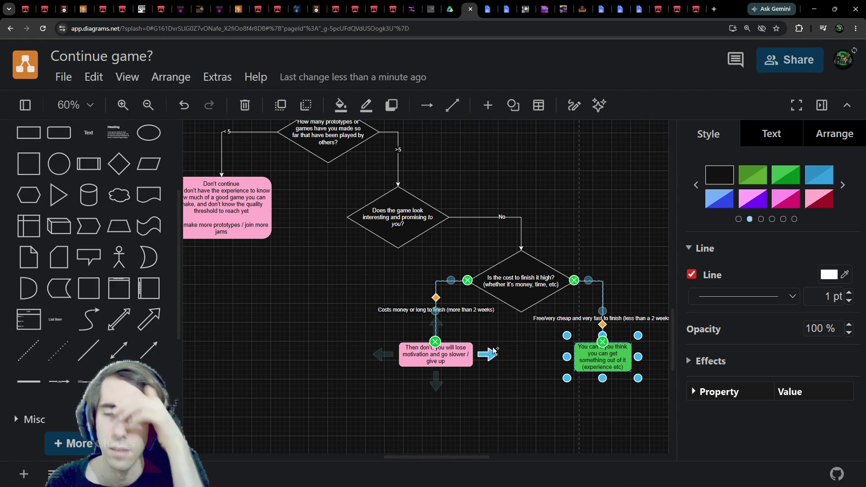
scroll(539, 385, down, 1)
click(551, 379)
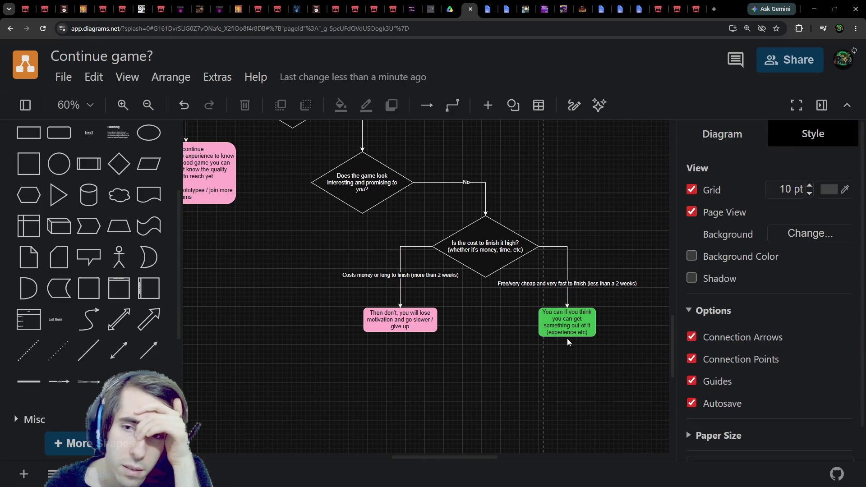
click(571, 327)
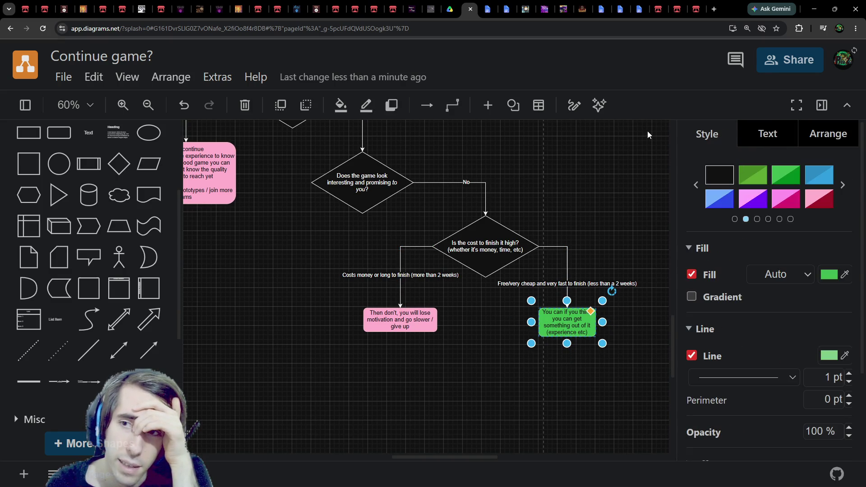
click(701, 182)
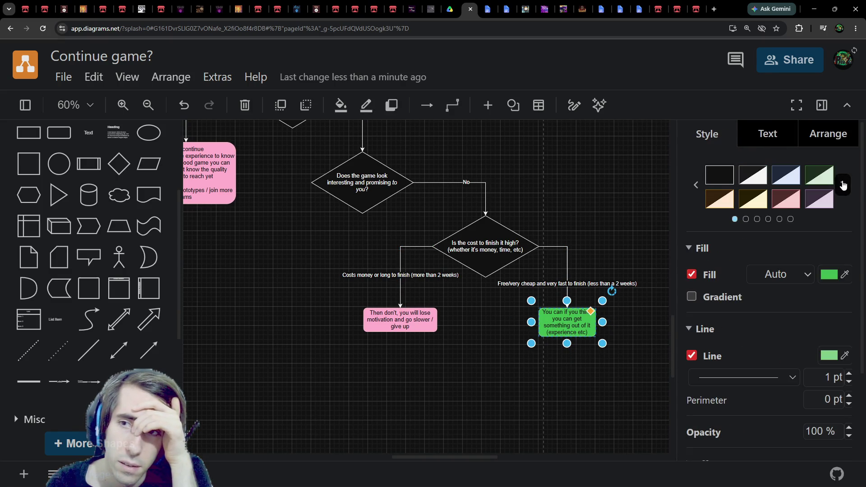
click(842, 184)
click(694, 185)
click(732, 182)
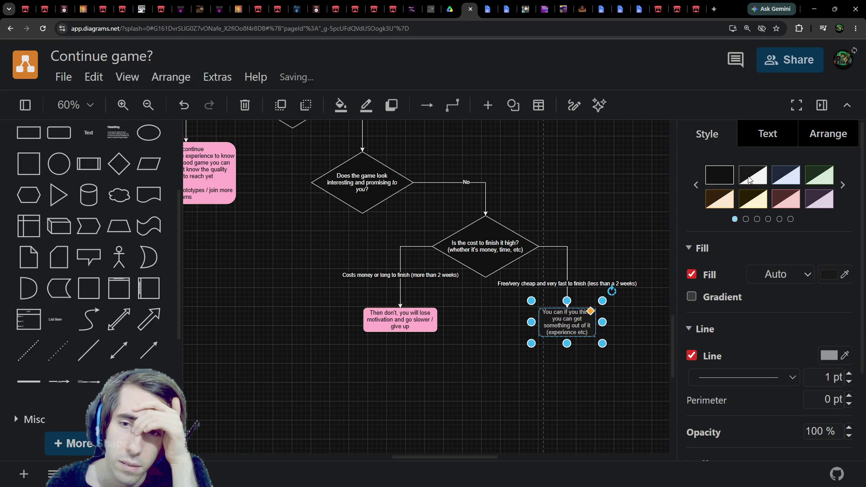
Step: Reselect the dark outcome box and browse the next style presets
scroll(613, 243, up, 5)
scroll(618, 252, down, 3)
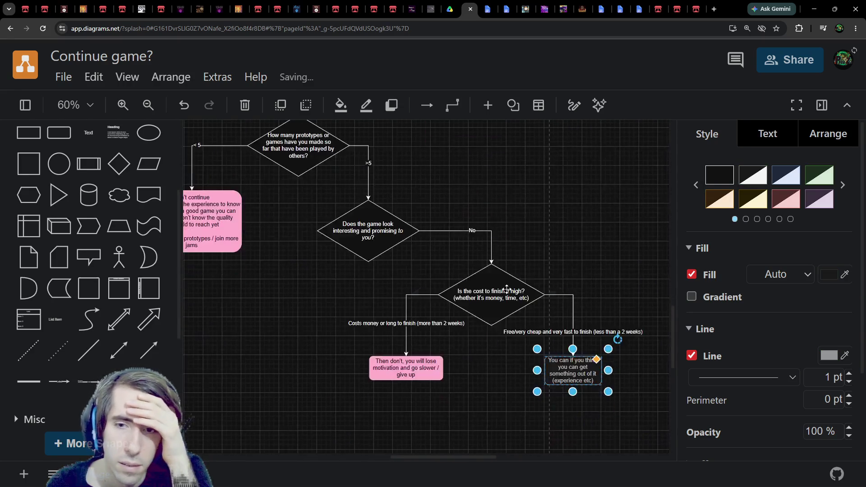
click(624, 263)
drag(582, 255, 567, 264)
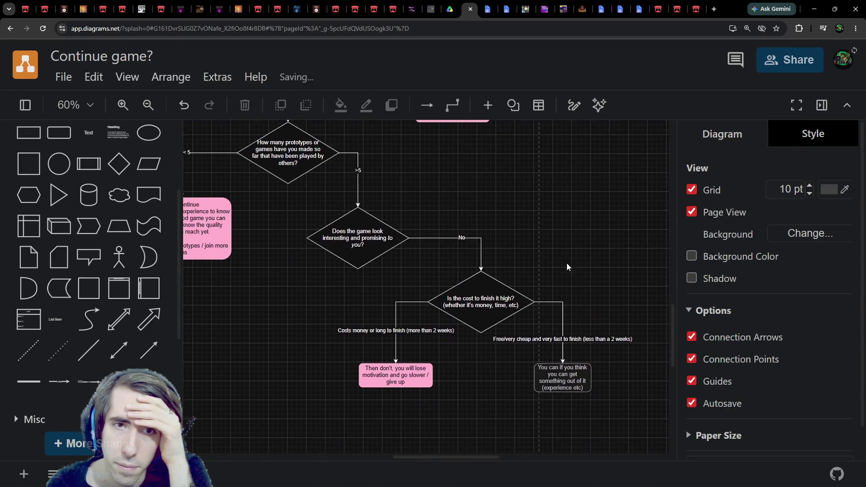
click(571, 388)
click(842, 185)
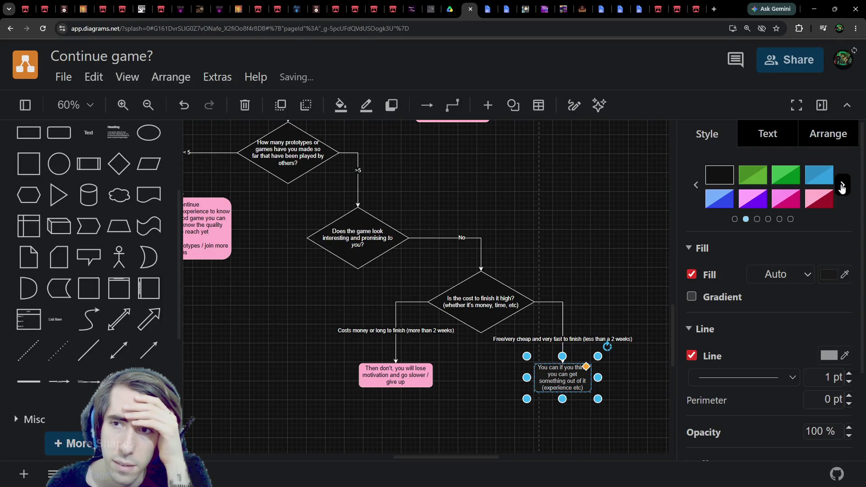
Step: Give the dark outcome box the black style with a white outline
click(722, 179)
scroll(523, 338, down, 1)
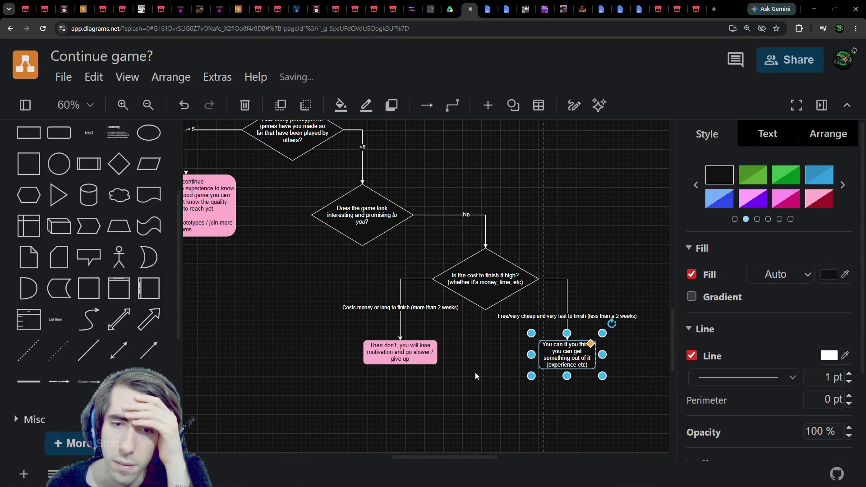
click(493, 343)
scroll(469, 361, down, 3)
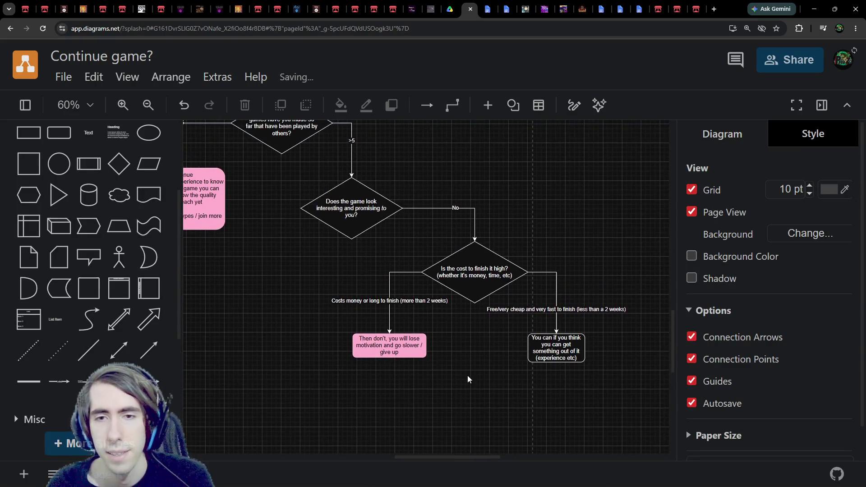
Step: Swap the outcome boxes: dark box under the left branch, pink box right, costly branch on the right corner
mouse_move(531, 361)
mouse_down()
mouse_move(379, 366)
mouse_move(491, 348)
mouse_move(600, 350)
mouse_move(602, 360)
mouse_up()
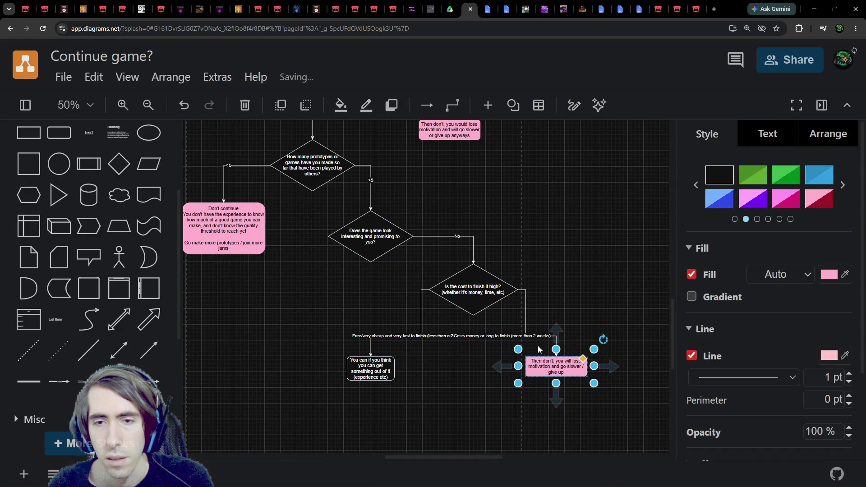
scroll(560, 334, up, 1)
click(559, 333)
drag(543, 364, 548, 336)
click(397, 306)
mouse_move(406, 277)
mouse_down()
mouse_move(509, 277)
mouse_move(407, 283)
mouse_up()
click(523, 307)
click(338, 374)
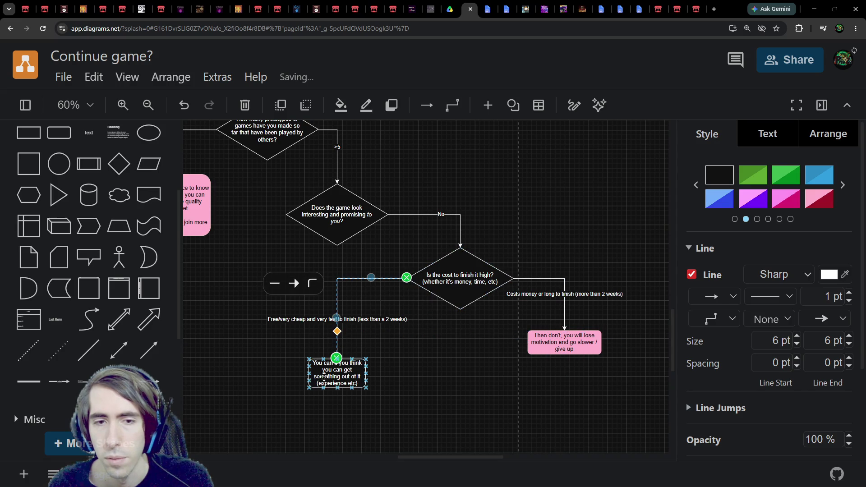
drag(338, 375, 357, 347)
drag(564, 343, 564, 357)
Step: Enter and leave text editing on the dark box's label, then select the cost diamond
click(400, 355)
double_click(401, 355)
click(474, 409)
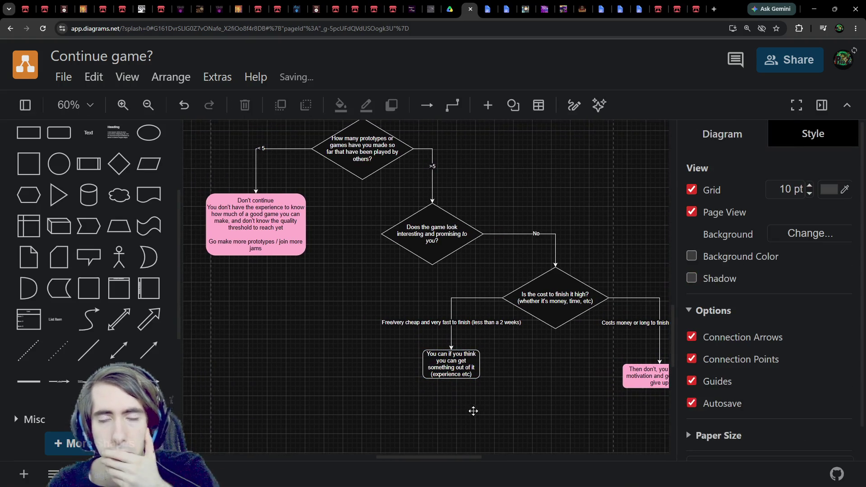
click(442, 360)
double_click(442, 361)
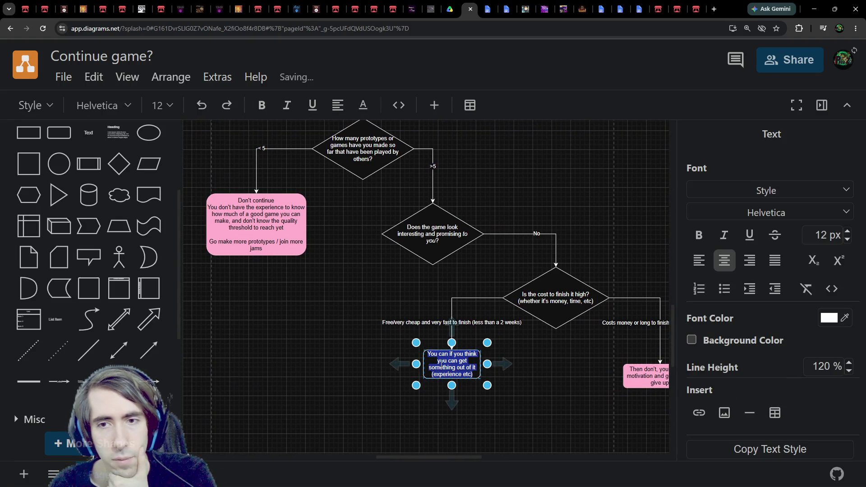
click(444, 363)
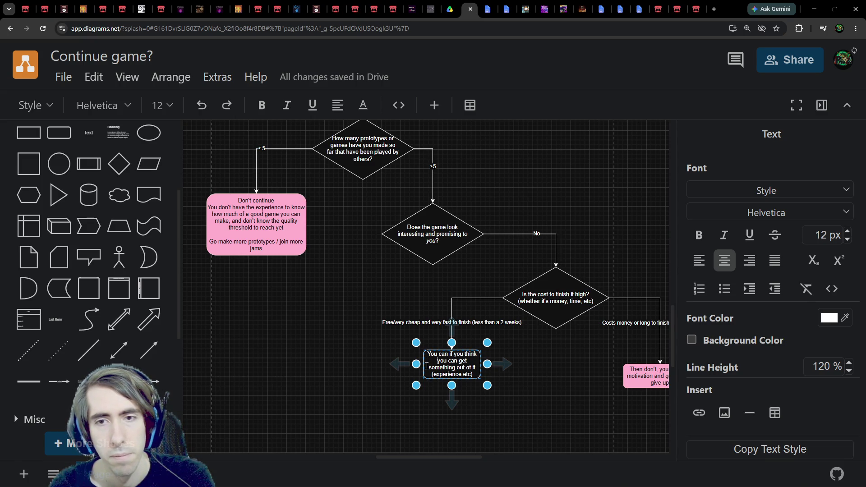
key(Escape)
scroll(409, 362, right, 3)
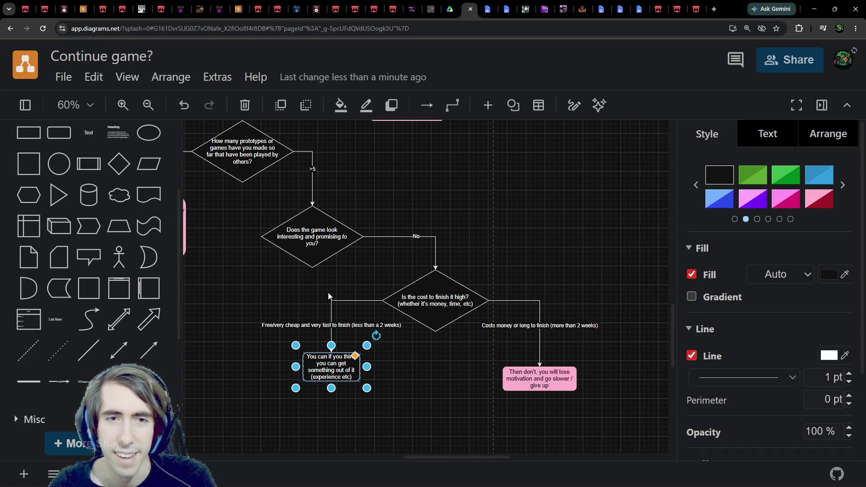
scroll(346, 362, left, 4)
scroll(459, 390, up, 4)
scroll(459, 391, down, 4)
scroll(458, 390, right, 2)
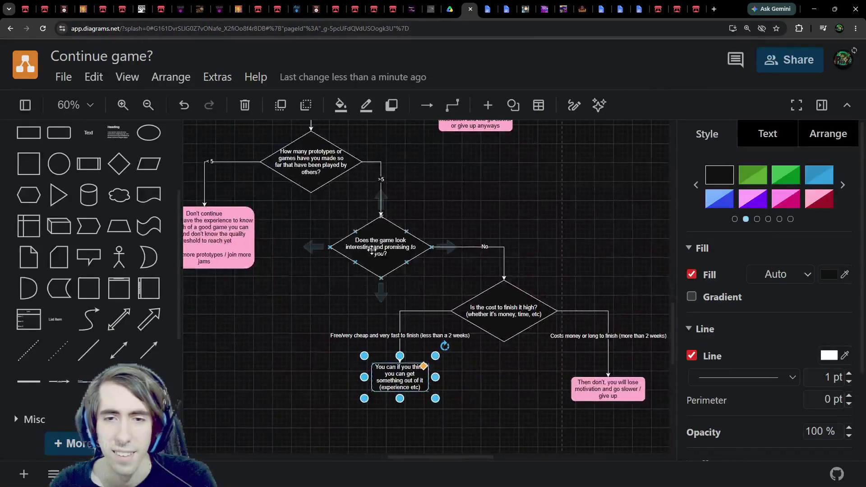
click(582, 310)
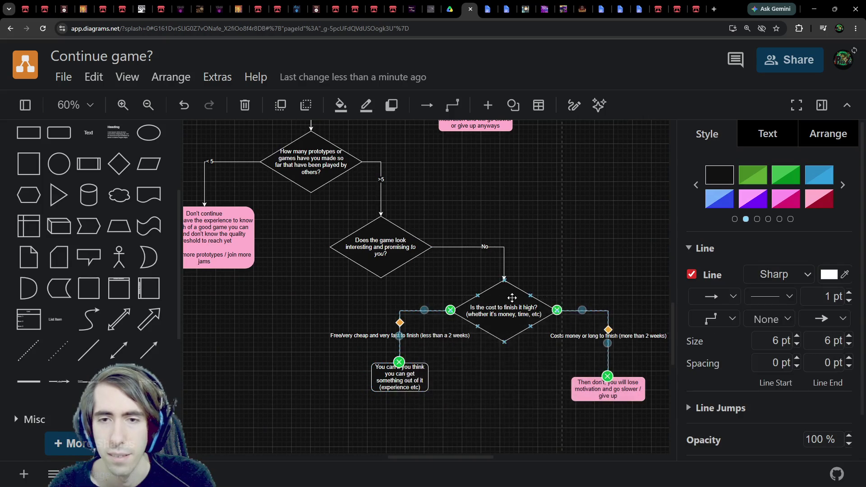
Step: Drag the cost diamond, its connectors and both outcome boxes right, then view the Game Jams Compendium doc
mouse_move(507, 301)
mouse_down()
mouse_move(534, 297)
mouse_move(512, 301)
mouse_up()
drag(364, 287, 618, 407)
scroll(506, 375, right, 1)
mouse_move(478, 307)
mouse_down()
mouse_move(508, 307)
mouse_move(472, 306)
mouse_up()
drag(665, 428, 307, 275)
drag(466, 287, 514, 284)
scroll(407, 299, left, 3)
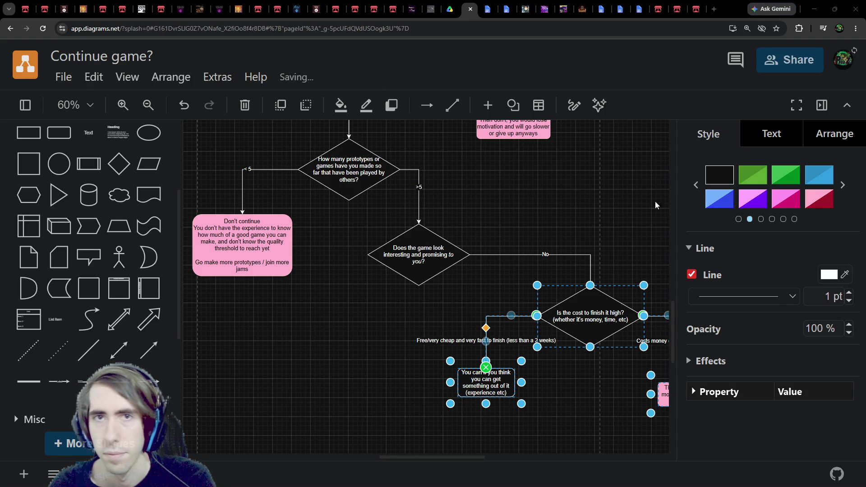
click(486, 5)
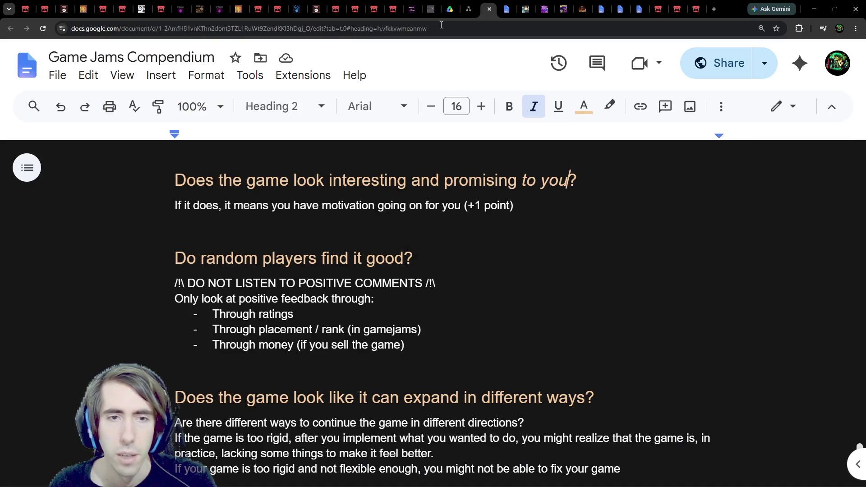
Step: Duplicate the 'looks promising' diamond and label the copy 'Do random players find it good?'
click(469, 9)
click(462, 230)
click(432, 249)
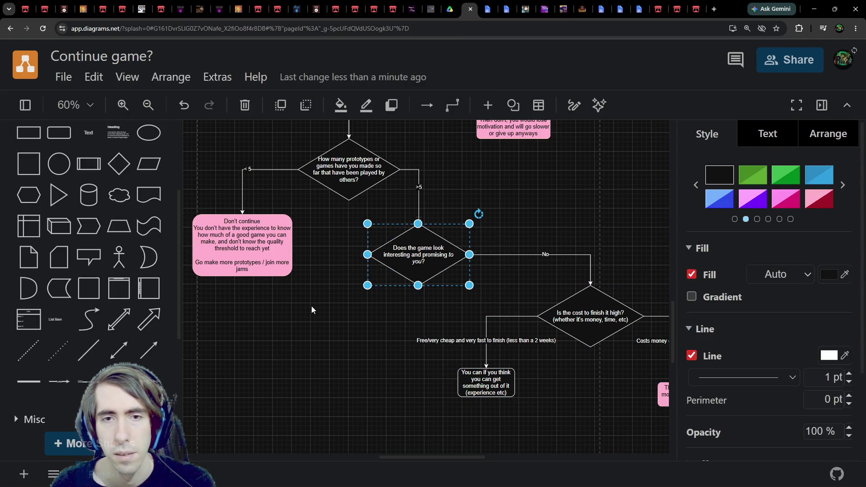
key(ctrl+c)
key(ctrl+v)
text(Do r)
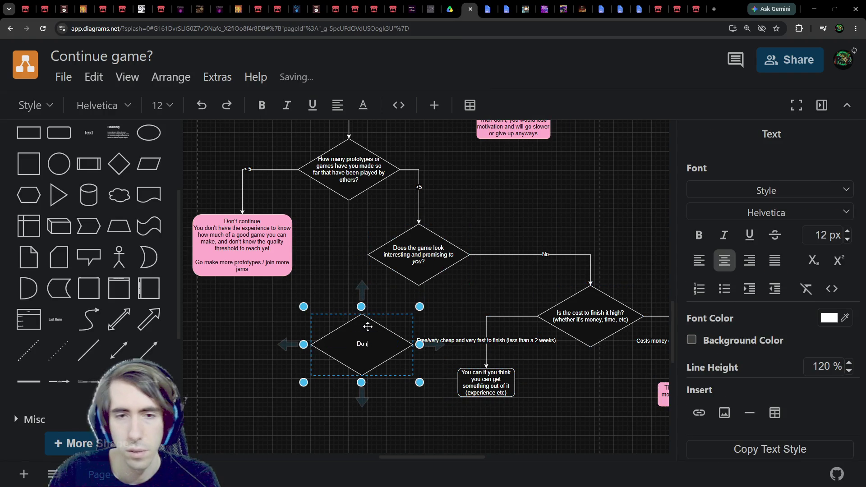
text(andom players find it)
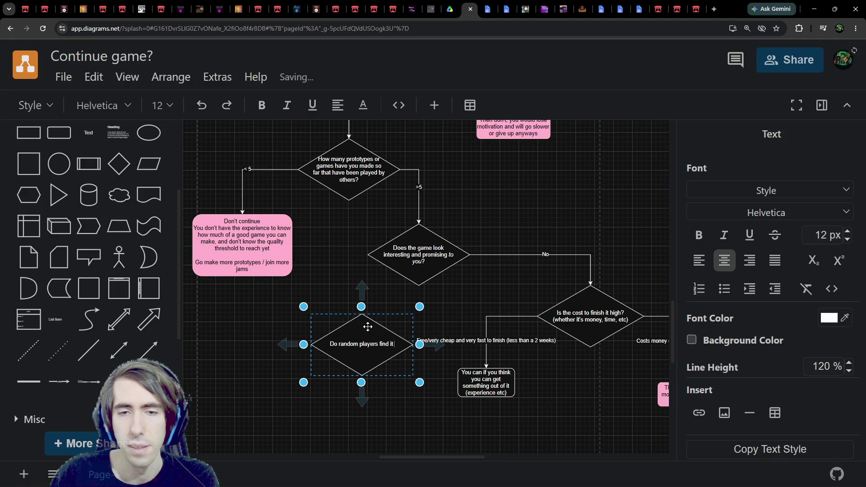
text( good?)
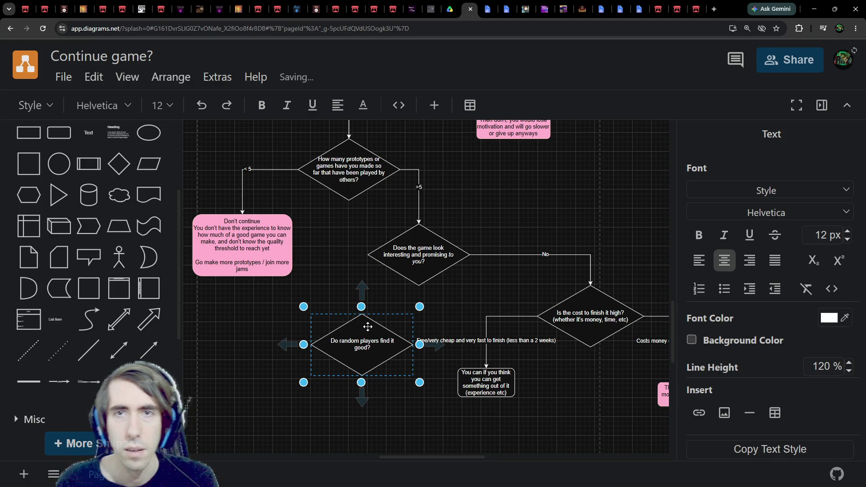
Step: Add the warning line 'DO NOT LISTEN TO POSITIVE COMMENTS' to the new diamond, then view the notes
key(ctrl+Tab)
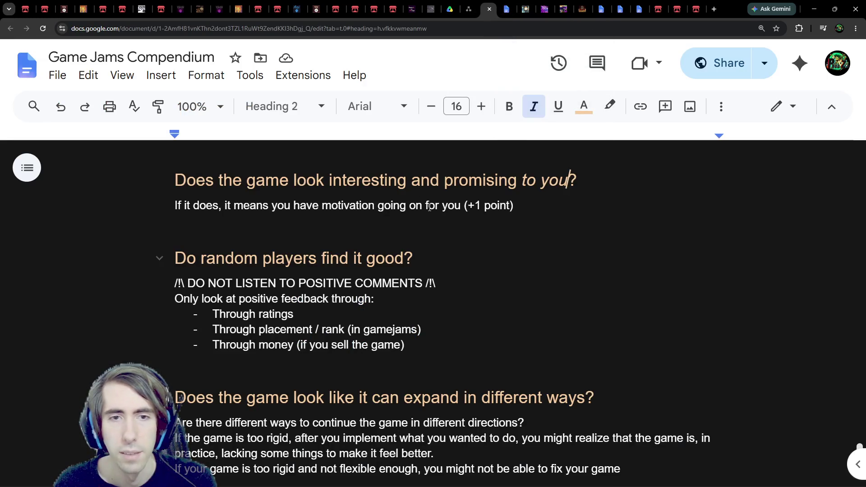
key(ctrl+shift+Tab)
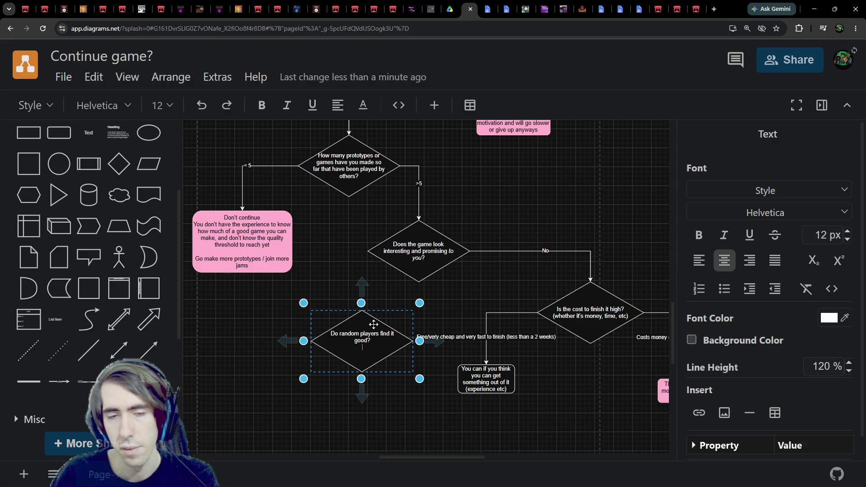
text(OT LISTEN TO P)
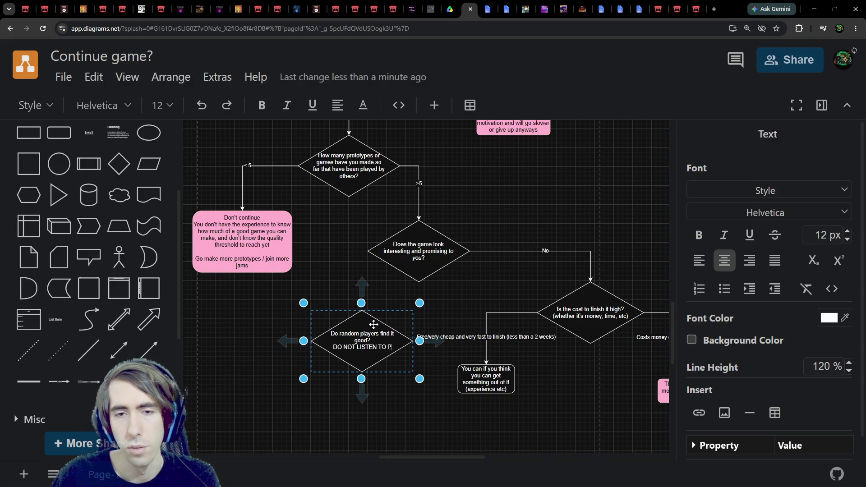
text(OSITIVE COMMENTS)
key(Escape)
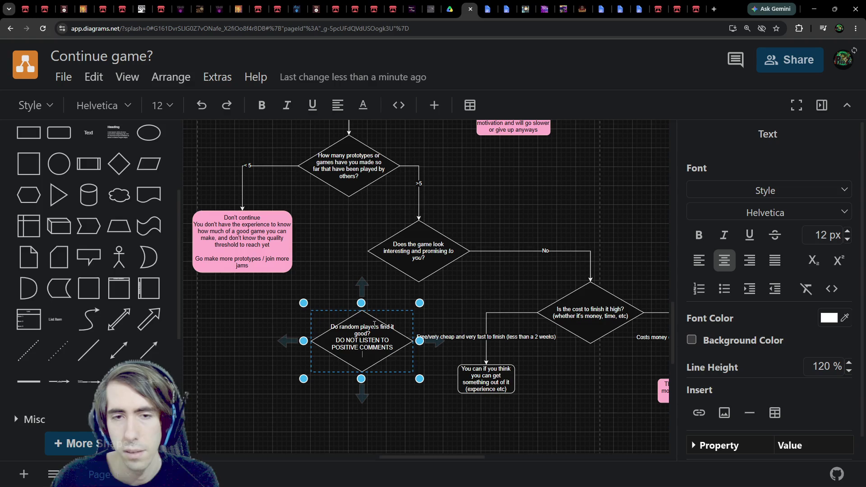
click(490, 6)
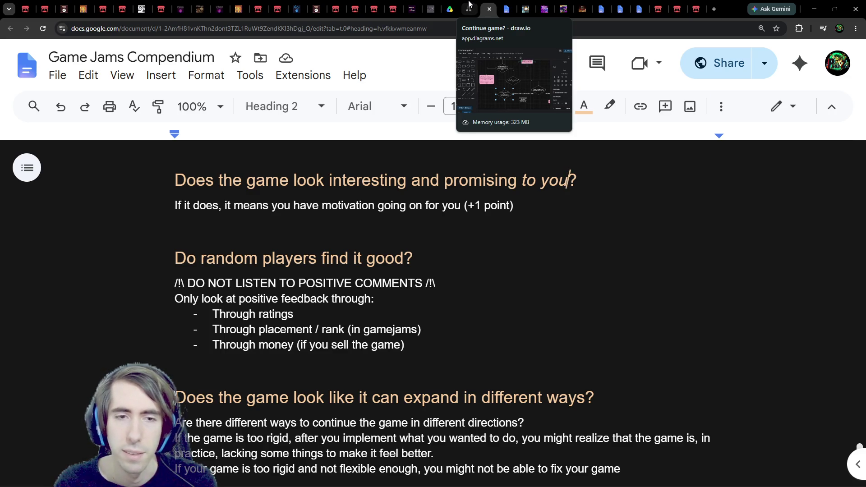
Step: Enlarge the random-players diamond and add 'Check positive feedback only from ratings, placement, or money'
click(468, 4)
drag(310, 382, 249, 444)
double_click(291, 368)
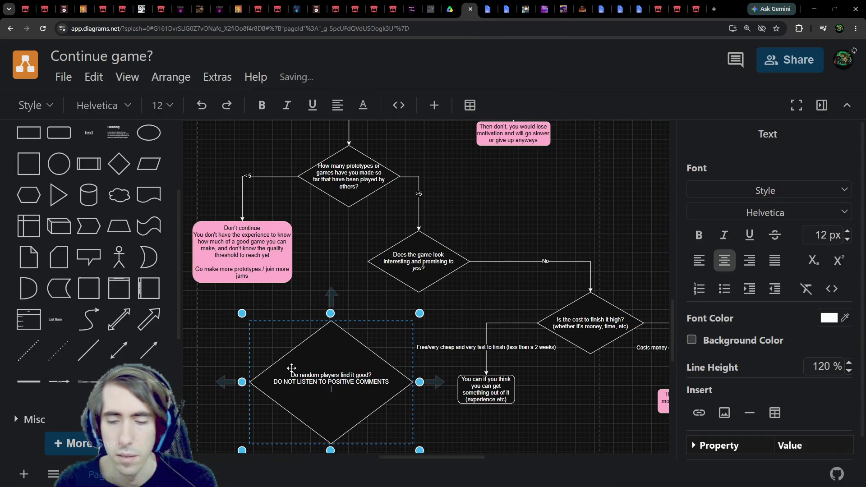
text(Checkpositive feedba)
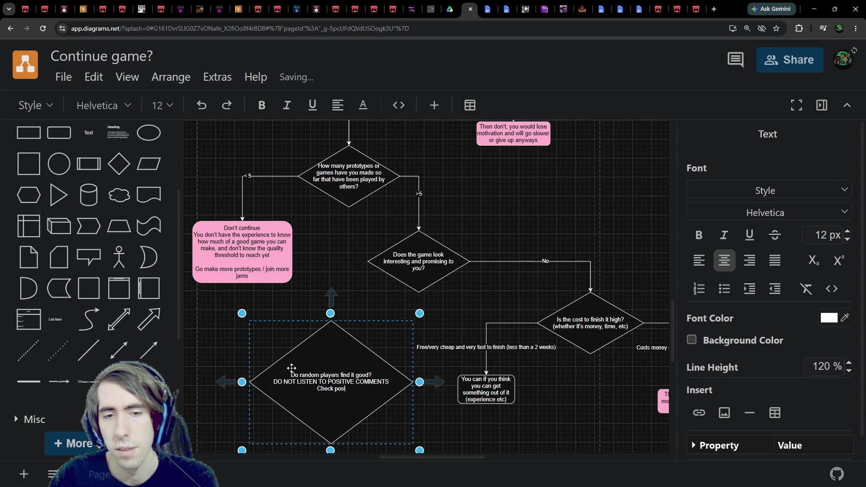
text(ck only form)
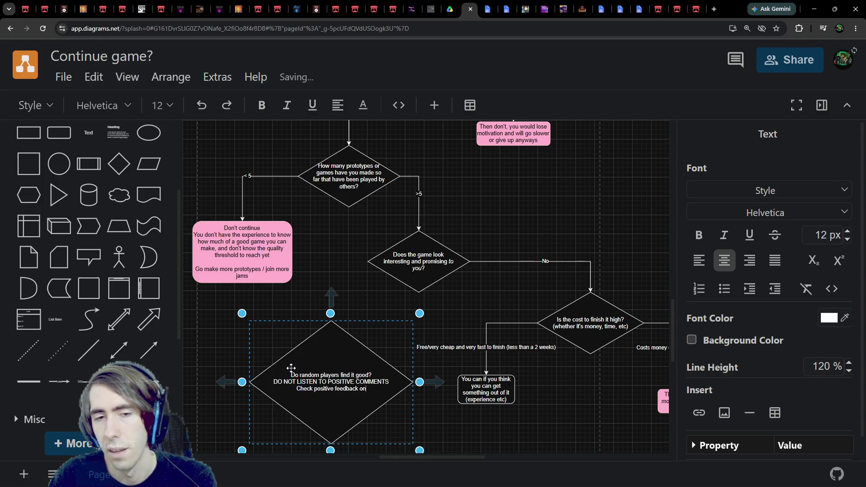
text(rom ratings/)
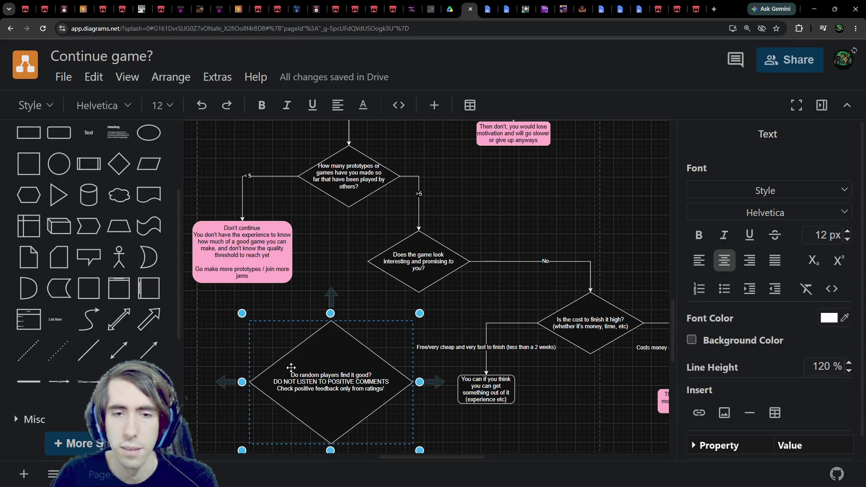
key(BackSpace)
key(BackSpace)
text(, placement,)
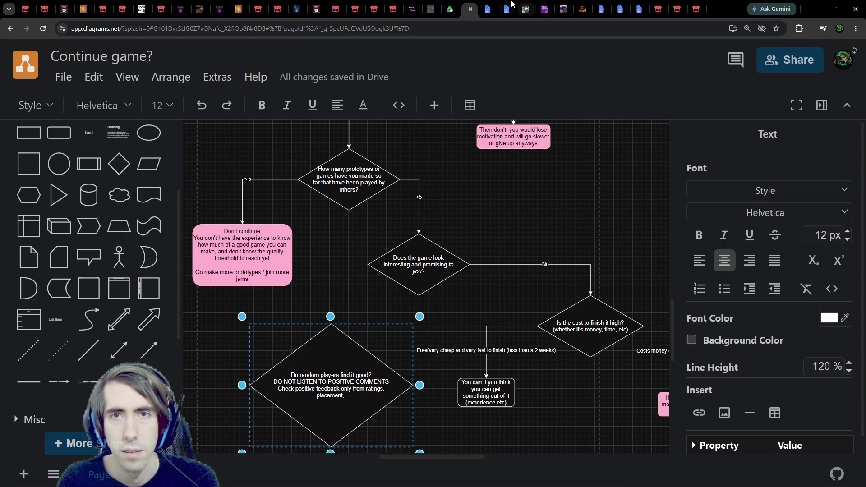
click(505, 9)
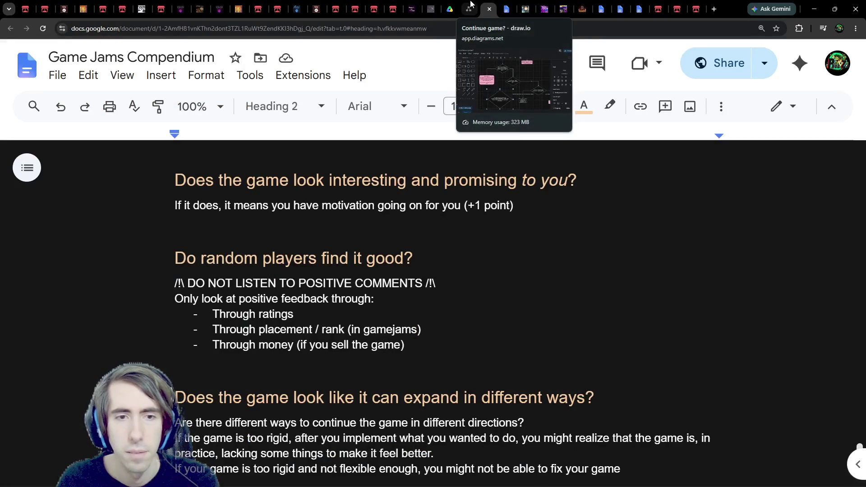
click(470, 4)
text(placement)
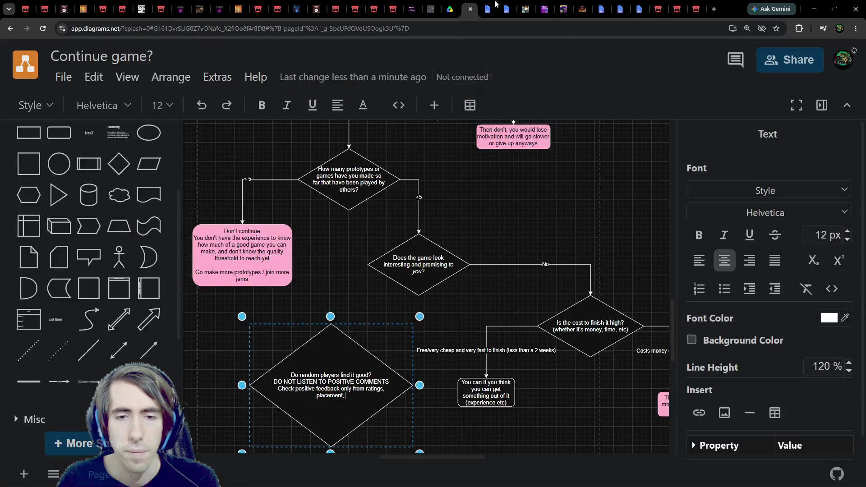
text(, or money)
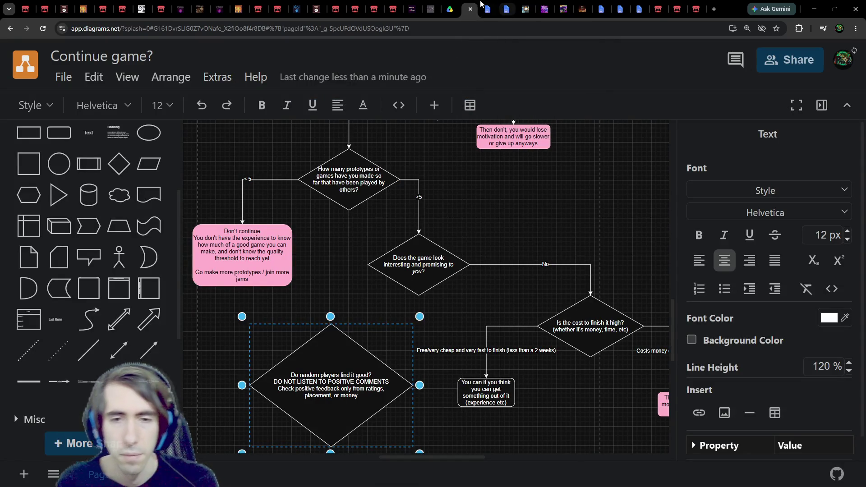
key(Escape)
Step: Stretch the random-players diamond wider and move it up and to the left
scroll(337, 223, down, 3)
drag(330, 237, 329, 306)
drag(345, 336, 312, 317)
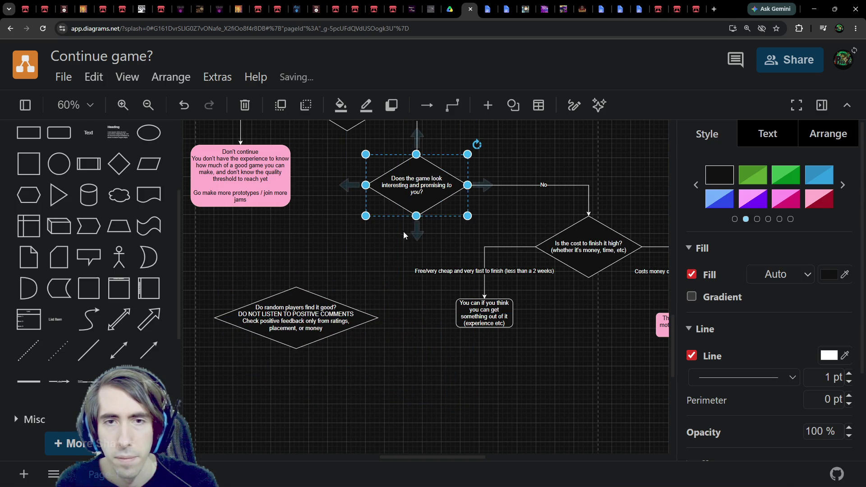
Step: Connect the upper diamond to the lower diamond and paste a copy of the pink outcome box beside it
drag(417, 226, 296, 288)
scroll(377, 368, down, 2)
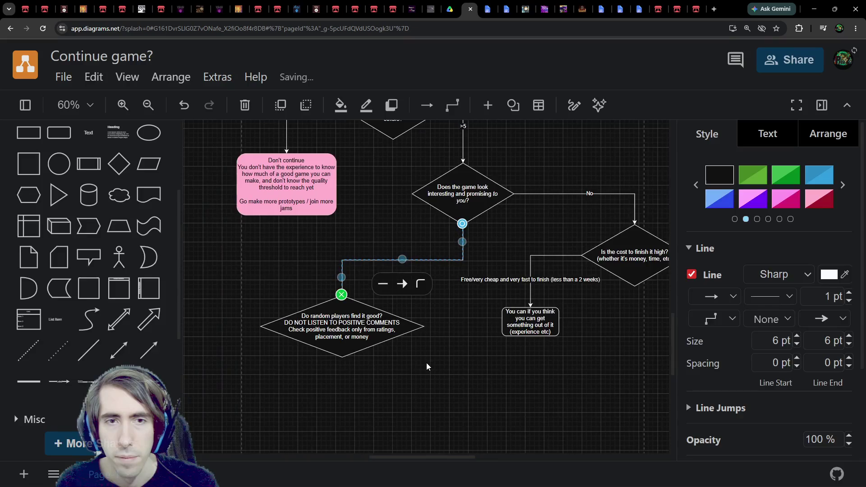
click(613, 313)
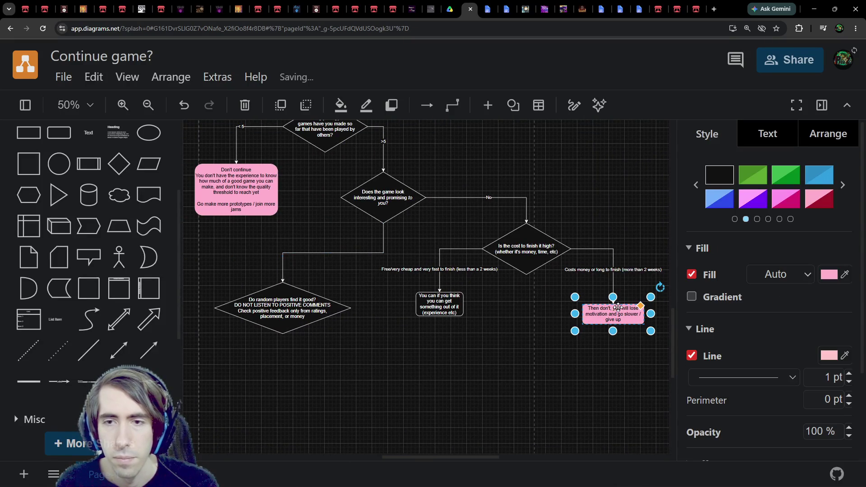
key(ctrl+c)
key(ctrl+v)
mouse_move(345, 343)
mouse_down()
mouse_move(221, 332)
mouse_move(279, 332)
mouse_up()
Step: Link the random-players diamond's left point to the copied pink box with a 'No' arrow
click(399, 291)
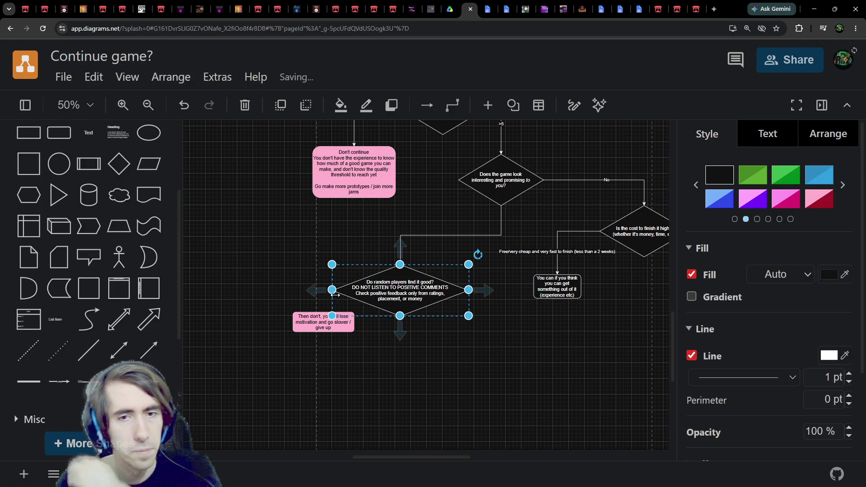
mouse_move(400, 316)
mouse_down()
mouse_move(320, 347)
mouse_move(293, 315)
mouse_move(319, 321)
mouse_move(280, 329)
mouse_move(292, 328)
mouse_up()
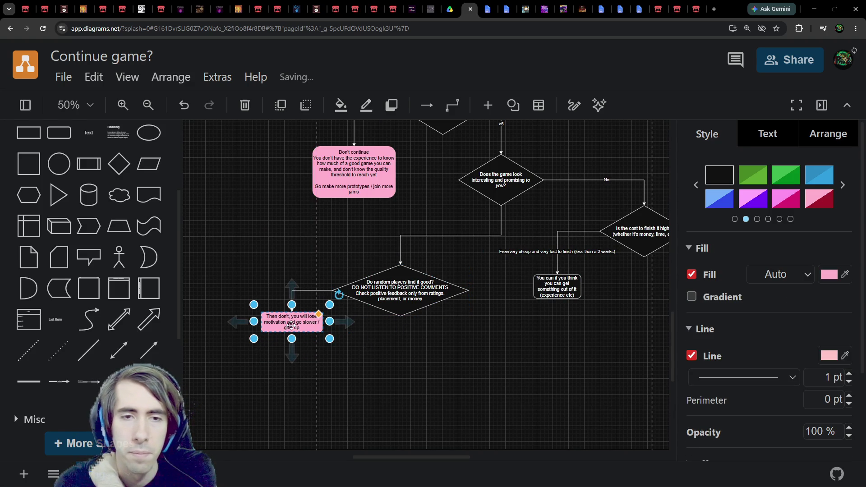
double_click(292, 327)
text(Th)
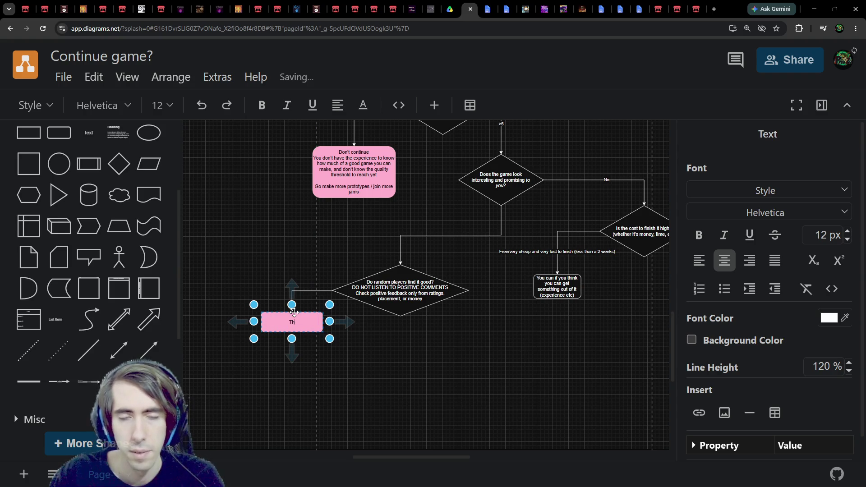
key(BackSpace)
scroll(294, 312, down, 1)
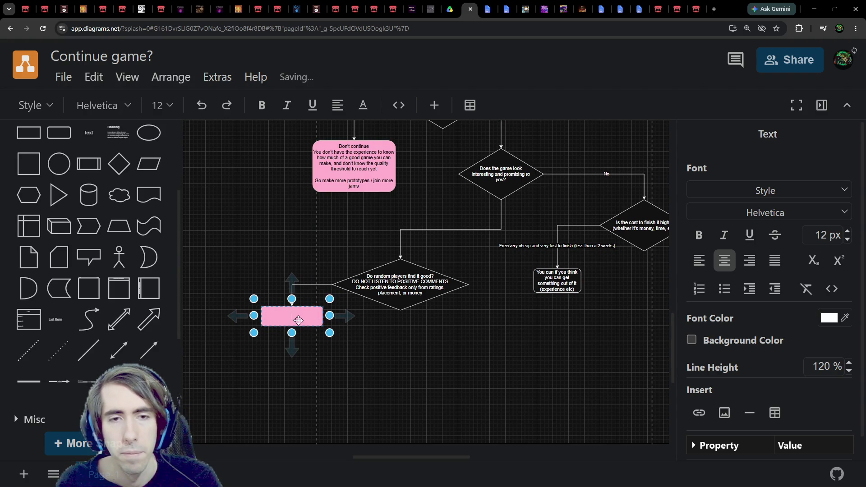
drag(298, 320, 288, 360)
click(327, 284)
mouse_move(332, 284)
mouse_down()
mouse_move(402, 314)
mouse_move(332, 284)
mouse_up()
text(No)
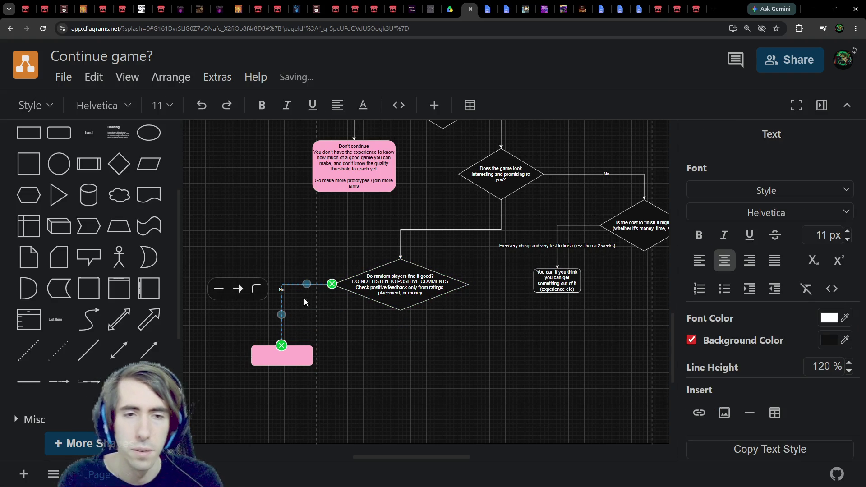
Step: Change the pink box's text to 'Go polish your skills on a new project'
click(264, 359)
text(Go polish your skills on)
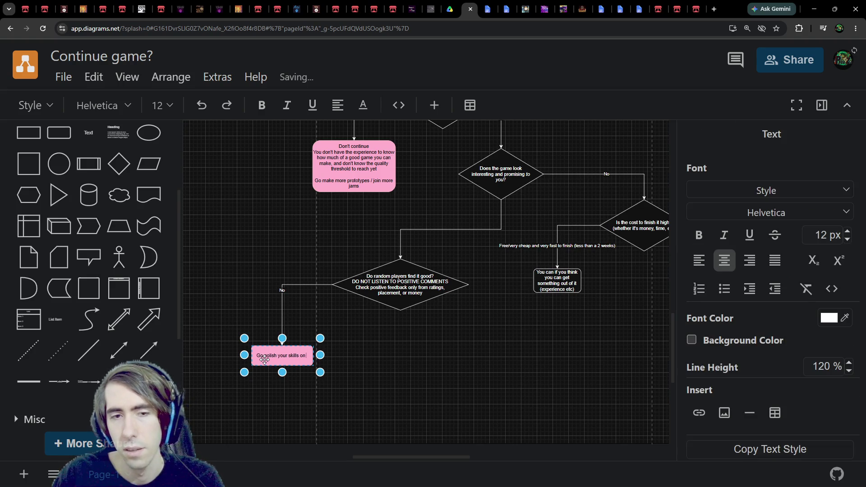
text( a new project)
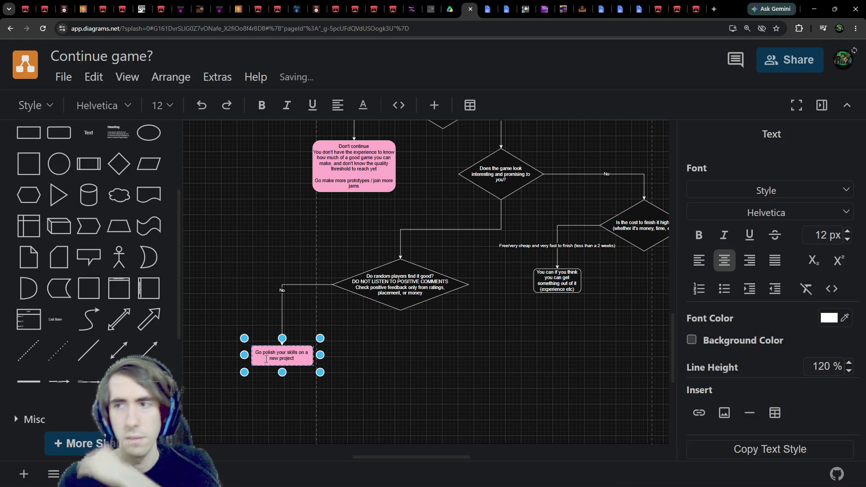
key(Escape)
scroll(400, 359, right, 4)
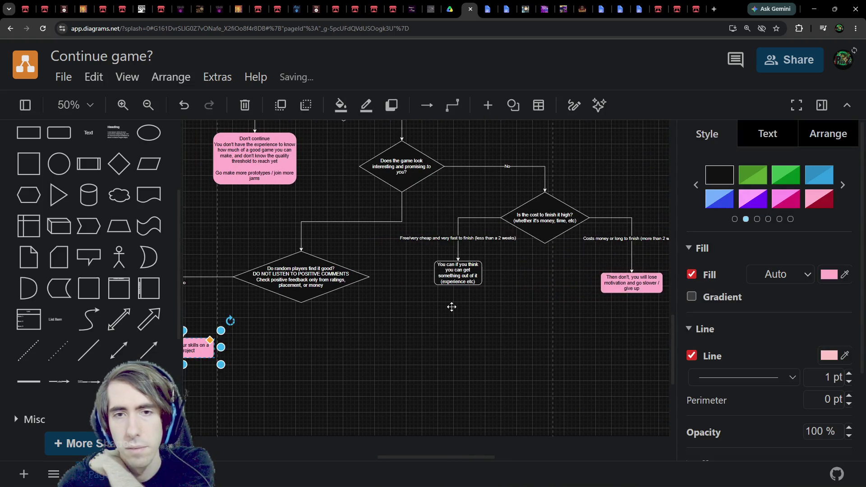
Step: Move the start of the arrow into the random-players diamond from the upper diamond's bottom to its left corner
click(311, 284)
scroll(434, 357, left, 2)
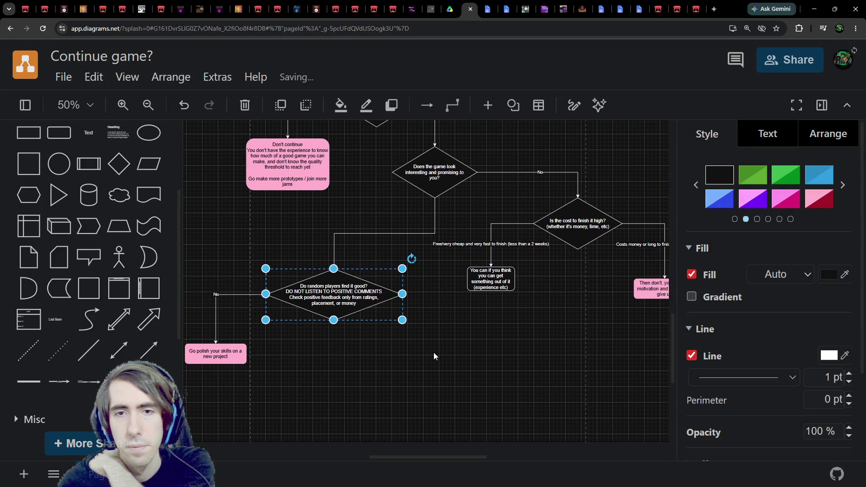
click(425, 228)
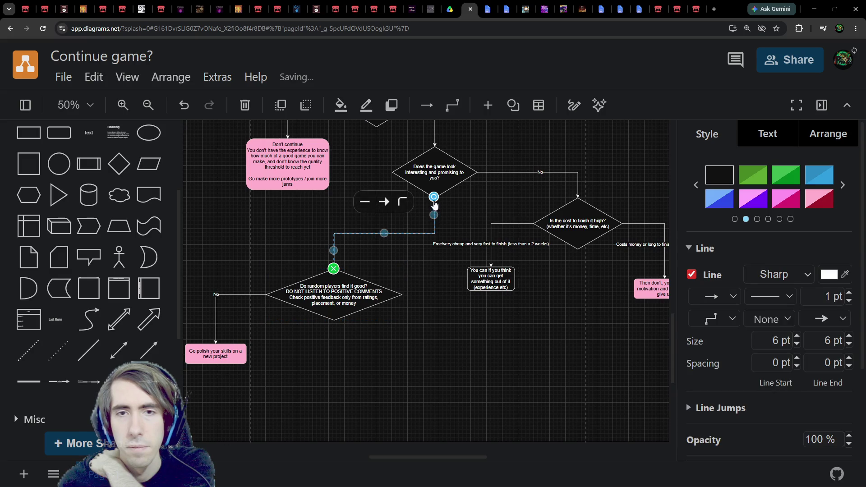
drag(434, 198, 390, 199)
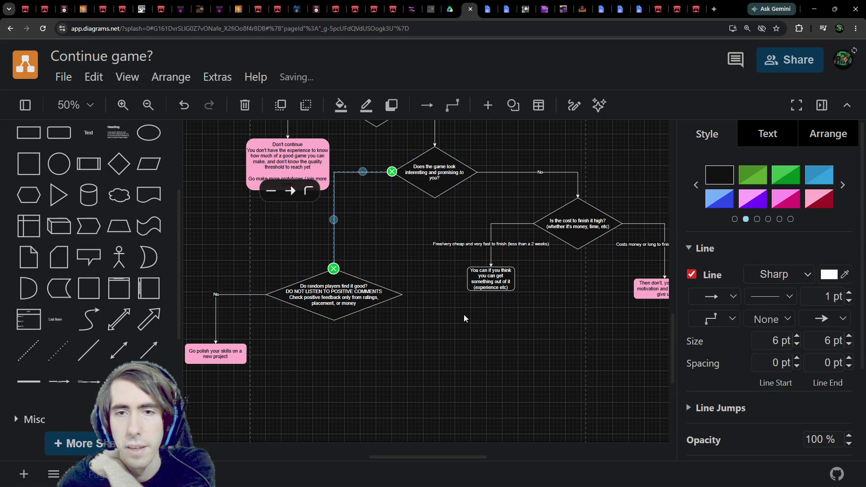
scroll(474, 294, up, 1)
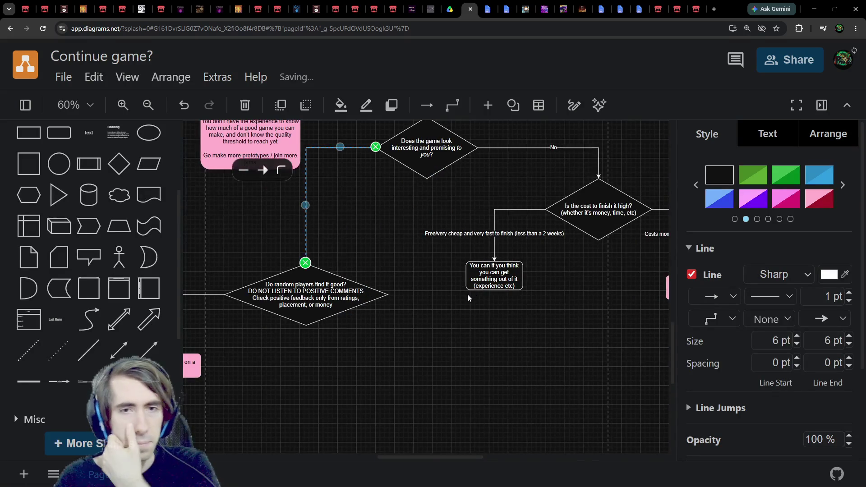
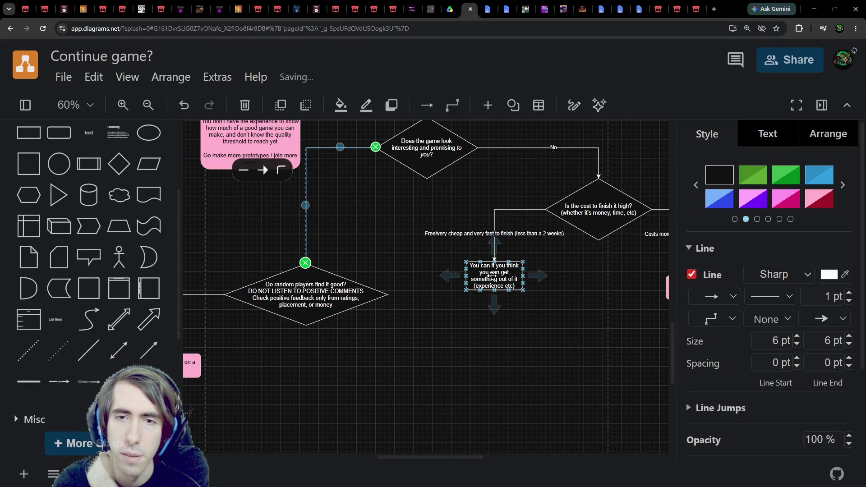
Step: Raise the 'You can if you think' box and connect it to the random-players diamond
click(491, 275)
drag(491, 275, 493, 243)
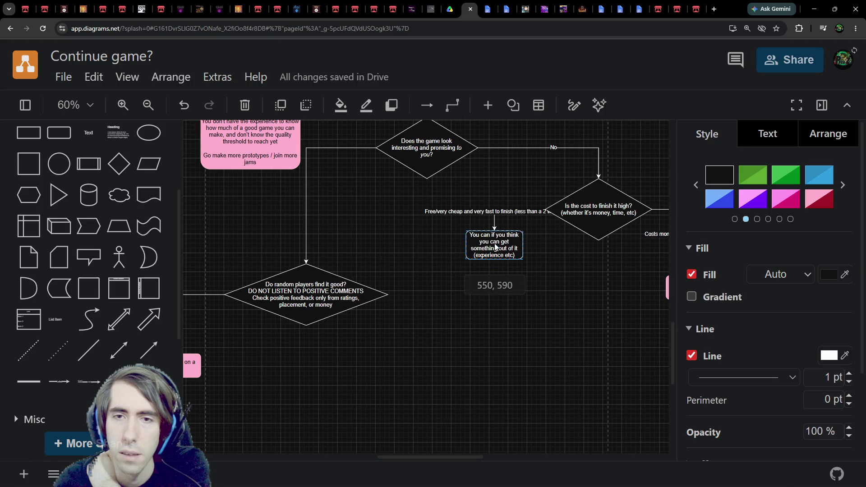
mouse_move(493, 281)
mouse_down()
mouse_move(301, 258)
mouse_move(306, 263)
mouse_up()
click(412, 302)
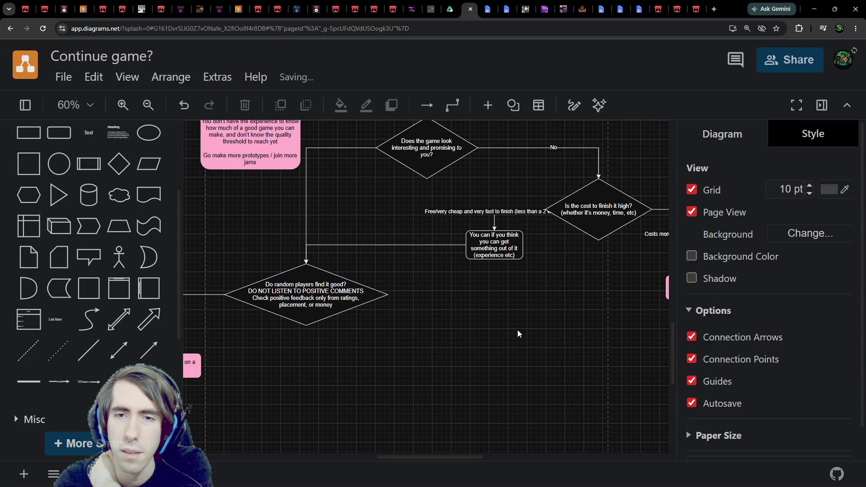
Step: Shift the experience box slightly to the left
scroll(518, 332, right, 3)
scroll(421, 304, right, 3)
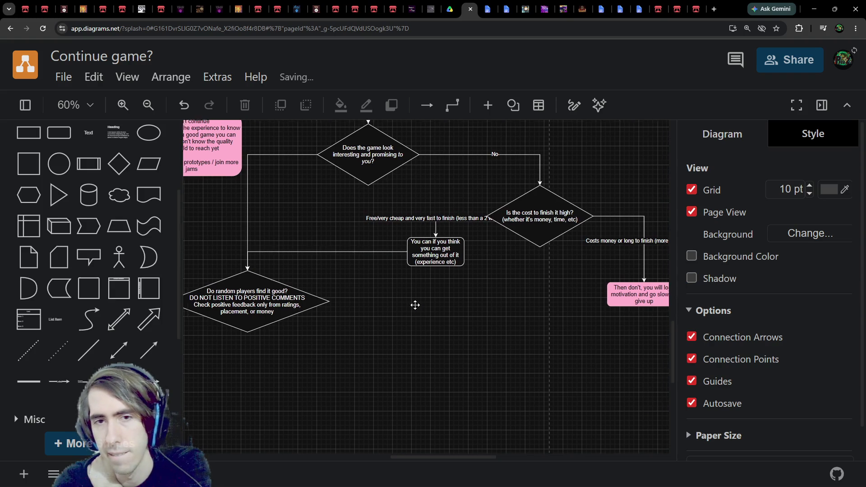
mouse_move(408, 255)
mouse_down()
mouse_move(372, 256)
mouse_move(393, 269)
mouse_move(391, 278)
mouse_up()
scroll(487, 352, left, 4)
scroll(487, 351, down, 1)
mouse_move(187, 205)
mouse_down()
mouse_move(429, 358)
mouse_move(193, 348)
mouse_up()
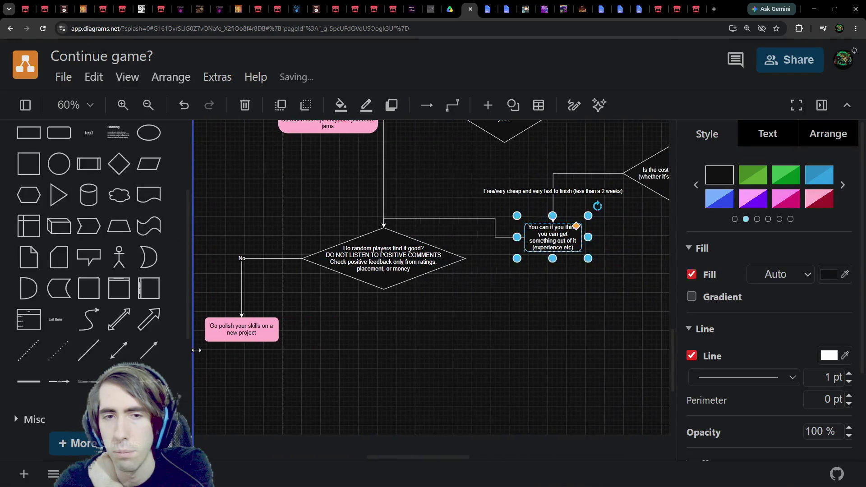
Step: Move the random-players diamond and the 'Go polish' box down together
click(370, 334)
drag(489, 404, 197, 234)
drag(384, 271, 387, 275)
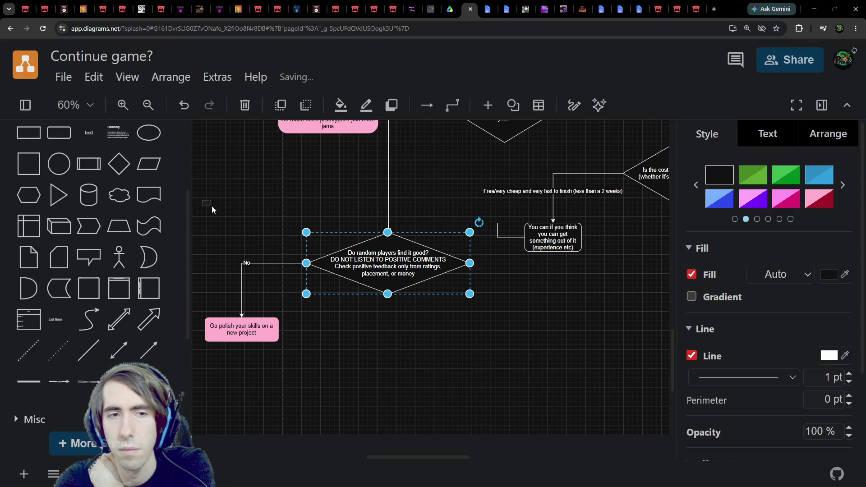
drag(210, 200, 474, 394)
drag(414, 254, 414, 302)
click(545, 313)
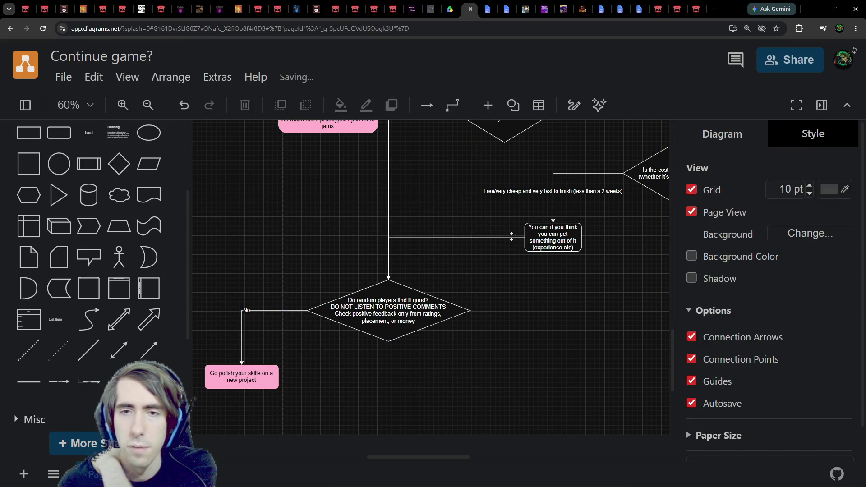
Step: Reattach the connector into the random-players diamond to the experience box's bottom
click(511, 237)
mouse_move(532, 249)
mouse_down()
mouse_move(554, 254)
mouse_move(525, 242)
mouse_move(556, 256)
mouse_move(512, 231)
mouse_up()
click(509, 354)
Step: Lower the 'Free/very cheap' label and open the Game Jams Compendium document
scroll(496, 355, right, 2)
click(520, 182)
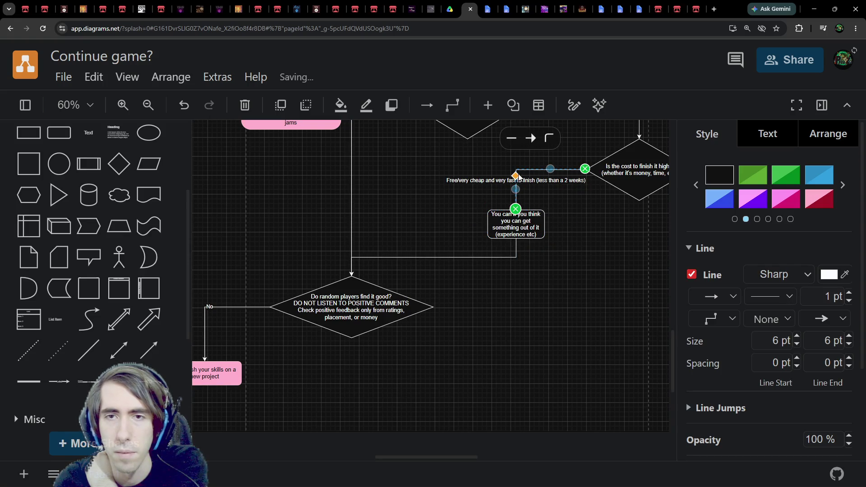
drag(518, 177, 516, 193)
click(561, 244)
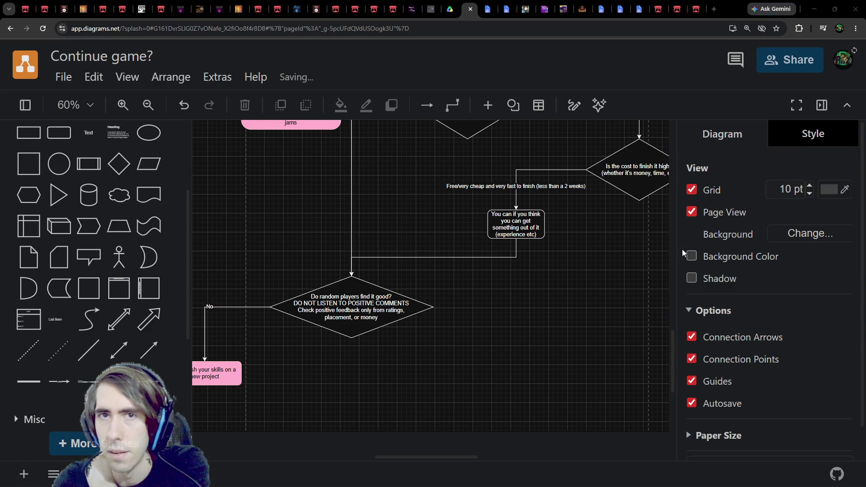
click(489, 6)
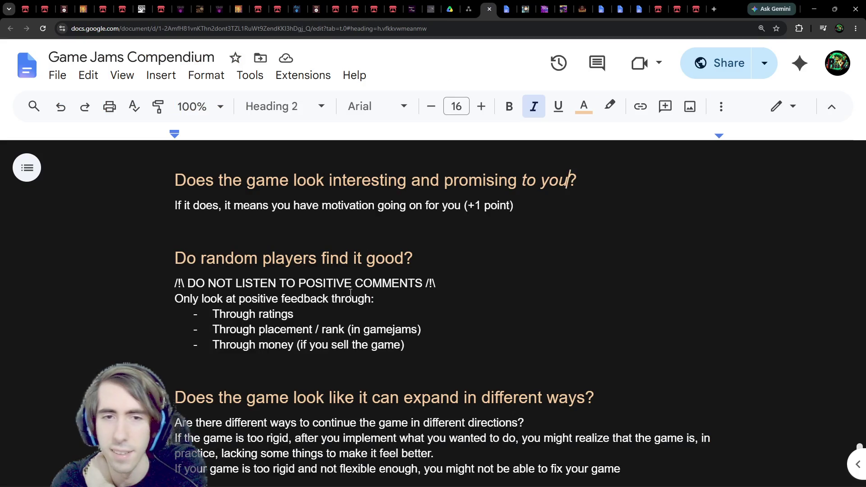
Step: Duplicate the 'Do random players find it good?' diamond and start editing the copy's text
scroll(356, 288, down, 1)
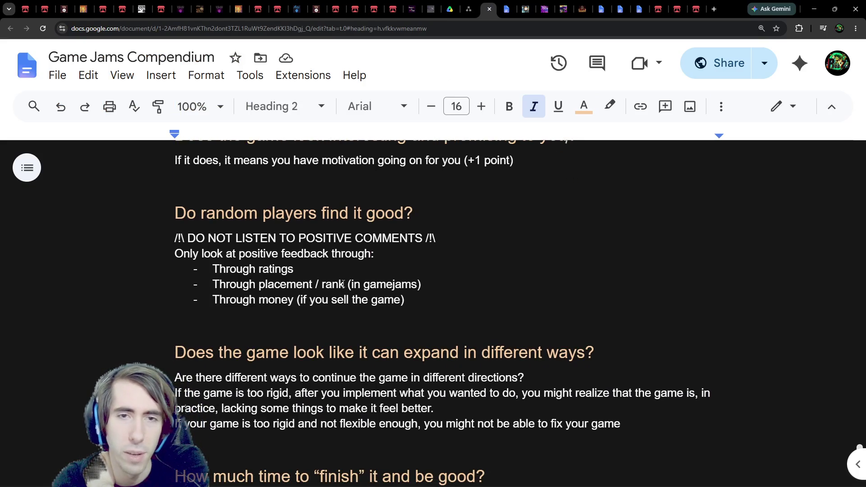
scroll(340, 283, down, 3)
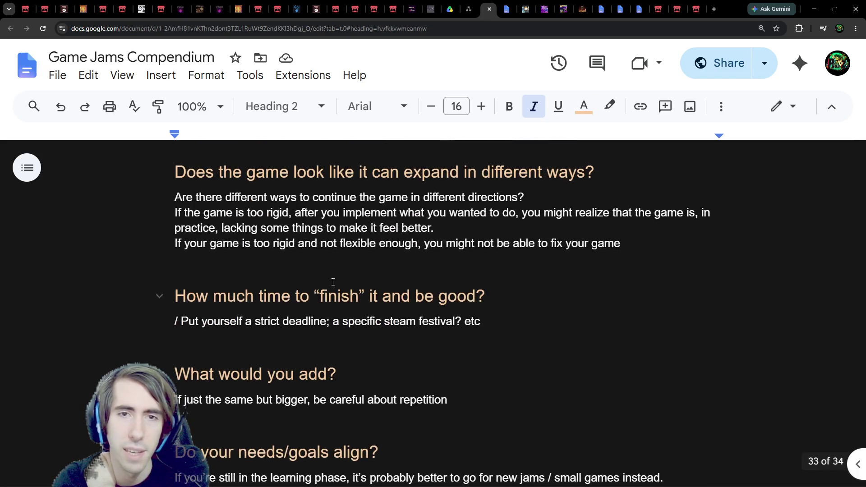
click(466, 5)
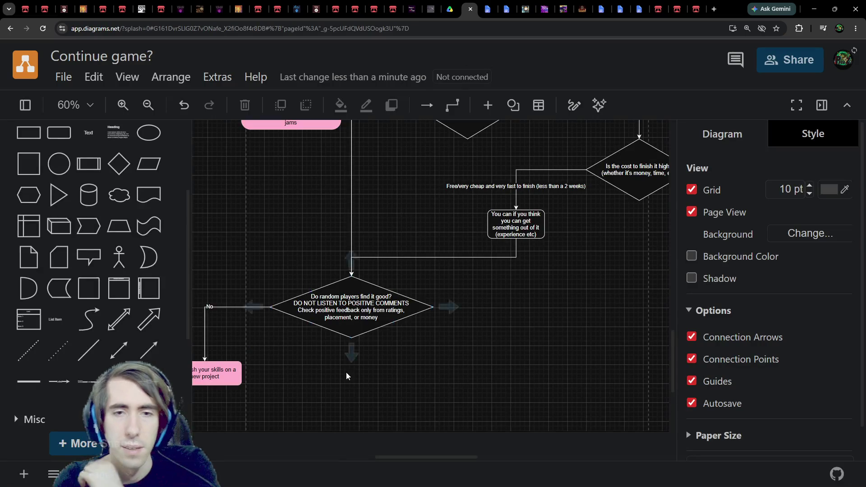
scroll(348, 377, left, 5)
scroll(498, 345, right, 5)
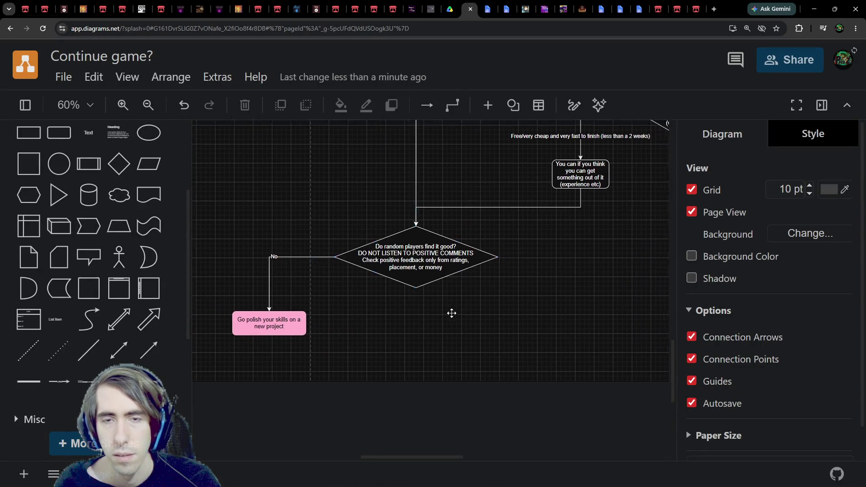
click(388, 275)
scroll(411, 351, up, 1)
scroll(458, 323, down, 3)
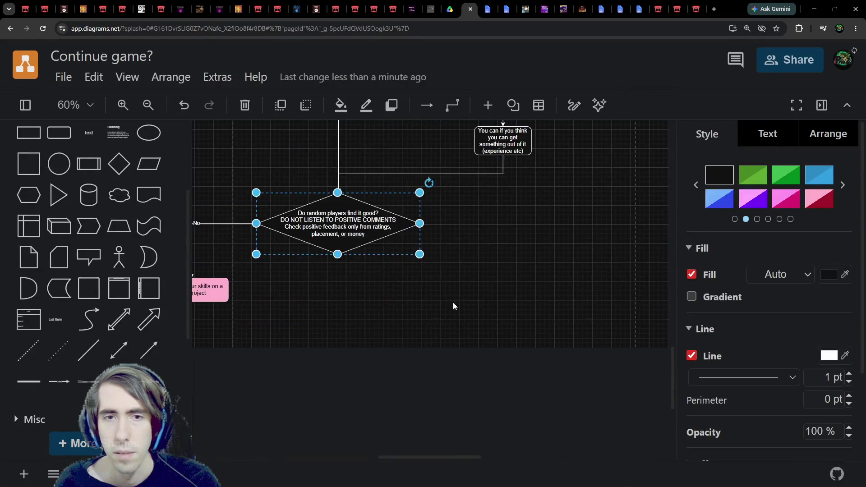
key(ctrl+c)
key(ctrl+v)
double_click(492, 324)
Step: Paste the heading 'Does the game look like it can expand in different ways?' into the new diamond
click(485, 4)
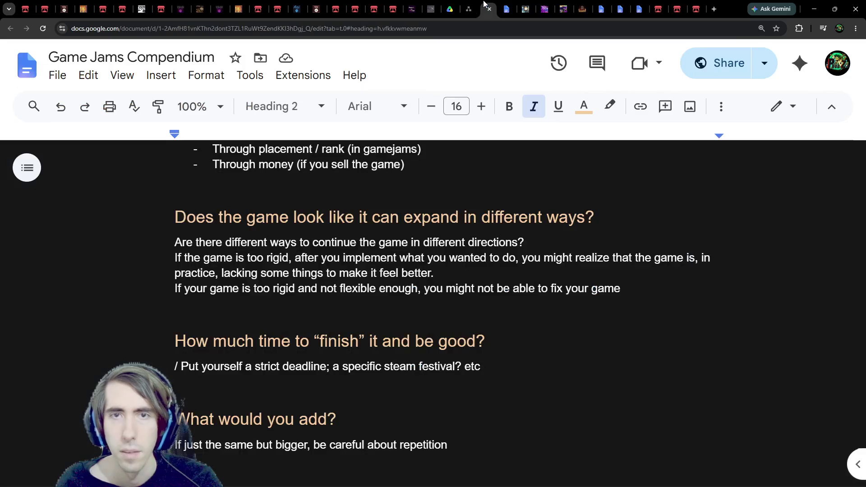
drag(172, 214, 594, 217)
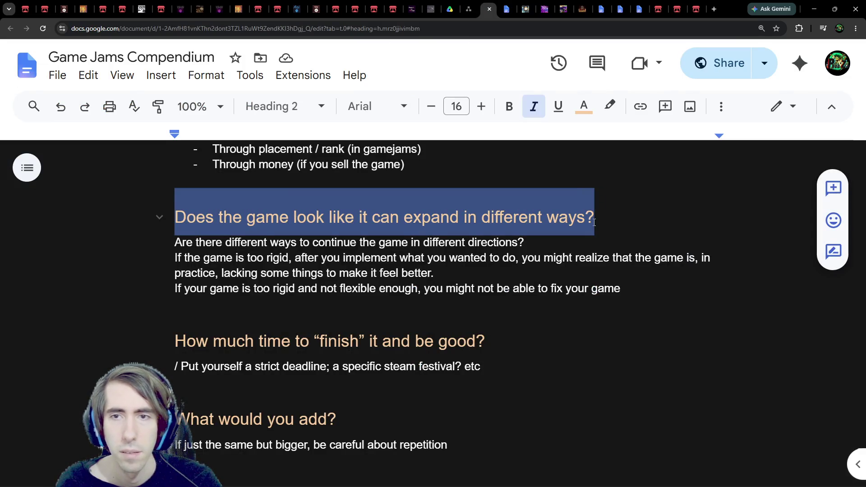
key(ctrl+c)
click(469, 9)
key(ctrl+v)
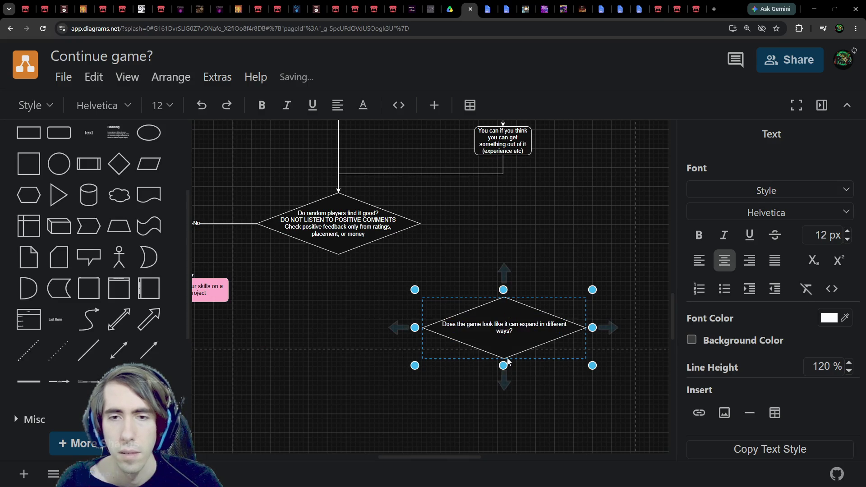
Step: Narrow the new diamond, connect the random-players diamond to it, and move it up
drag(592, 327, 531, 327)
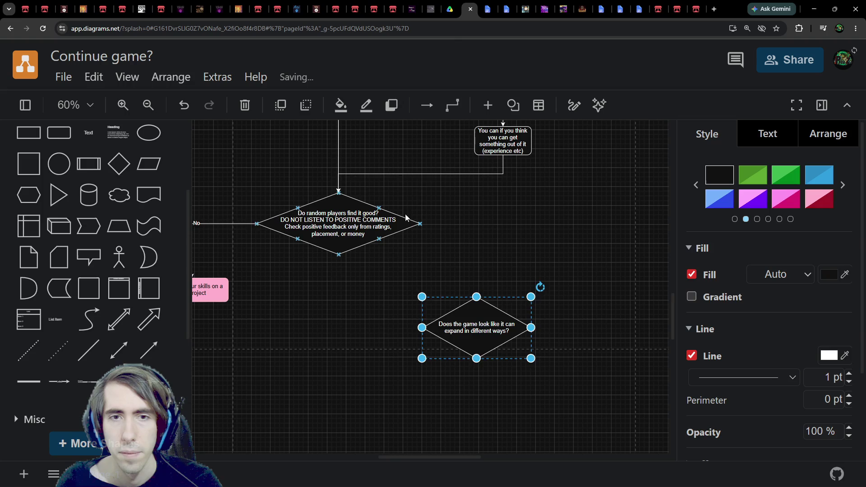
drag(338, 266, 469, 296)
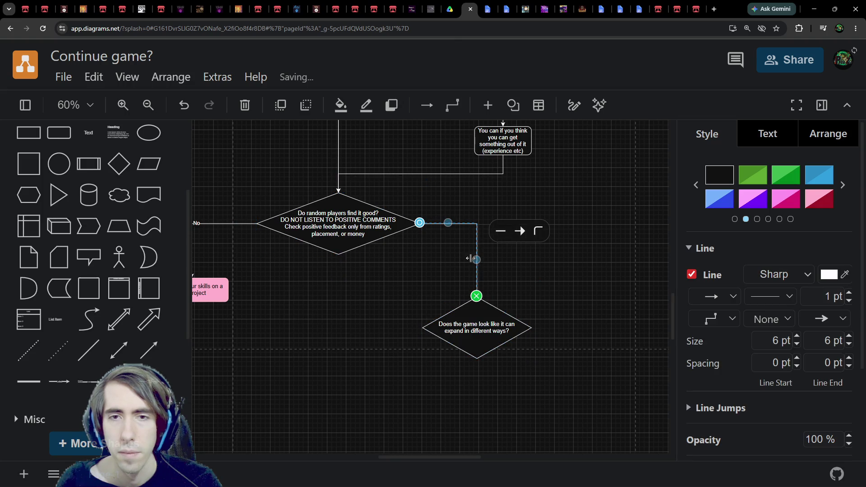
mouse_move(487, 331)
mouse_down()
mouse_move(478, 318)
mouse_move(487, 298)
mouse_up()
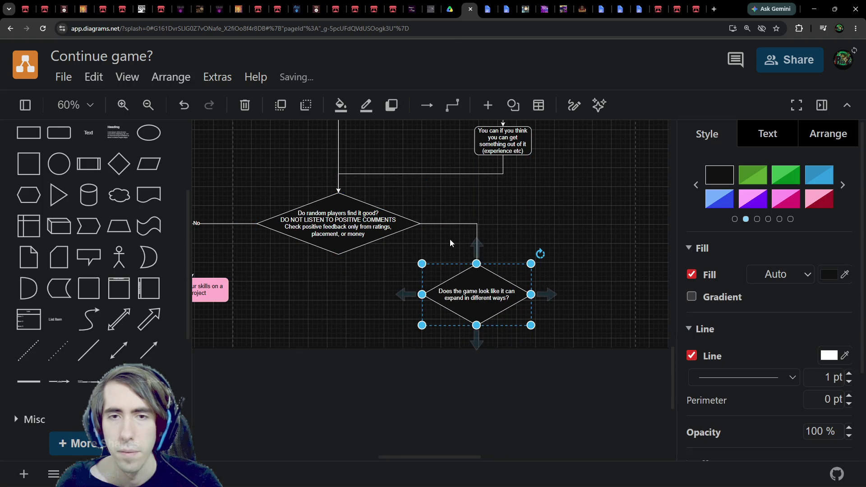
scroll(444, 224, down, 1)
scroll(493, 330, up, 3)
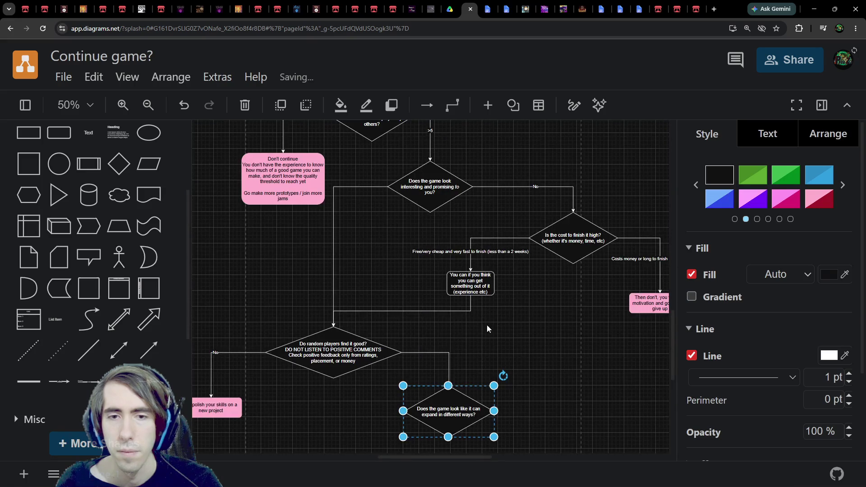
Step: Label the new connector 'Yes'
double_click(442, 351)
text(Yes)
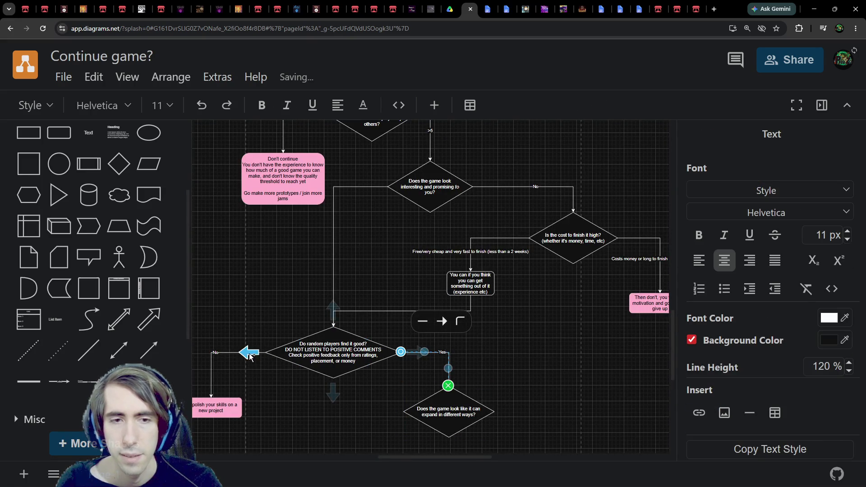
click(230, 352)
click(286, 319)
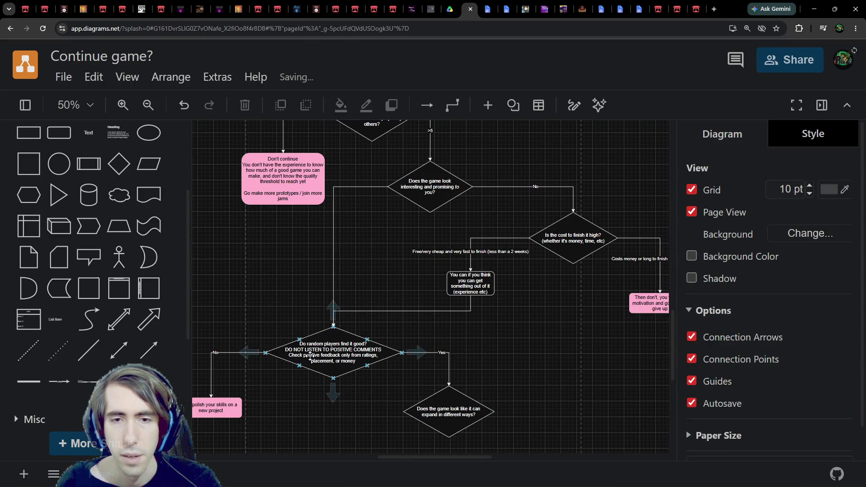
mouse_move(399, 383)
mouse_down()
mouse_move(375, 358)
mouse_move(454, 342)
mouse_move(371, 399)
mouse_up()
scroll(372, 399, up, 2)
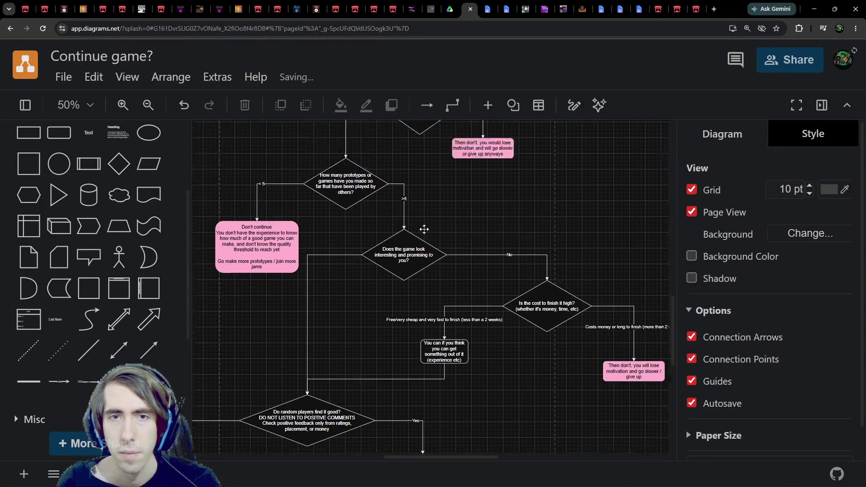
click(403, 224)
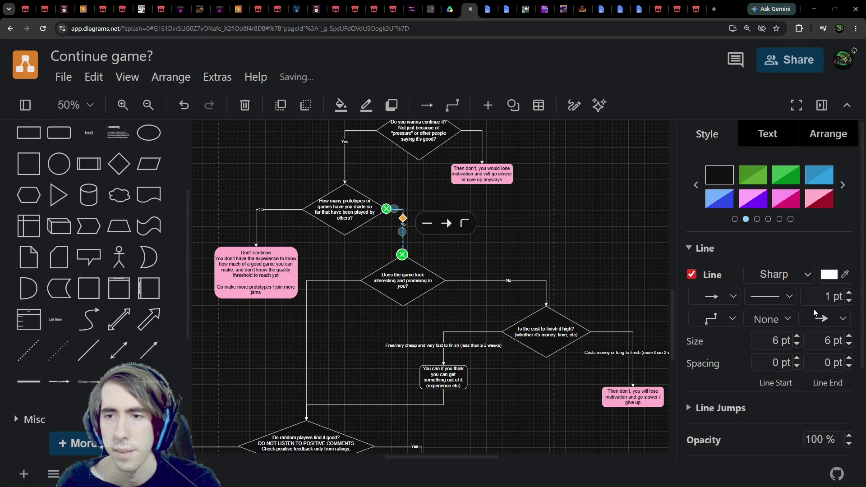
Step: Enter 20 px as the font size of the '>5' connector label
scroll(807, 253, down, 1)
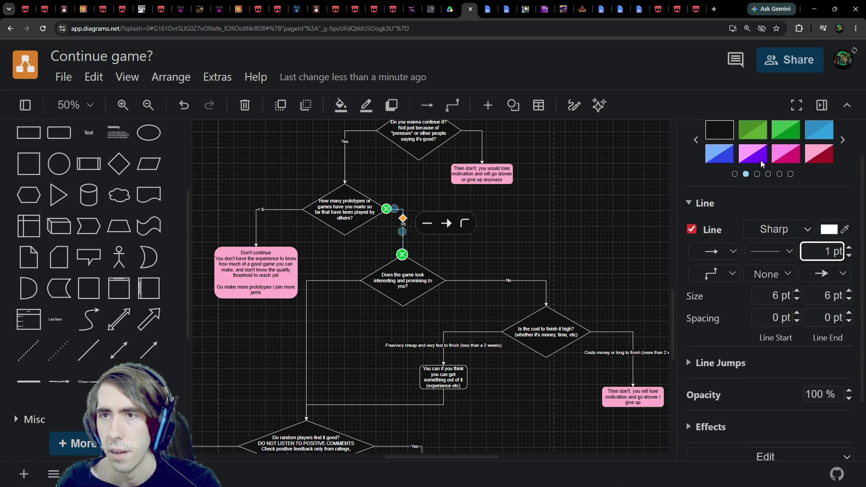
scroll(776, 181, up, 1)
click(766, 132)
click(814, 216)
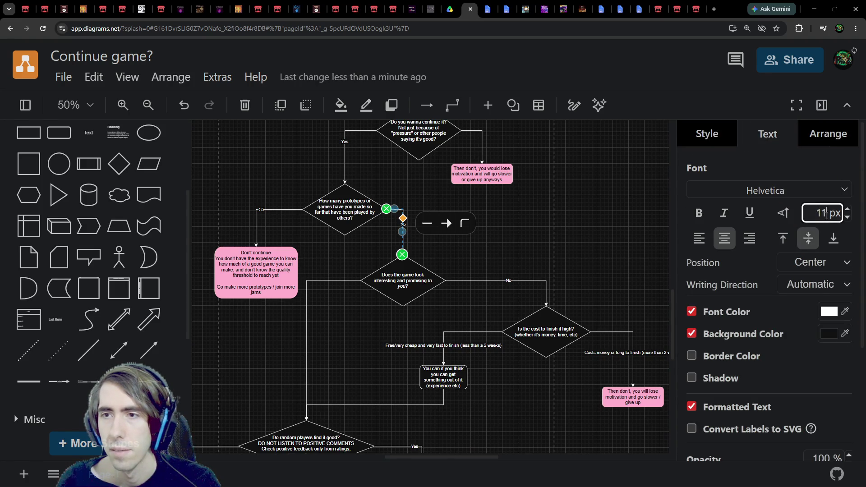
drag(826, 213, 786, 216)
text(15)
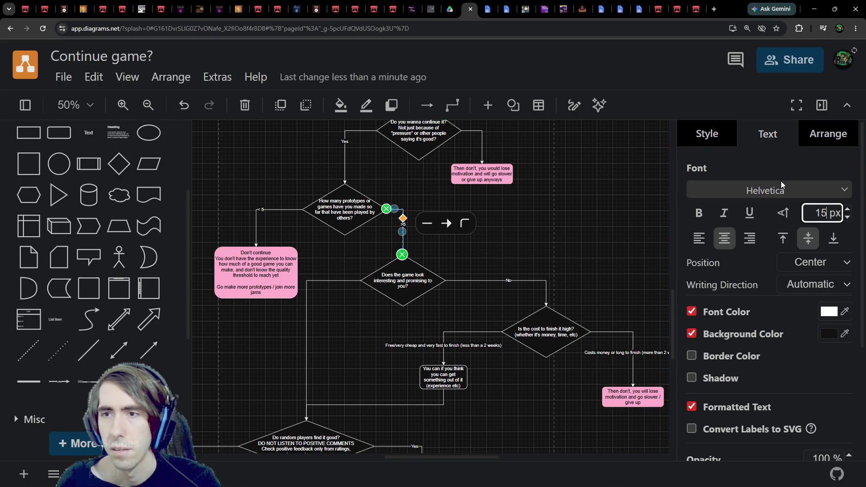
key(BackSpace)
key(BackSpace)
text(20)
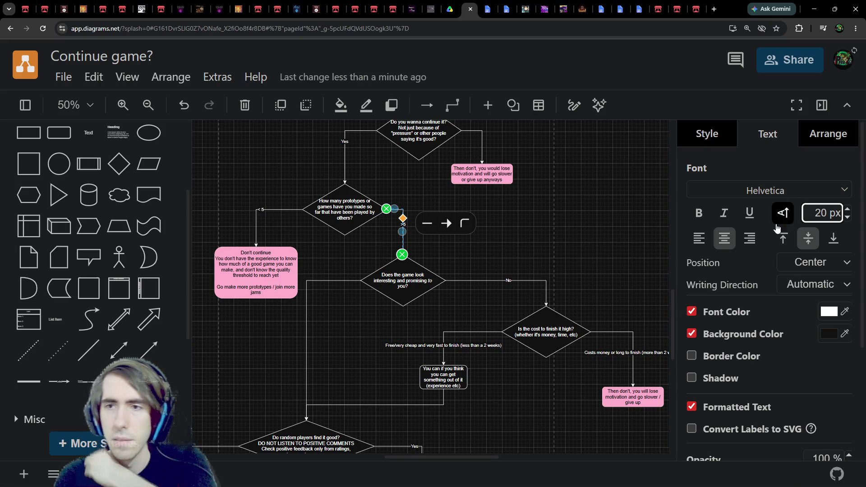
scroll(773, 238, down, 4)
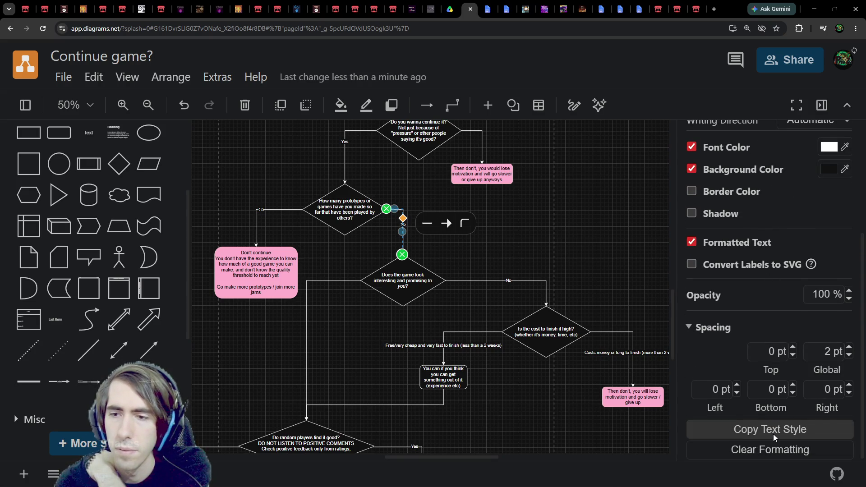
scroll(774, 396, up, 4)
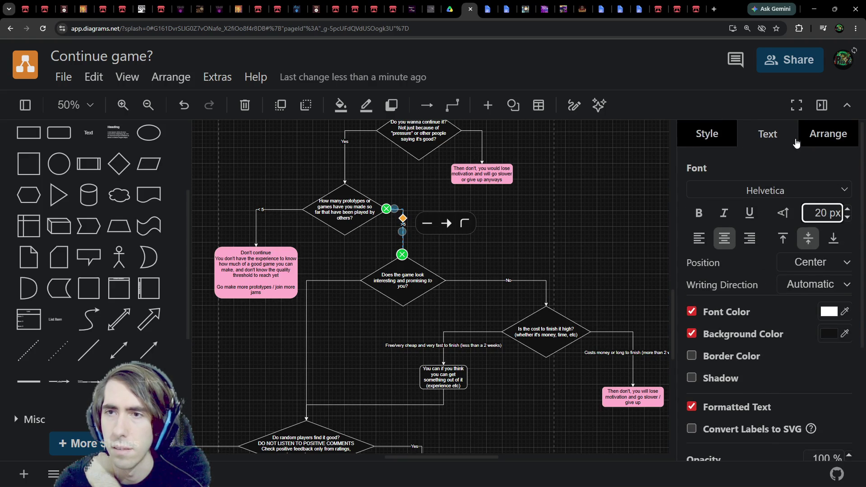
Step: Look through the Edit and File menus, then confirm the 20 px label size
click(95, 78)
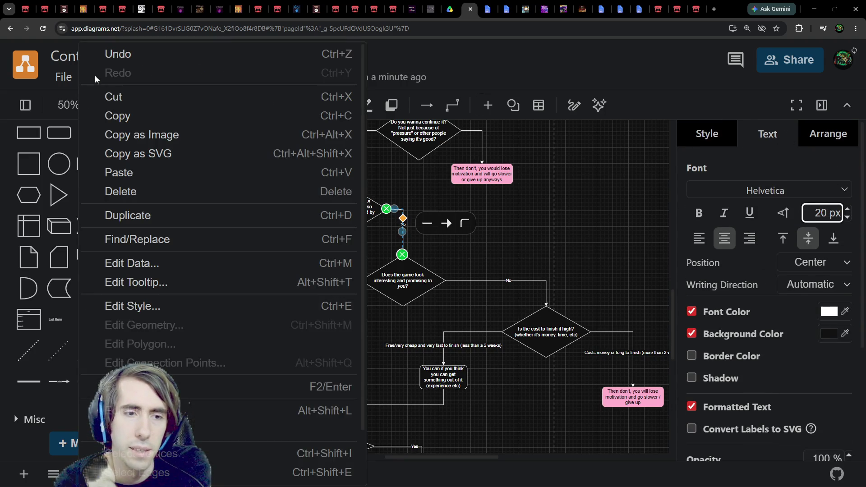
click(255, 59)
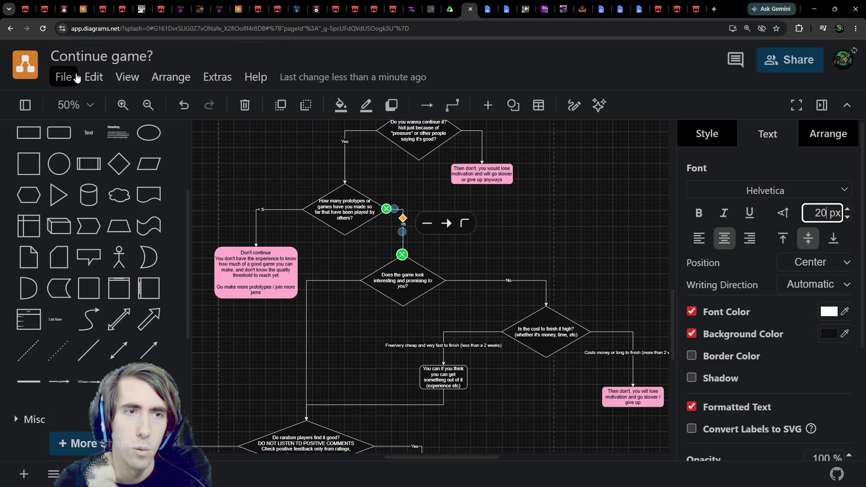
click(63, 77)
click(410, 53)
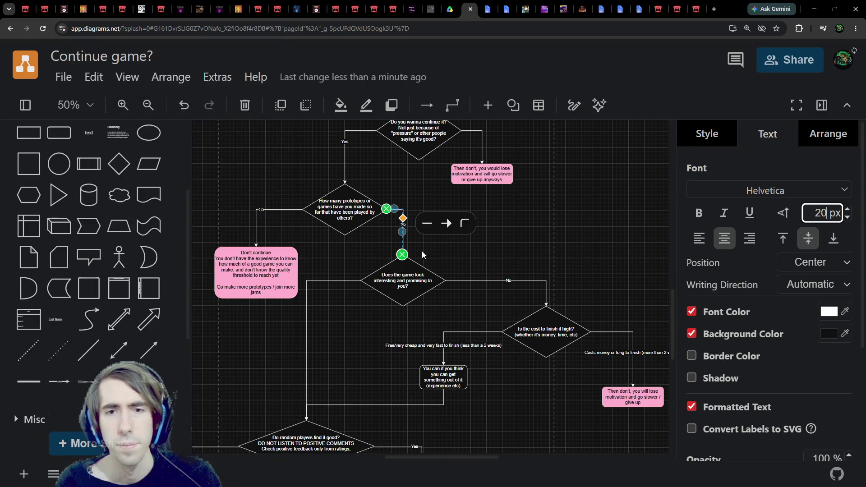
scroll(421, 251, down, 1)
scroll(423, 256, down, 1)
scroll(400, 275, up, 1)
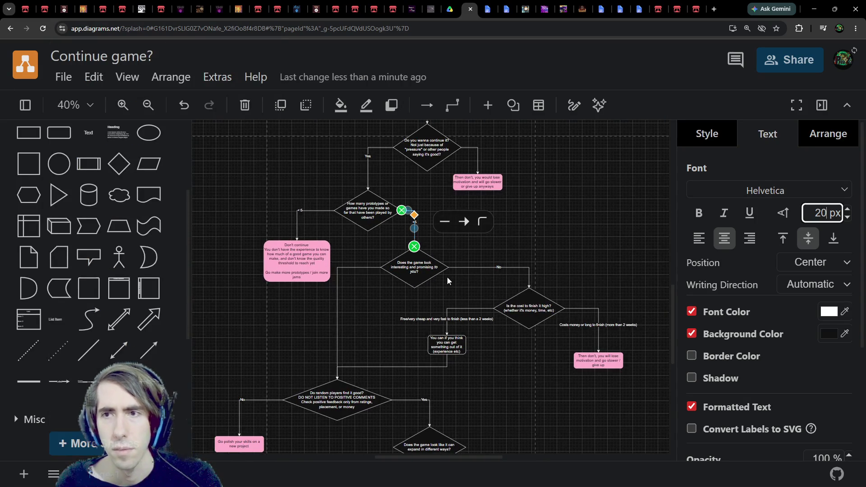
key(Return)
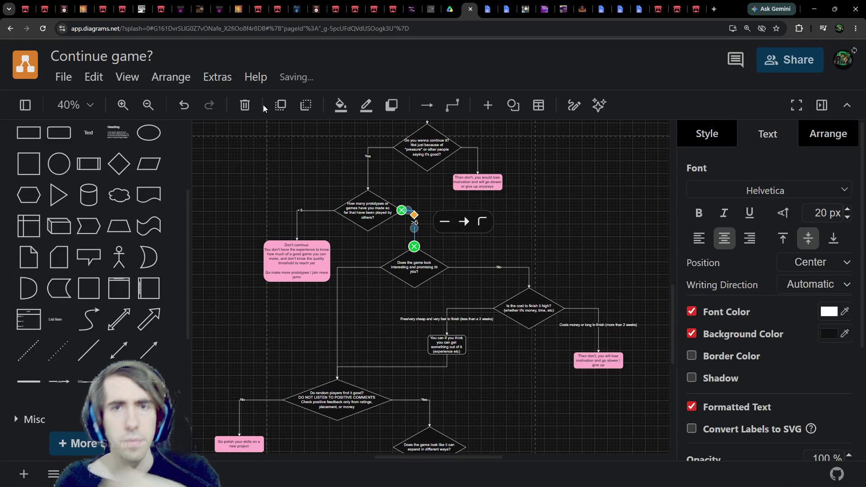
click(179, 86)
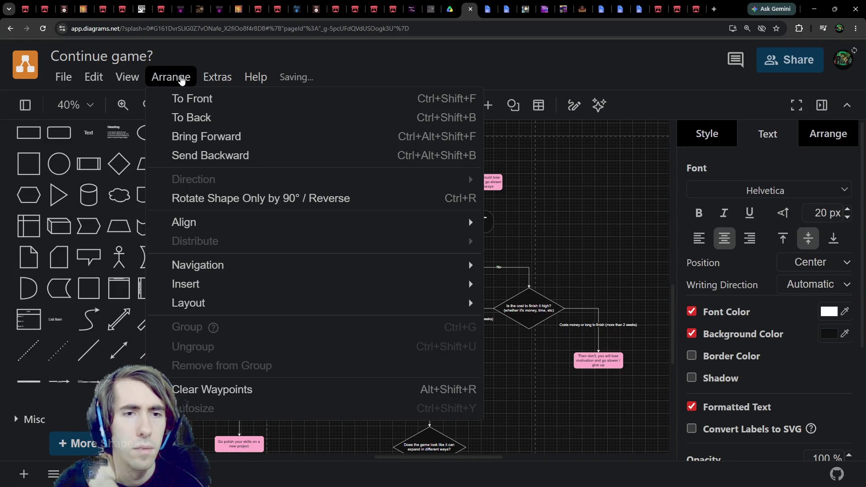
mouse_move(205, 79)
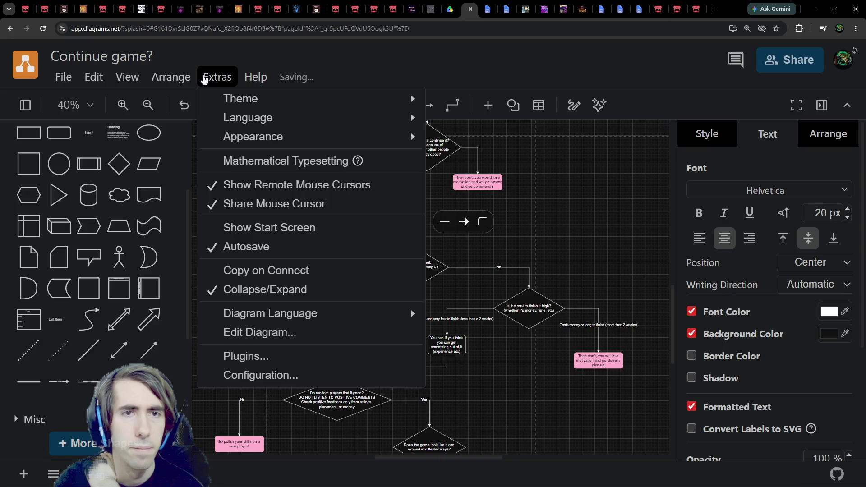
mouse_move(160, 78)
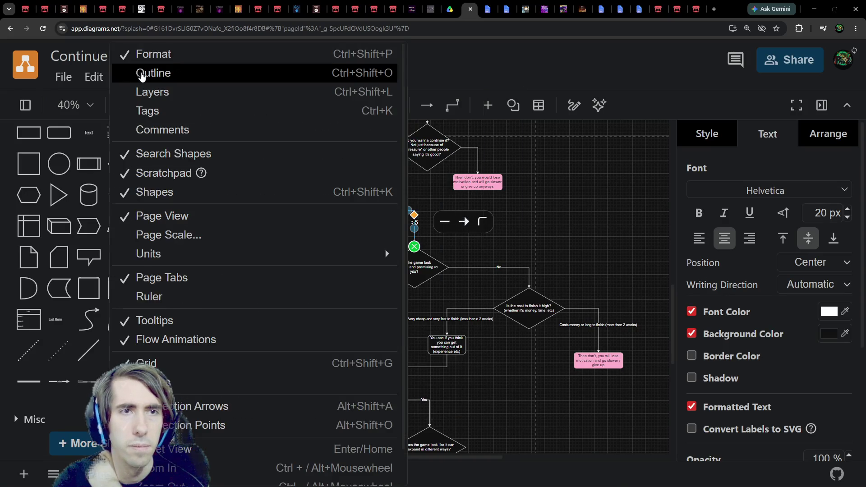
mouse_move(85, 80)
click(431, 72)
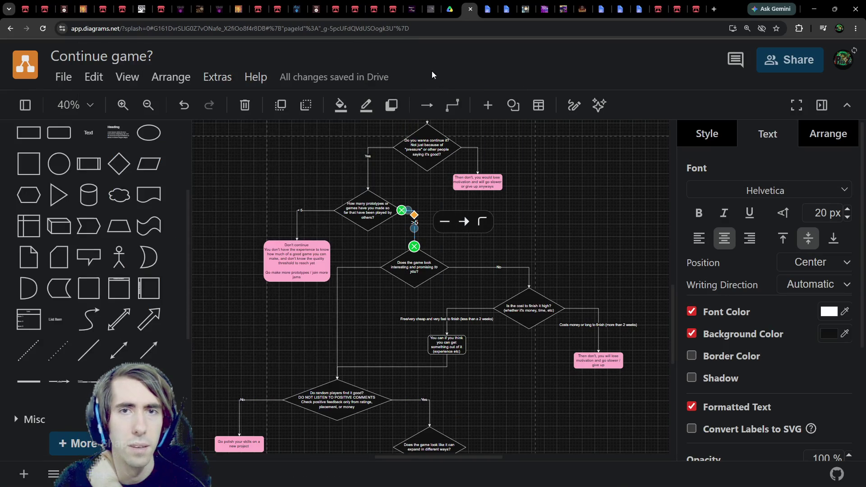
click(132, 79)
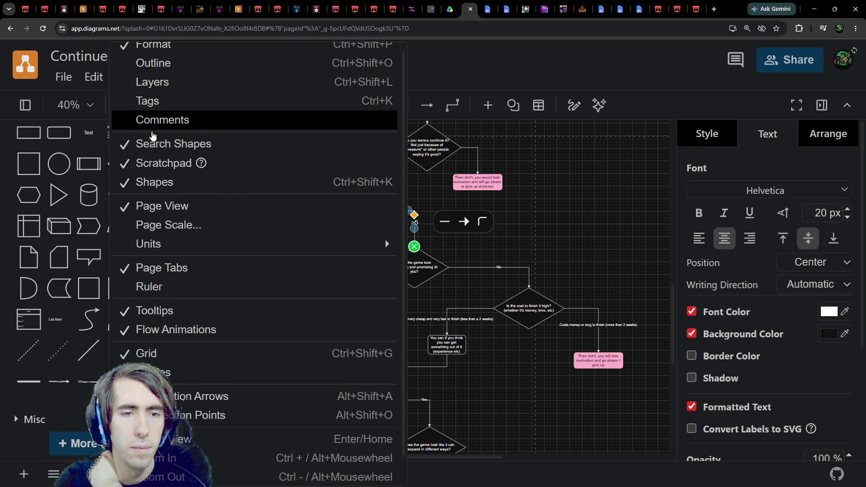
scroll(165, 135, down, 1)
scroll(167, 174, up, 1)
click(406, 204)
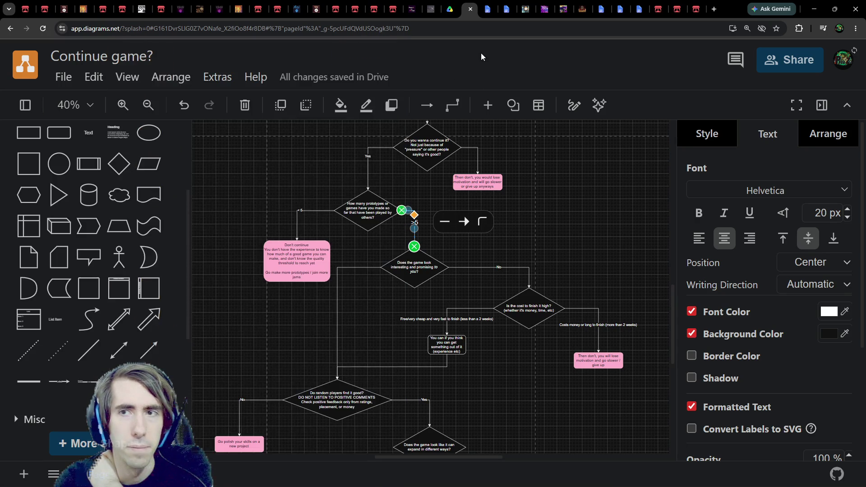
right_click(417, 228)
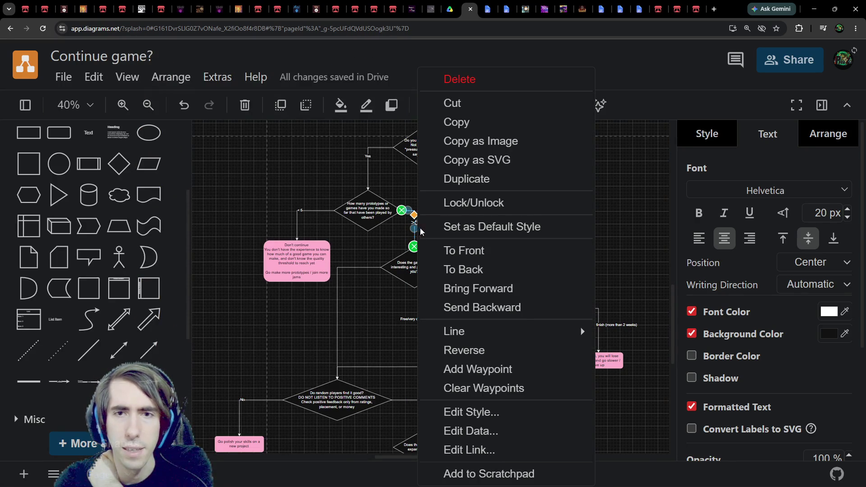
click(498, 228)
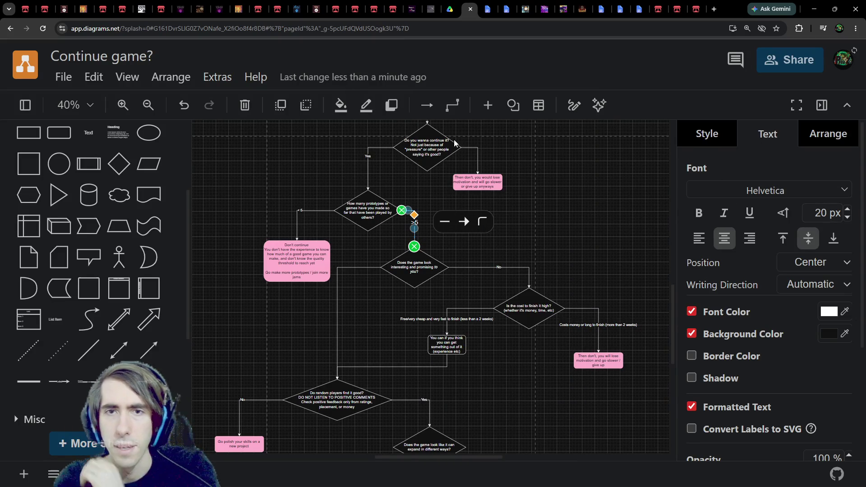
scroll(454, 141, up, 2)
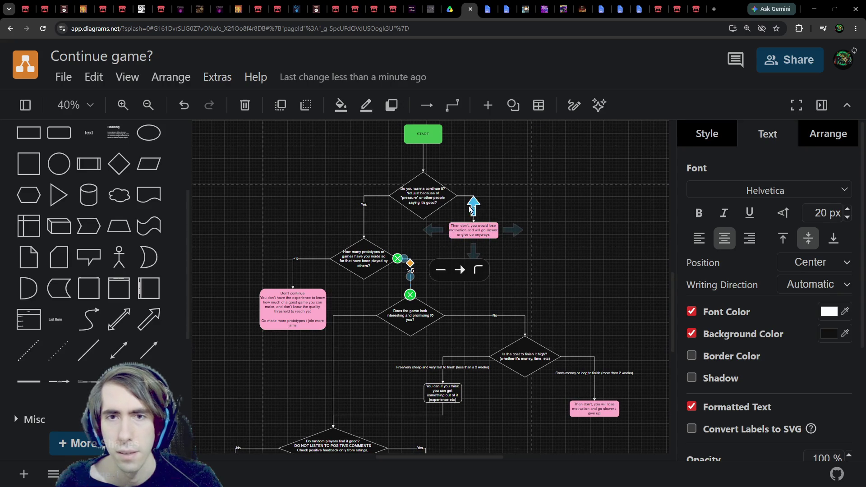
click(363, 210)
shift+click(304, 259)
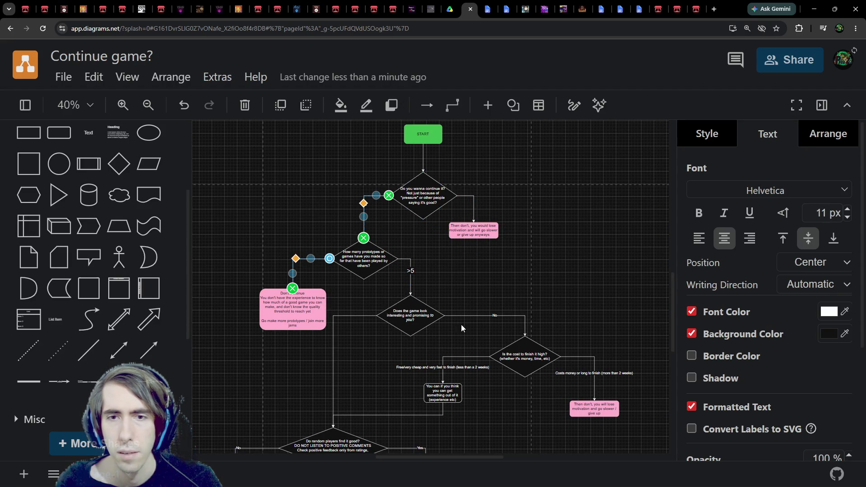
Step: Set the Yes, No, <5 and both cost connector labels to 20 px
shift+click(473, 314)
shift+click(596, 361)
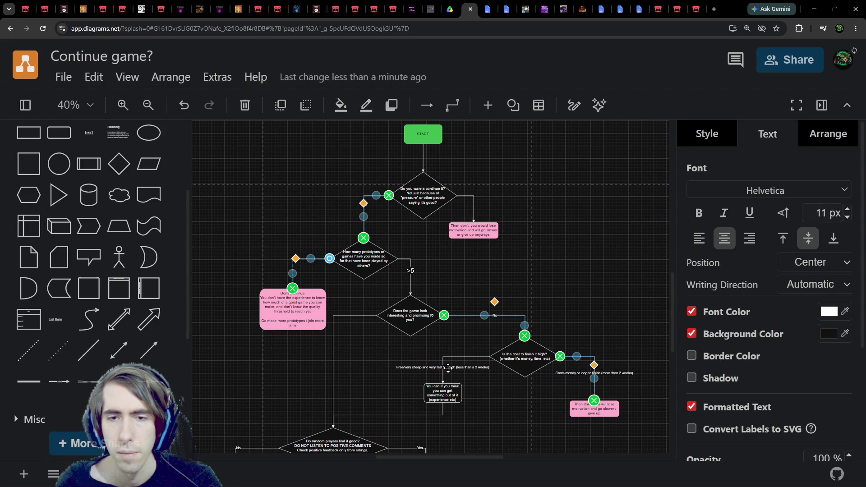
shift+click(443, 365)
scroll(366, 361, down, 3)
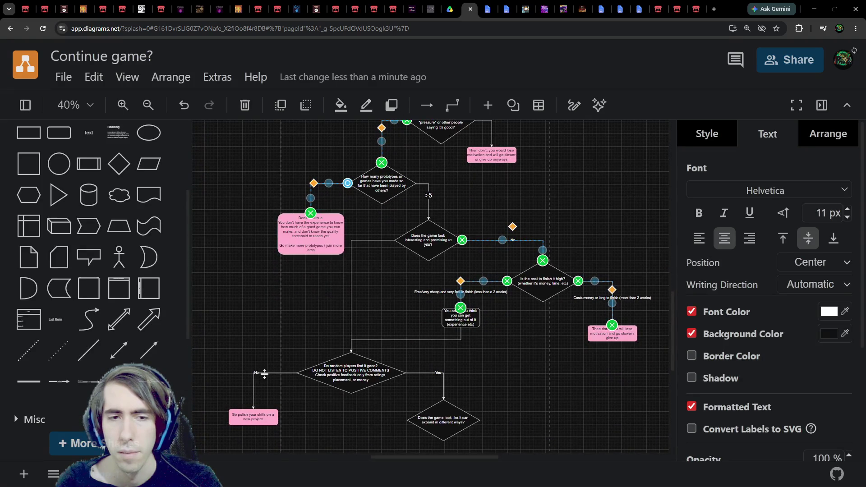
shift+click(264, 373)
shift+click(443, 380)
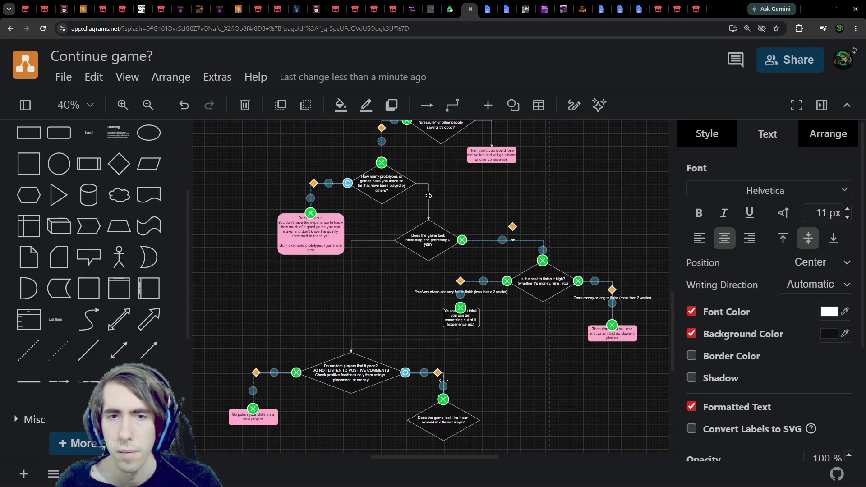
shift+click(352, 270)
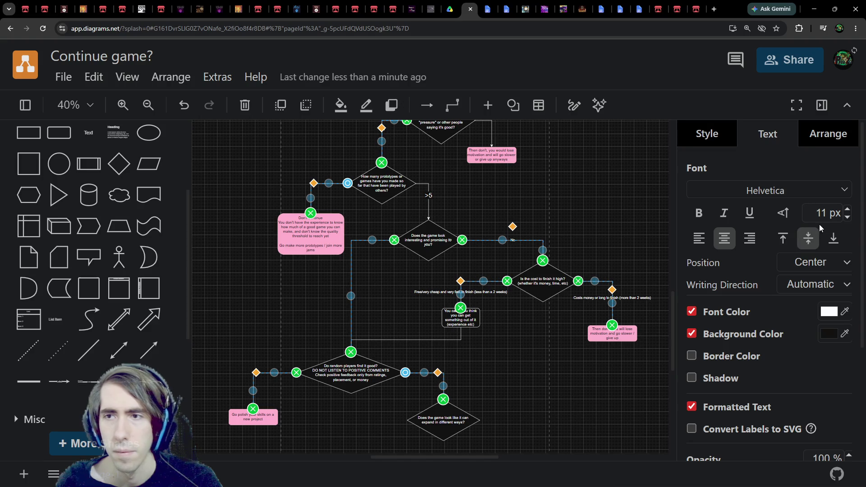
double_click(821, 212)
text(20)
key(Return)
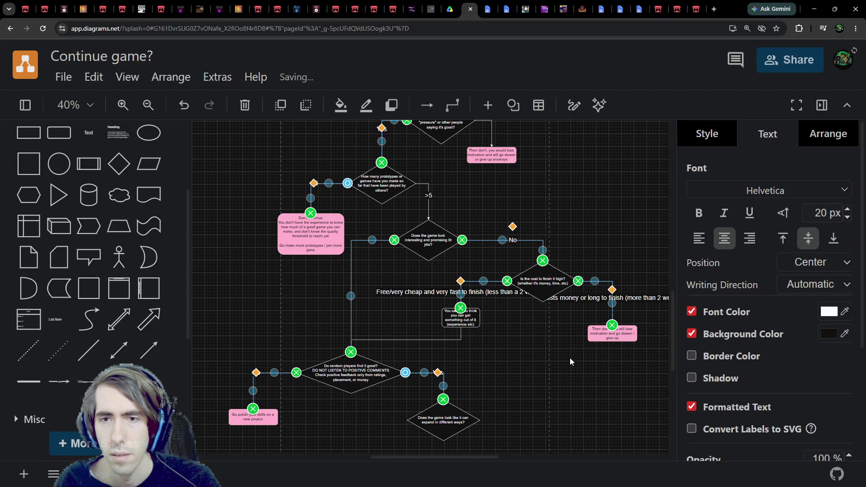
Step: Make the label on the top diamond's connector to its pink box bold at 20 px
drag(551, 345, 526, 440)
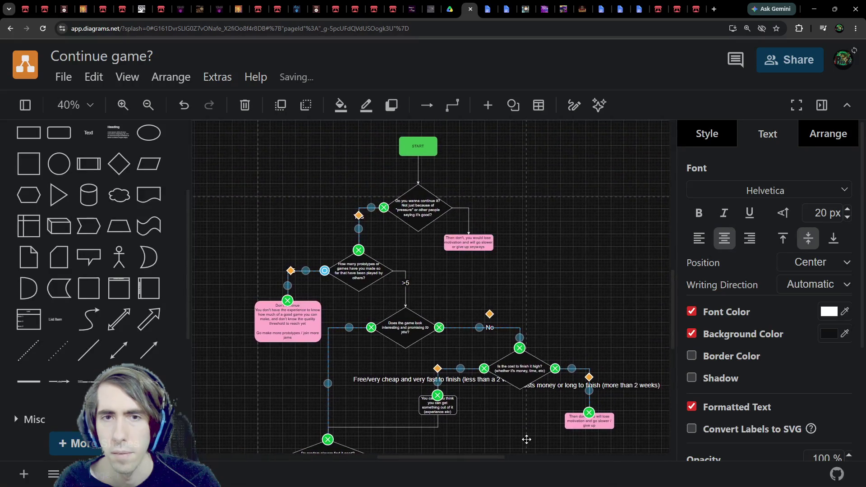
click(471, 215)
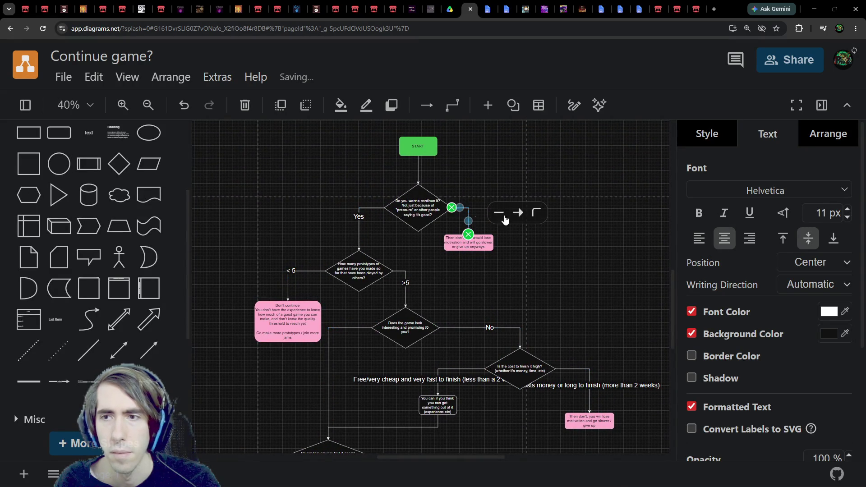
click(831, 220)
text(20)
key(Return)
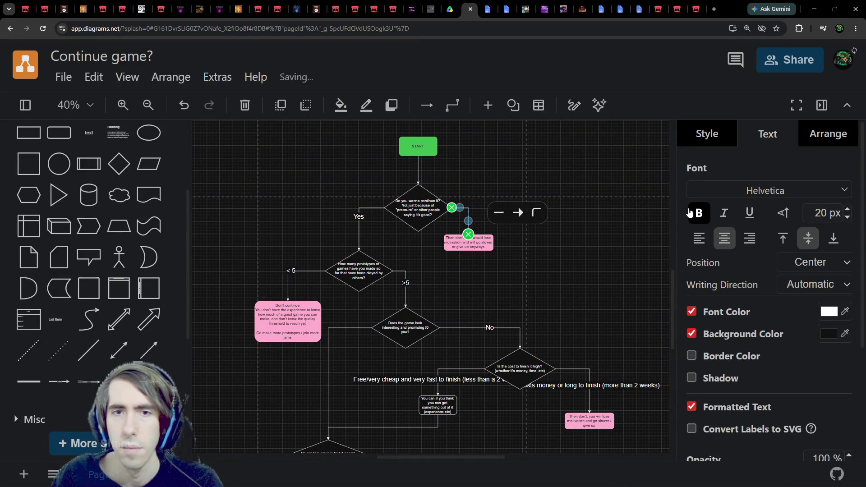
click(697, 213)
scroll(505, 257, up, 2)
Step: Shrink the 'Costs money' and 'Free/very cheap' connector labels to 15 px
text(No)
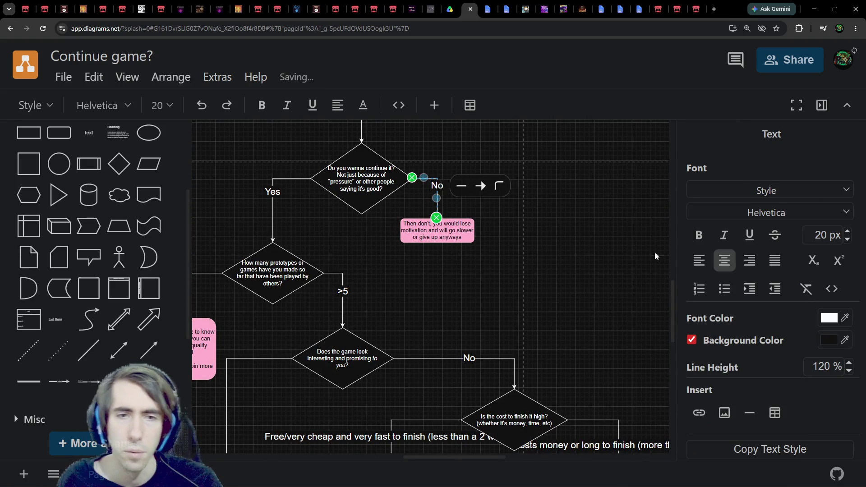
scroll(586, 253, down, 3)
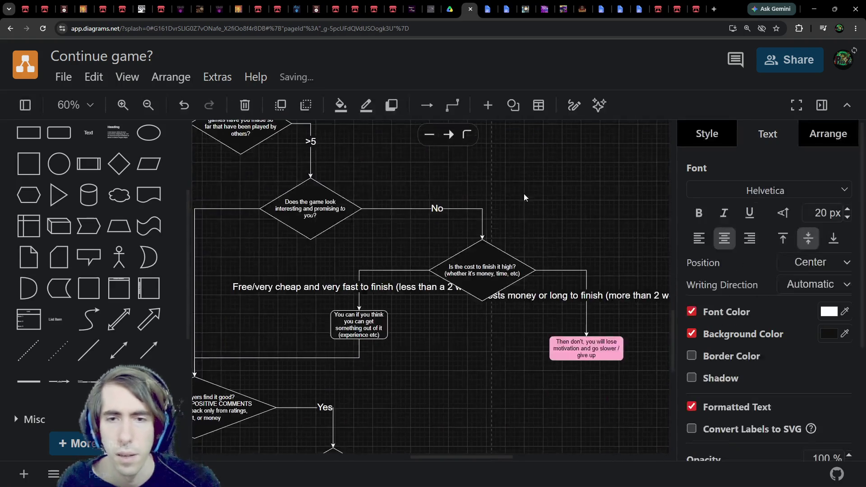
click(586, 282)
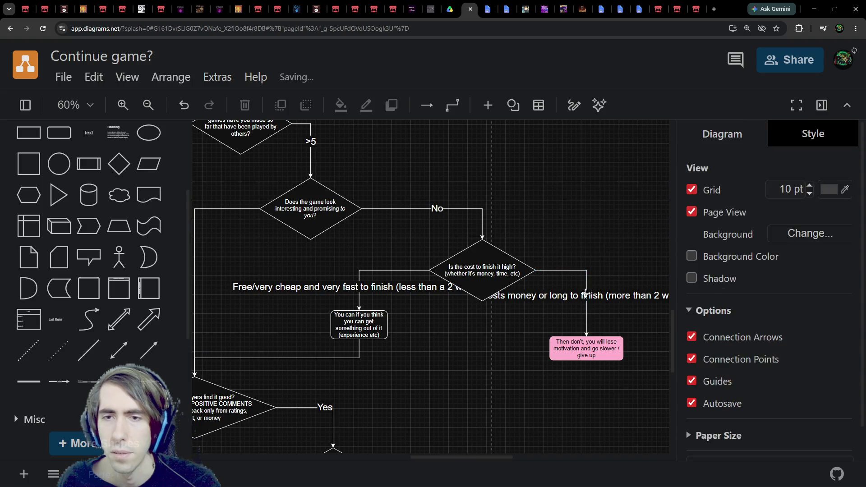
double_click(820, 212)
text(15)
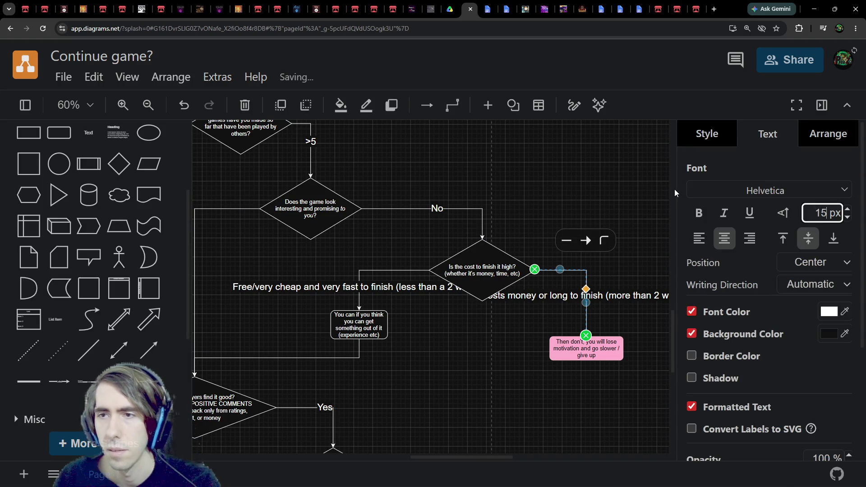
key(Return)
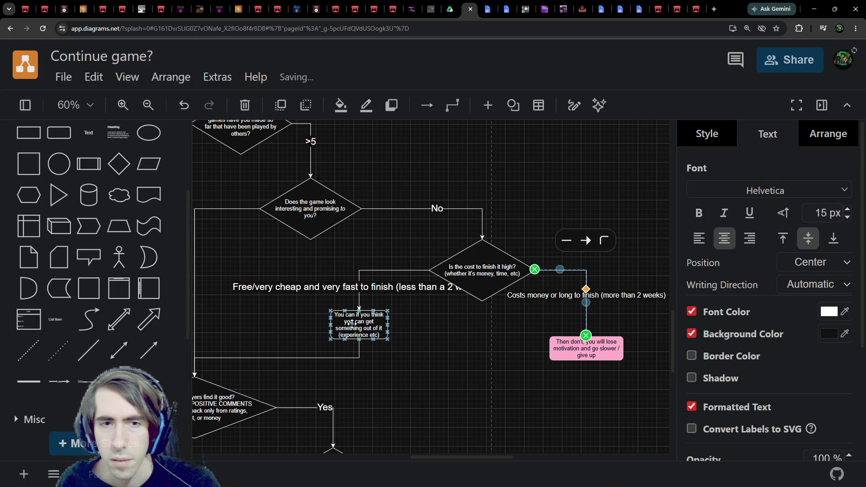
click(367, 284)
double_click(816, 213)
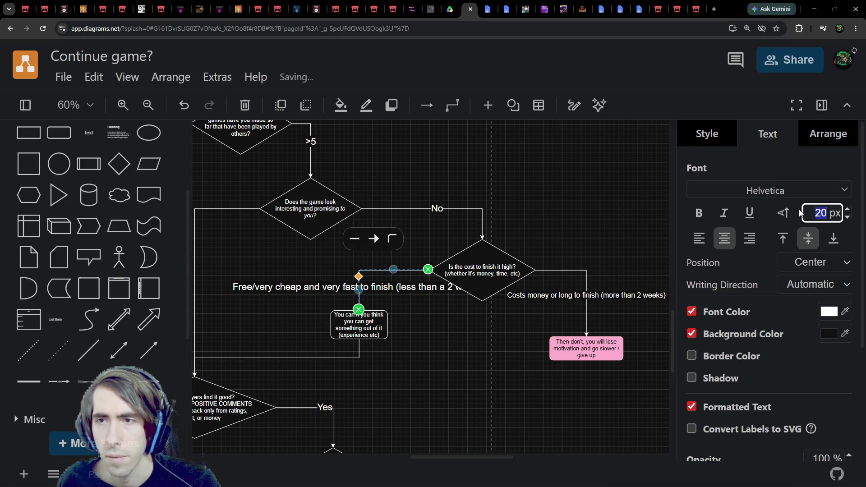
text(15)
key(Return)
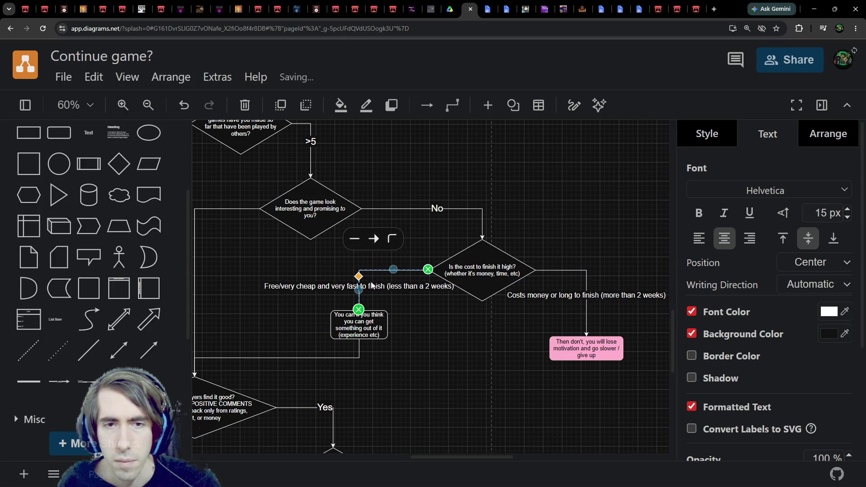
Step: Break both labels onto two lines after 'Free/very cheap' and after 'Costs money'
double_click(376, 287)
click(317, 284)
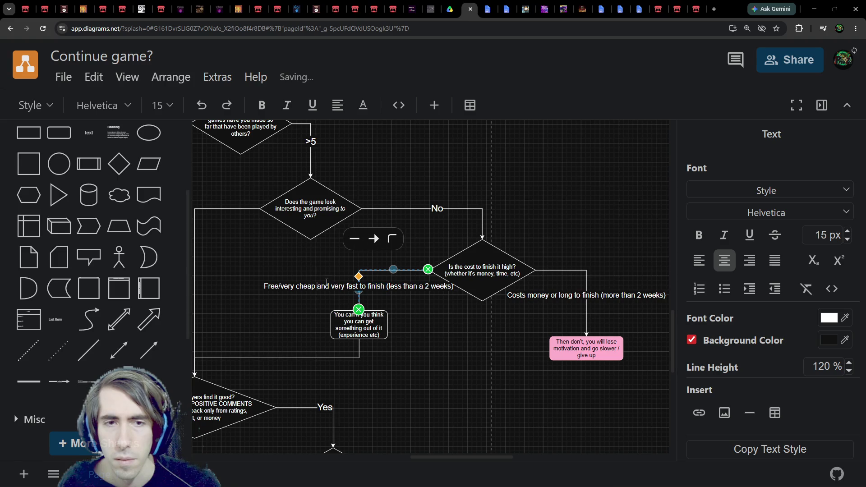
key(BackSpace)
key(Return)
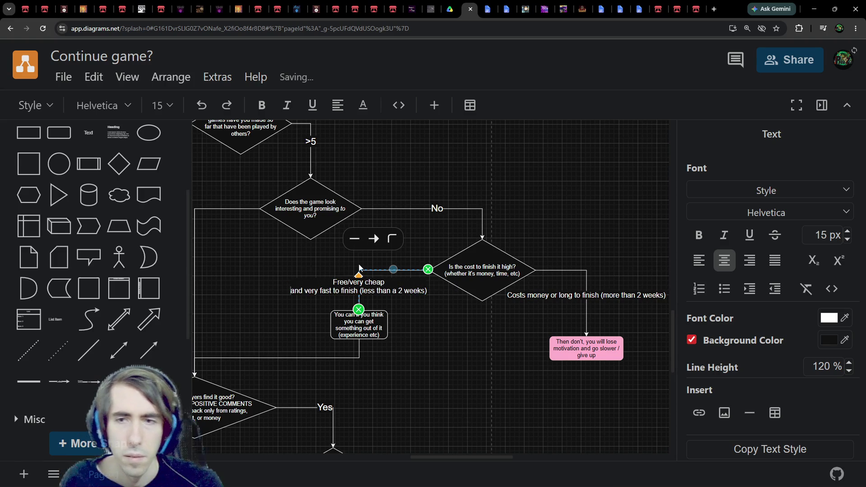
click(557, 302)
double_click(554, 299)
click(549, 296)
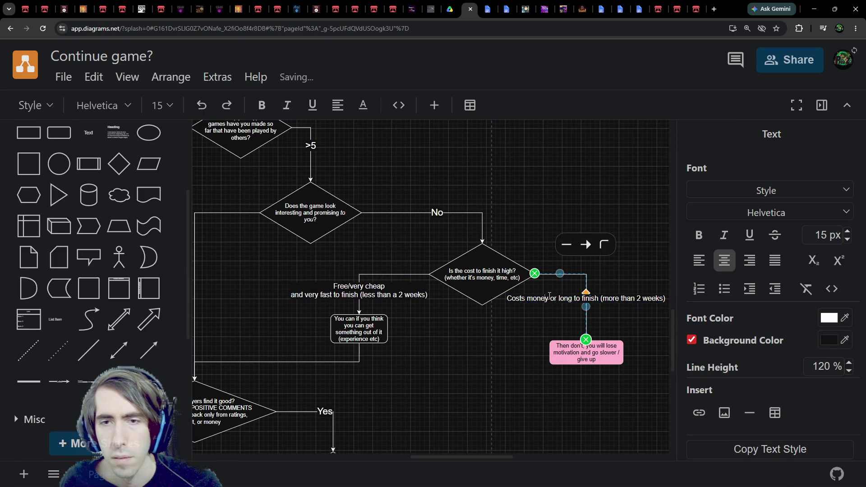
key(Return)
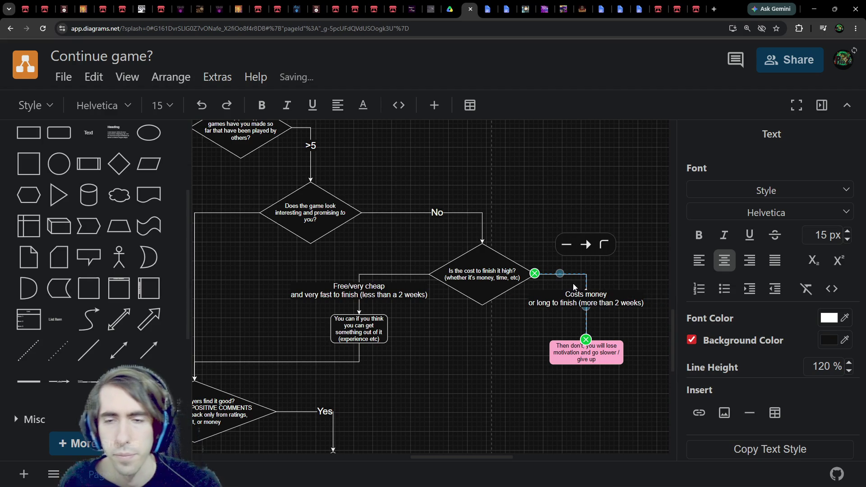
click(434, 401)
click(587, 355)
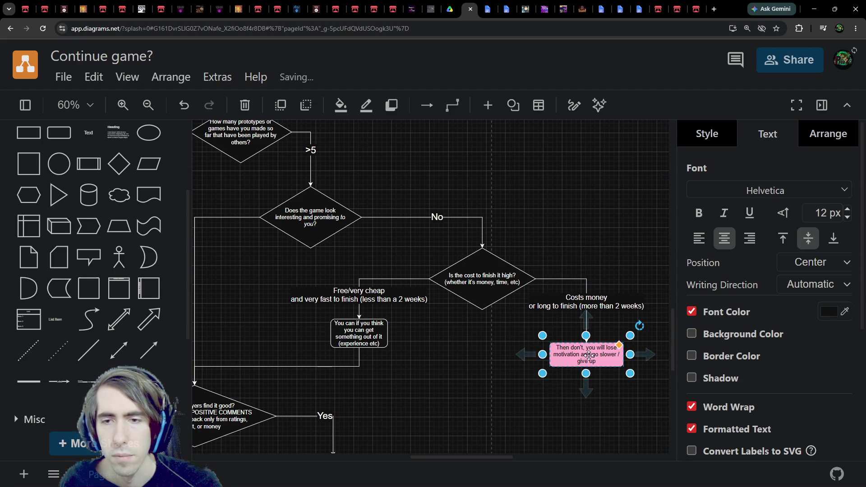
Step: Nudge the pink box up and move the expansion diamond up slightly
mouse_move(587, 355)
mouse_down()
mouse_move(587, 336)
mouse_move(586, 349)
mouse_up()
mouse_move(381, 405)
mouse_down()
mouse_move(458, 349)
mouse_move(497, 309)
mouse_move(537, 303)
mouse_up()
click(513, 278)
scroll(540, 282, left, 2)
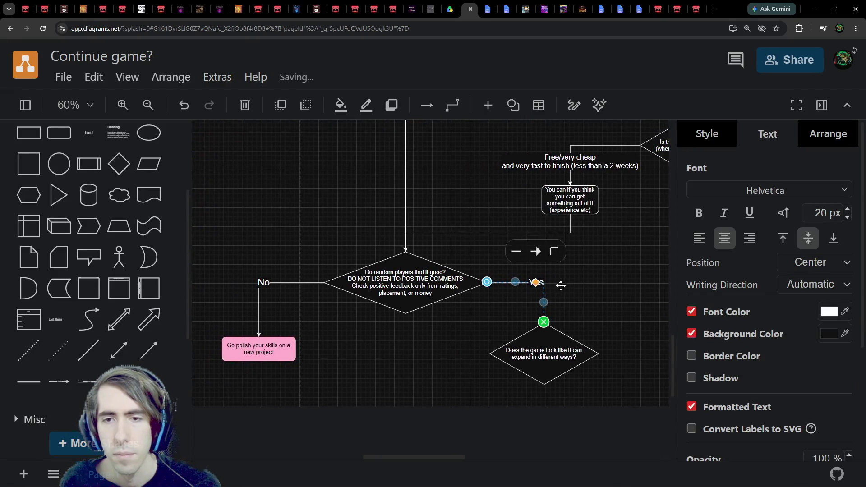
scroll(496, 283, down, 3)
scroll(406, 291, right, 3)
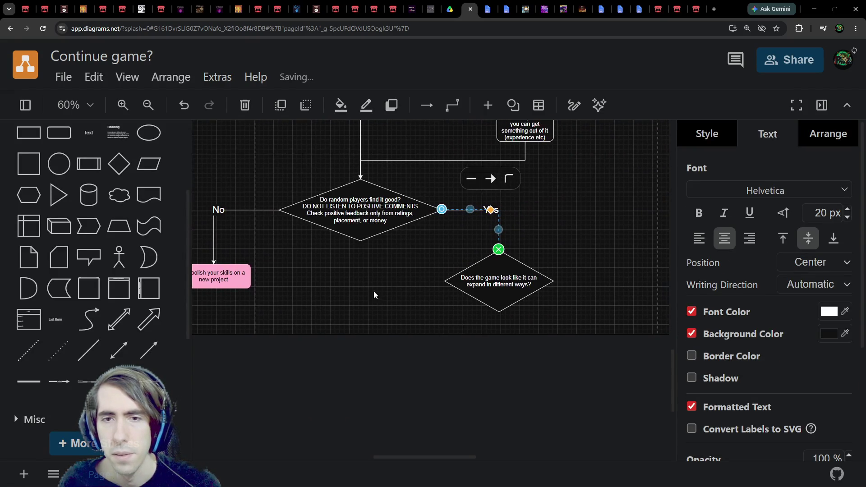
scroll(391, 325, up, 1)
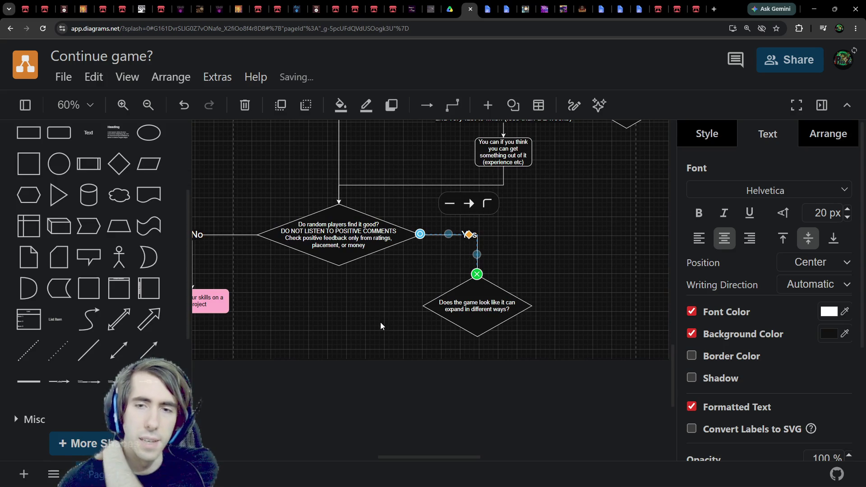
drag(471, 313, 473, 305)
Step: Change 'expand' to 'evolve / expand' in the diamond's question
double_click(475, 300)
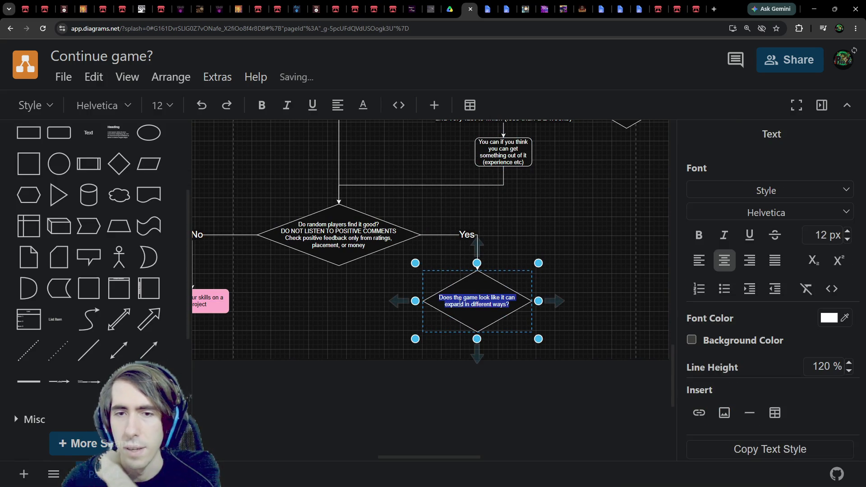
double_click(460, 303)
text(evolve / e)
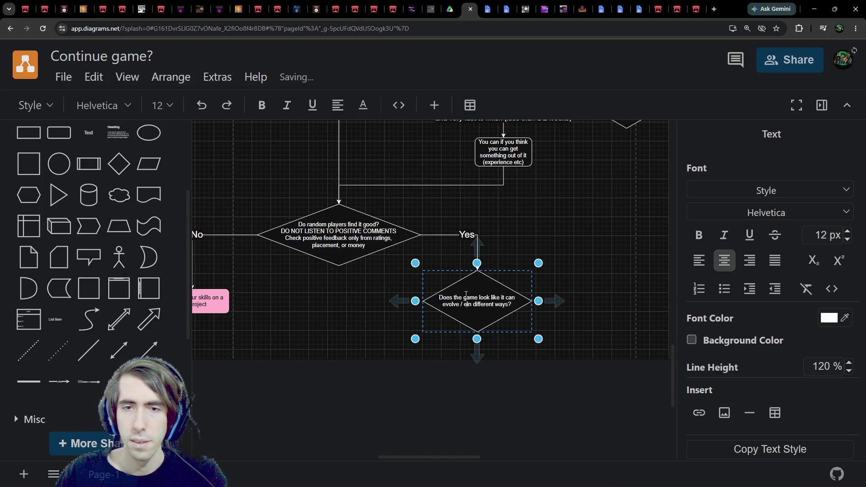
text(xpand)
click(544, 260)
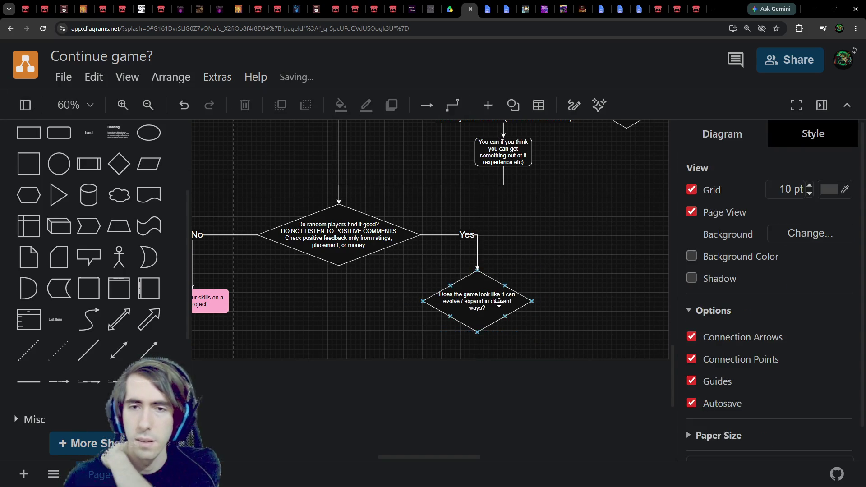
double_click(494, 302)
key(Escape)
double_click(492, 306)
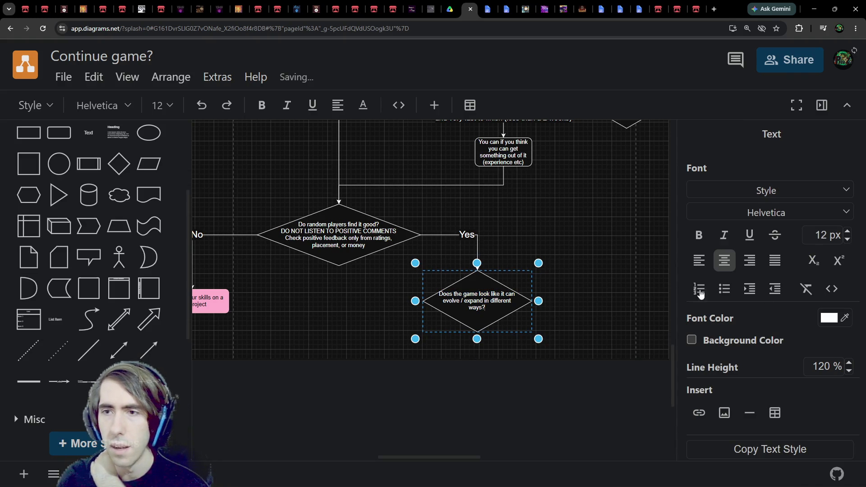
key(Escape)
Step: Paste a copy of the pink 'Then don't…' box
scroll(776, 348, down, 5)
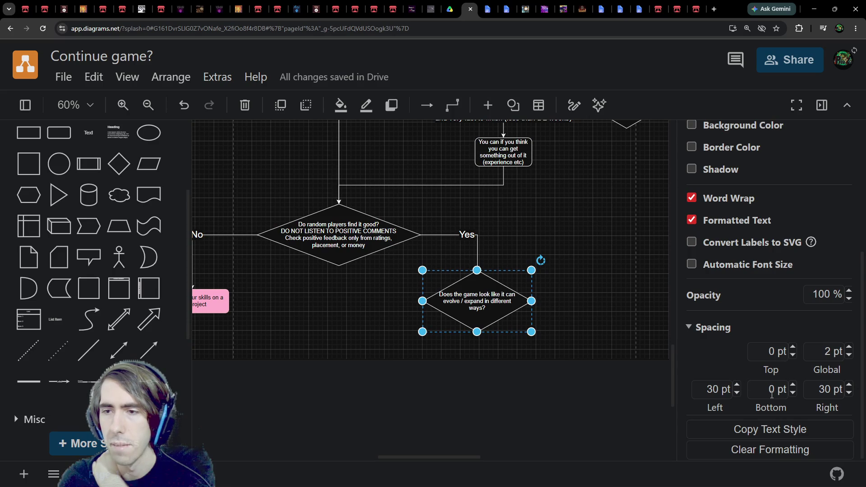
scroll(575, 308, right, 2)
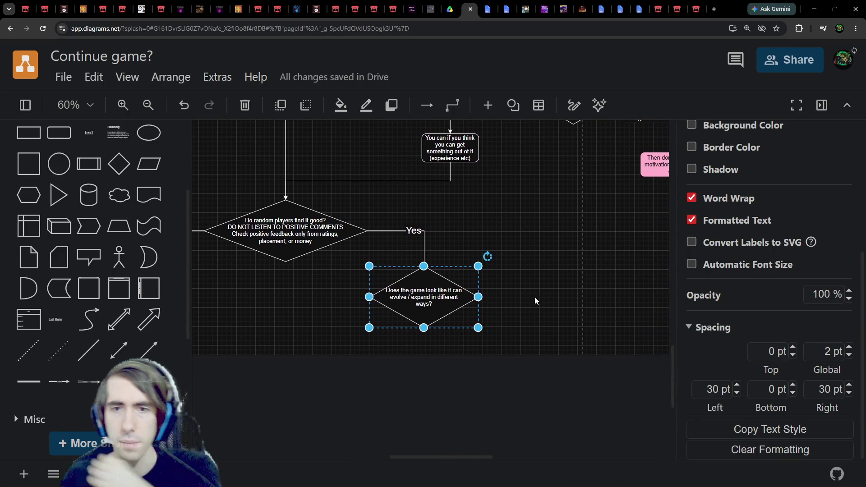
mouse_move(520, 302)
mouse_down()
mouse_move(518, 377)
mouse_move(496, 298)
mouse_up()
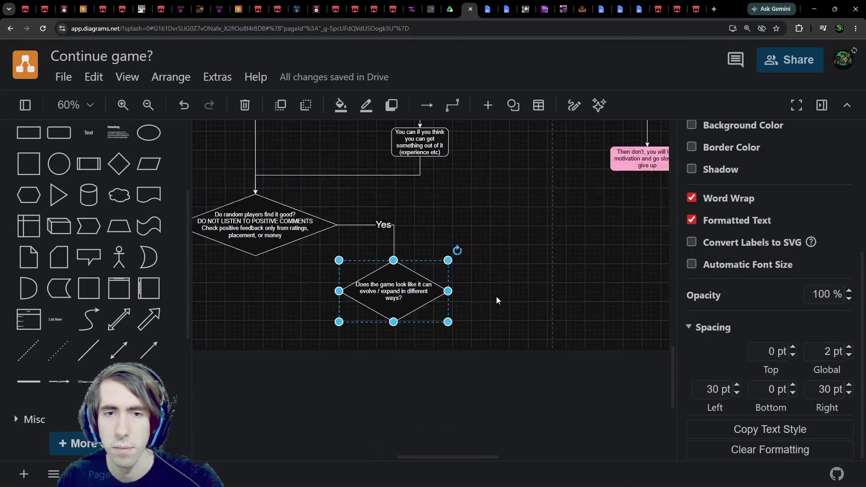
drag(533, 261, 517, 298)
scroll(516, 297, down, 1)
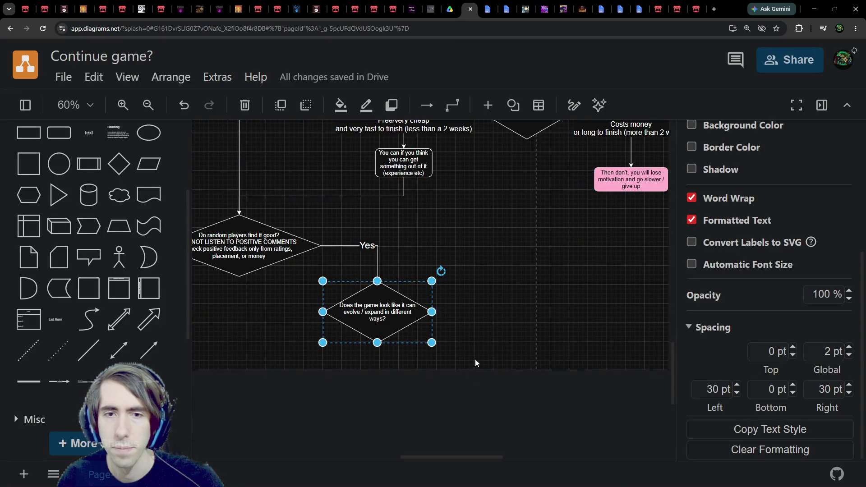
scroll(475, 359, down, 1)
scroll(474, 358, left, 1)
click(646, 142)
key(ctrl+v)
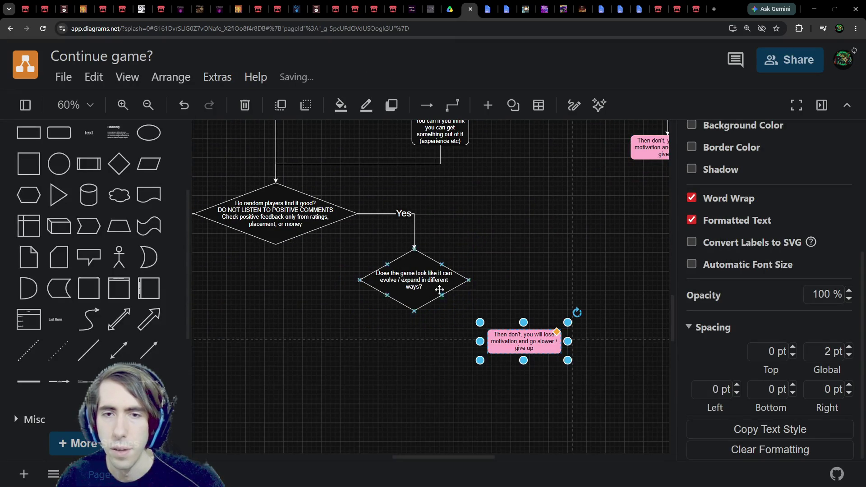
Step: Join the evolve diamond to the copied pink box with a connector labelled 'No'
click(442, 284)
mouse_move(485, 280)
mouse_down()
mouse_move(530, 321)
mouse_move(525, 333)
mouse_up()
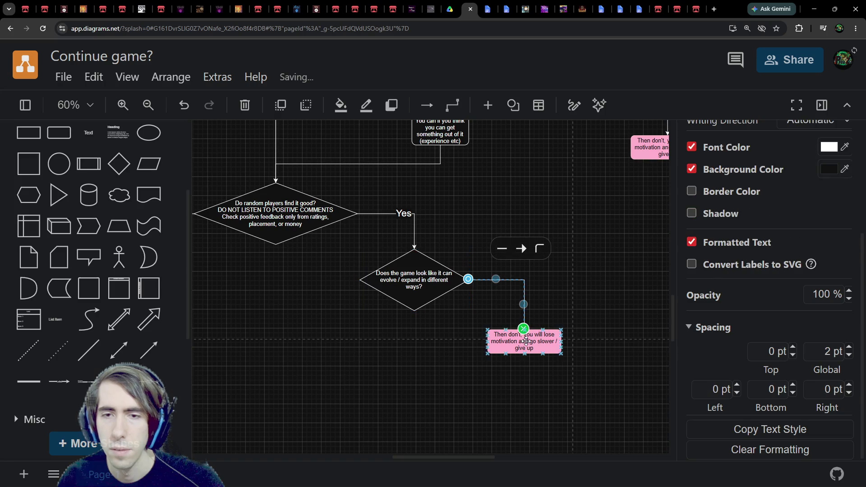
text(No)
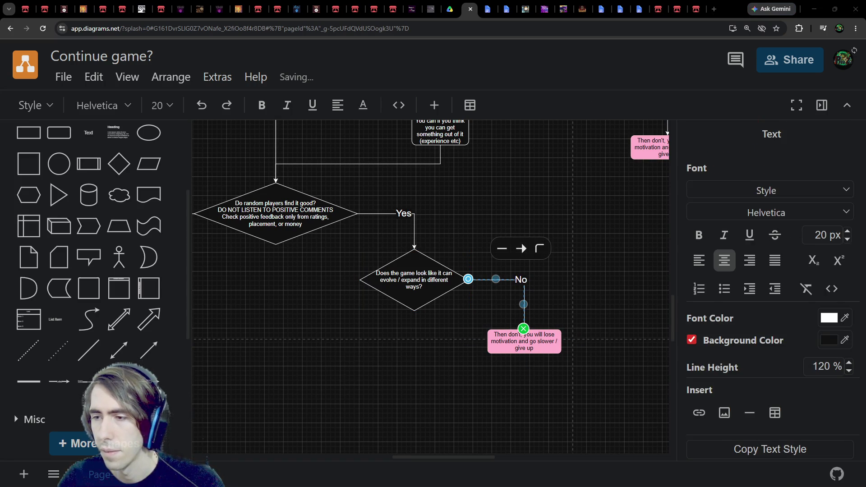
click(451, 9)
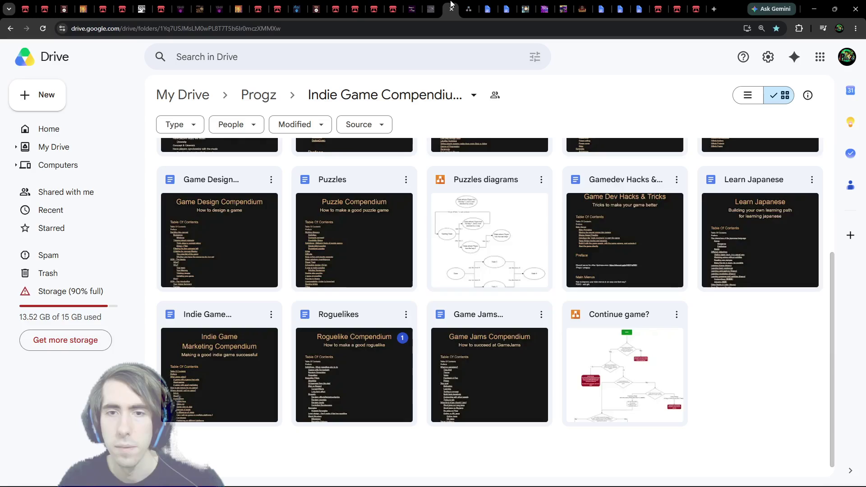
Step: Copy the two 'If the game is too rigid…' sentences and start editing the new pink box
click(488, 9)
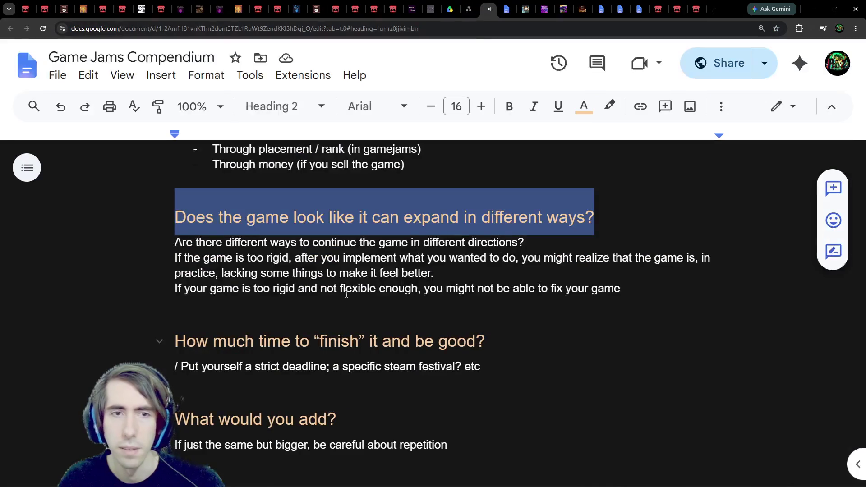
mouse_move(176, 257)
mouse_down()
mouse_move(640, 276)
mouse_move(653, 290)
mouse_up()
key(ctrl+c)
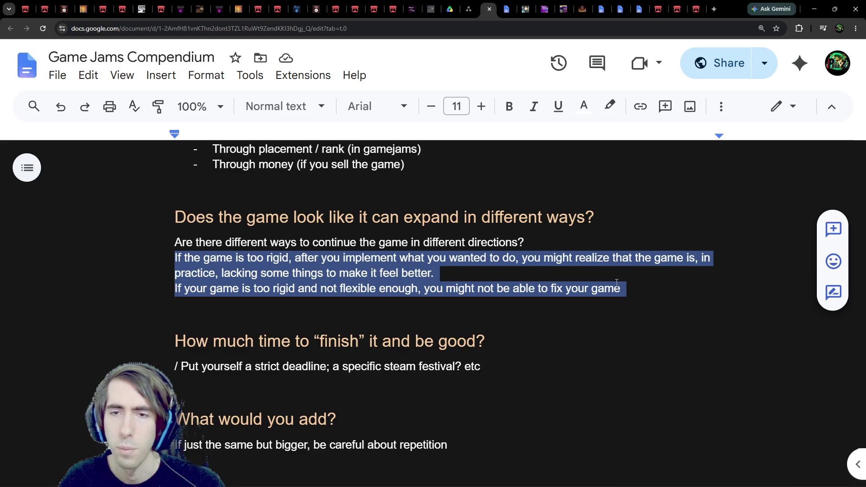
click(472, 9)
double_click(550, 335)
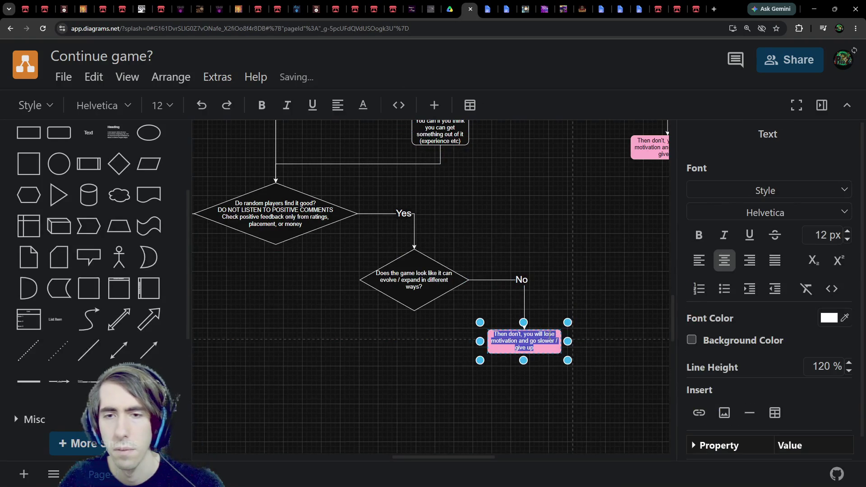
Step: Paste the rigid-game sentences into the pink box, enlarge it, and append ', and worse'
key(ctrl+v)
drag(567, 360, 625, 403)
double_click(603, 378)
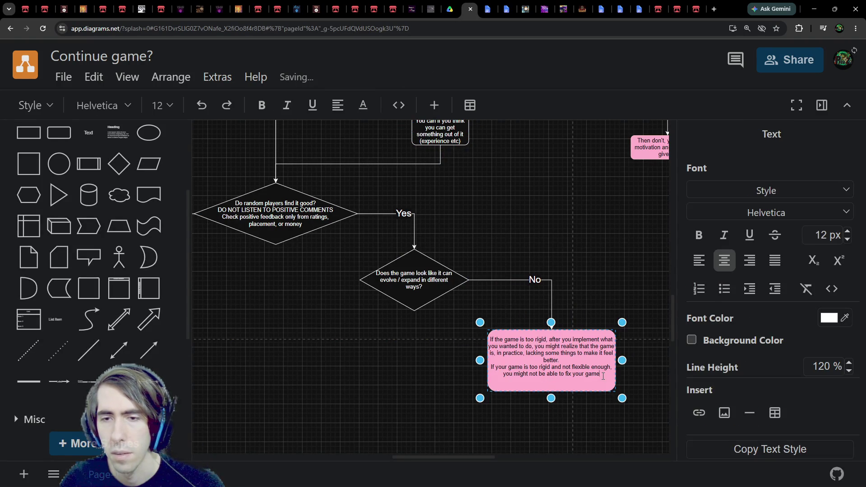
key(Return)
key(BackSpace)
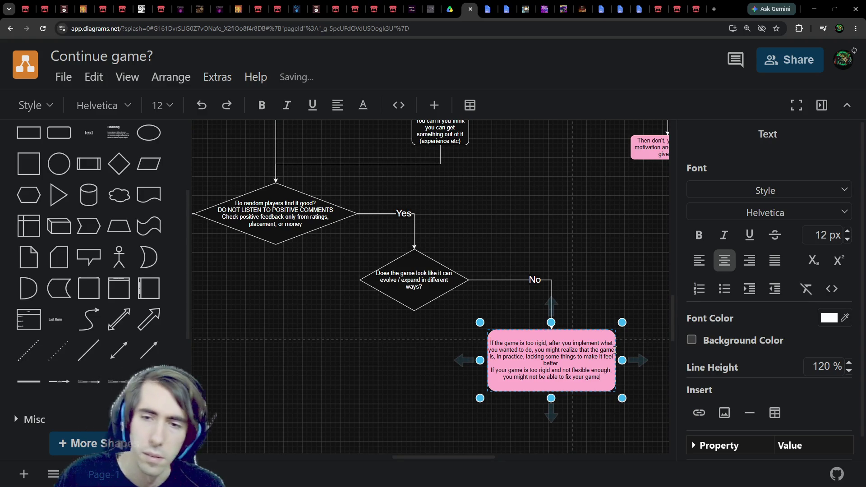
text(, and worse.)
key(BackSpace)
text(, you might end up)
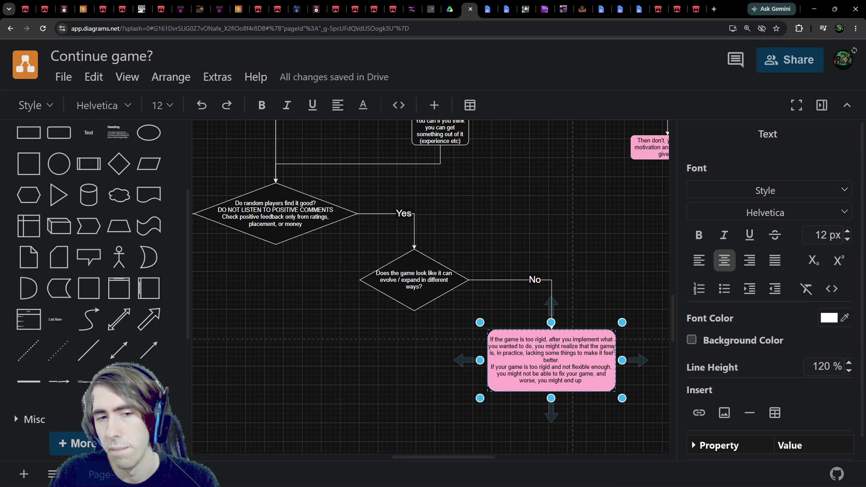
text( stuck trying to)
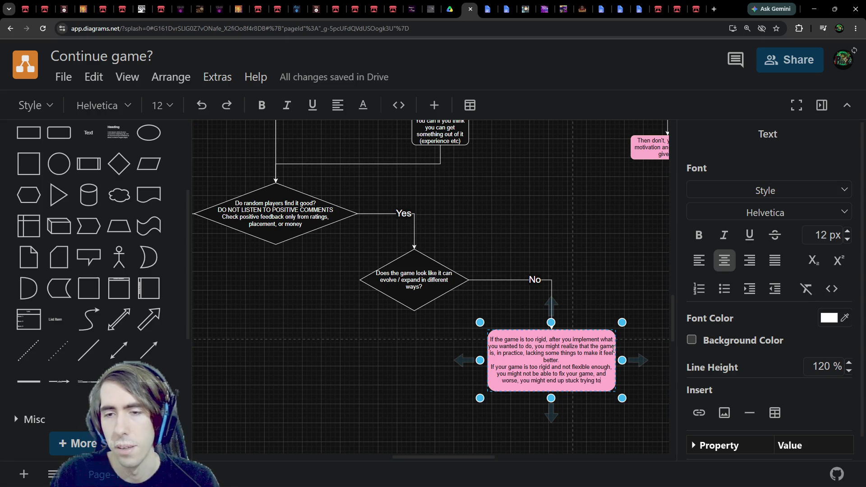
text( improve it)
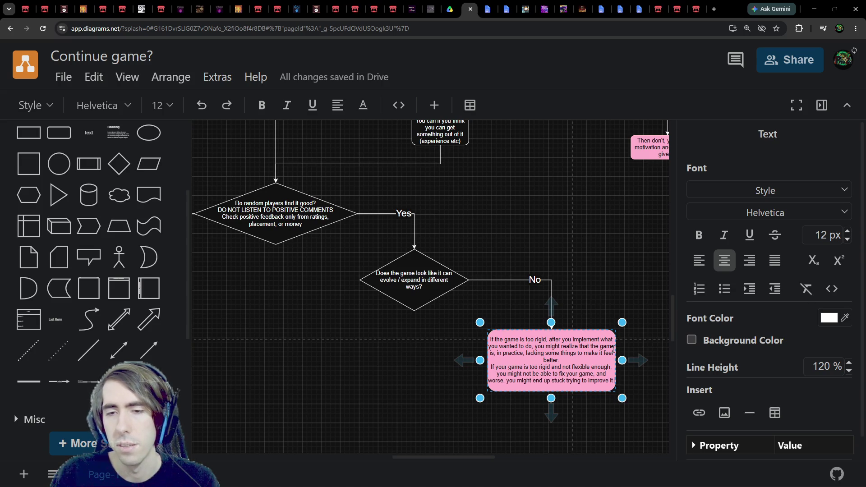
key(BackSpace)
key(BackSpace)
key(BackSpace)
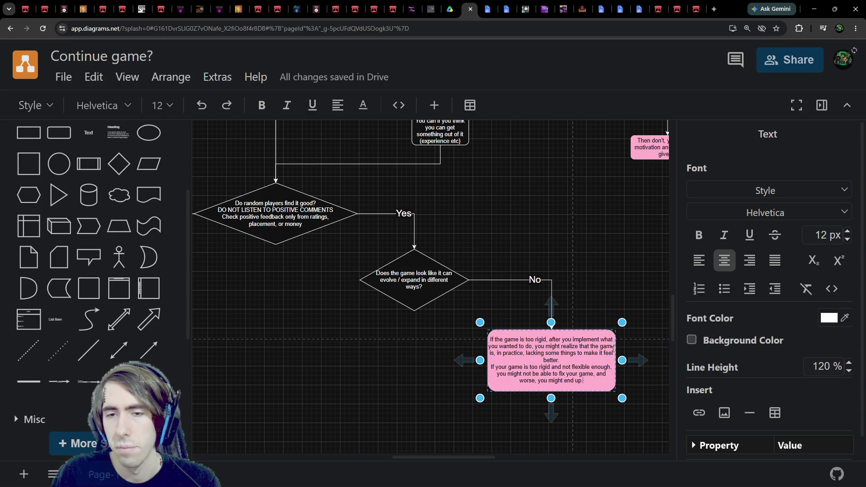
key(BackSpace)
key(BackSpace)
Step: Add a line about getting stuck trying to improve it, ending 'because of the core of'
key(Return)
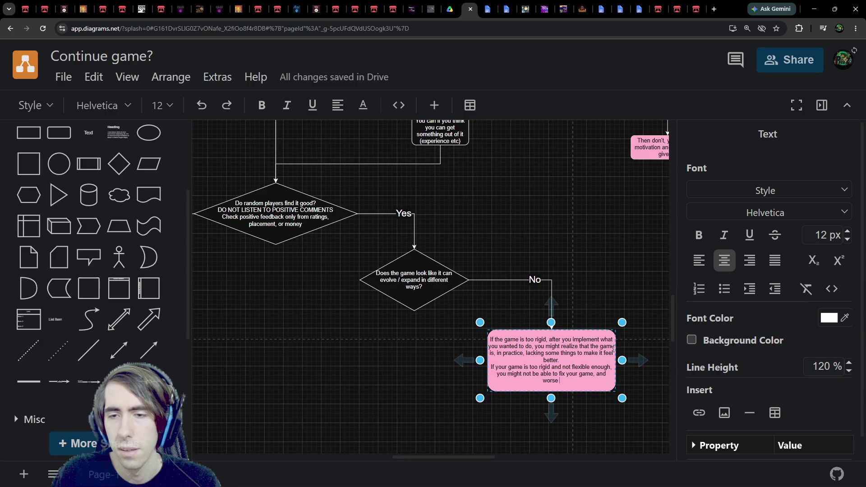
text(t)
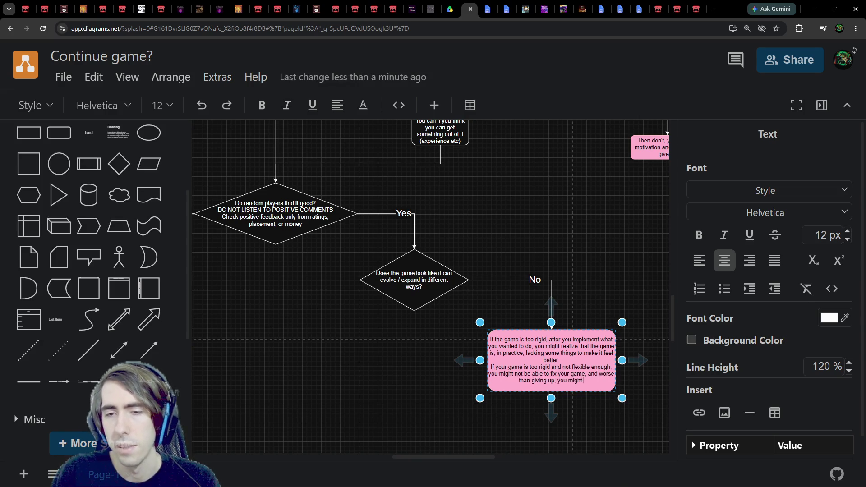
text( end up stuck )
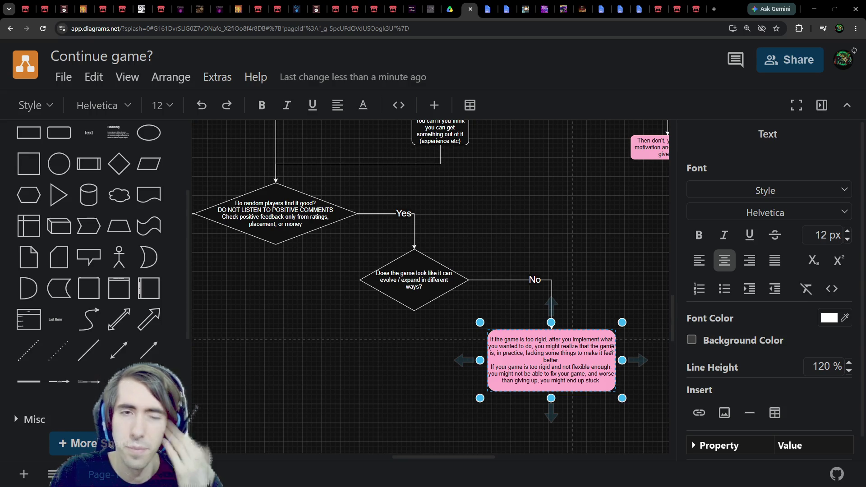
text(in trying to improve it but bei)
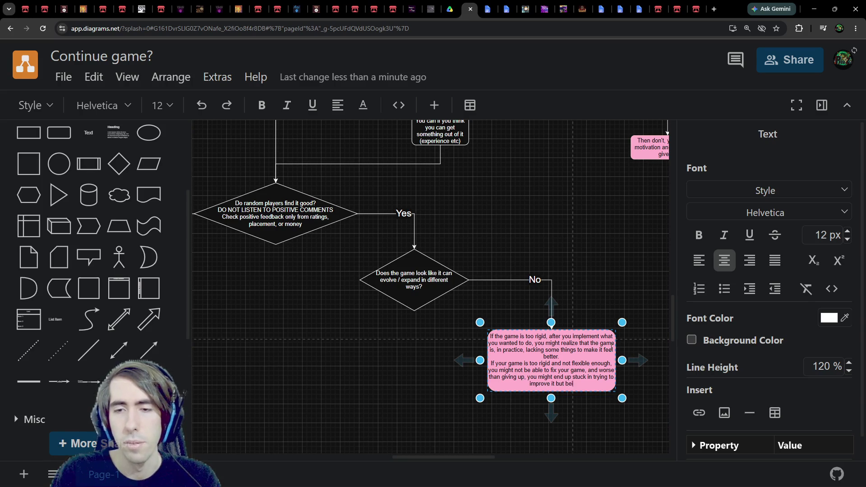
text(ng unable to because of th)
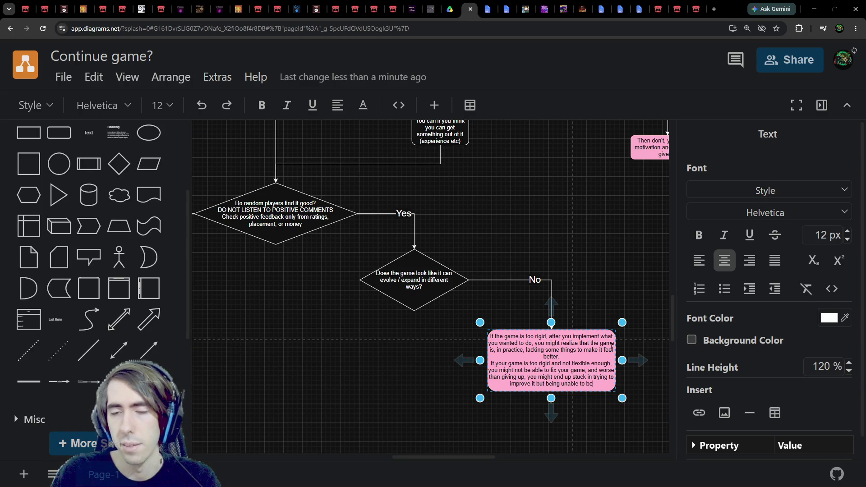
text(e nature of)
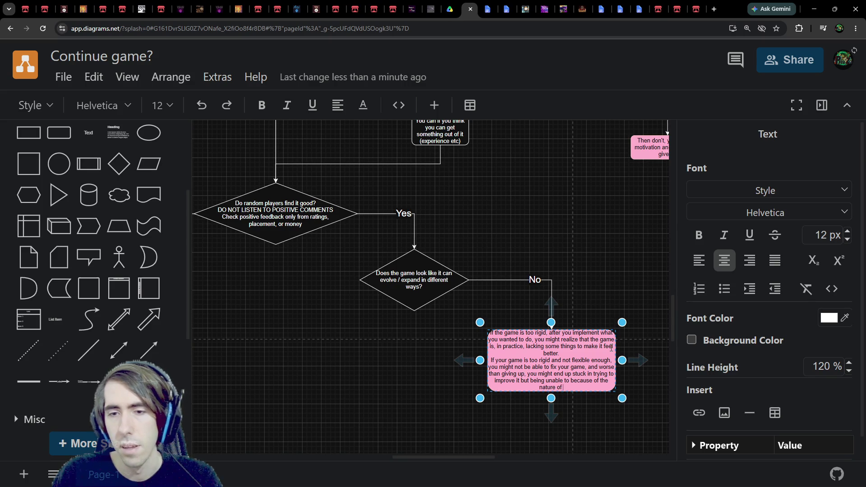
key(BackSpace)
key(BackSpace)
key(BackSpace)
text(core of)
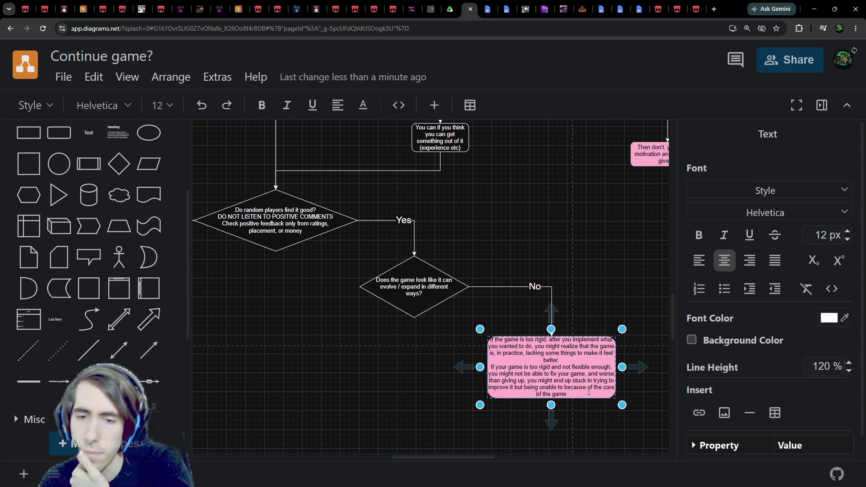
Step: Make the pink box taller and wider and put a blank line between its two paragraphs
drag(550, 404, 551, 408)
drag(615, 371, 634, 371)
double_click(625, 365)
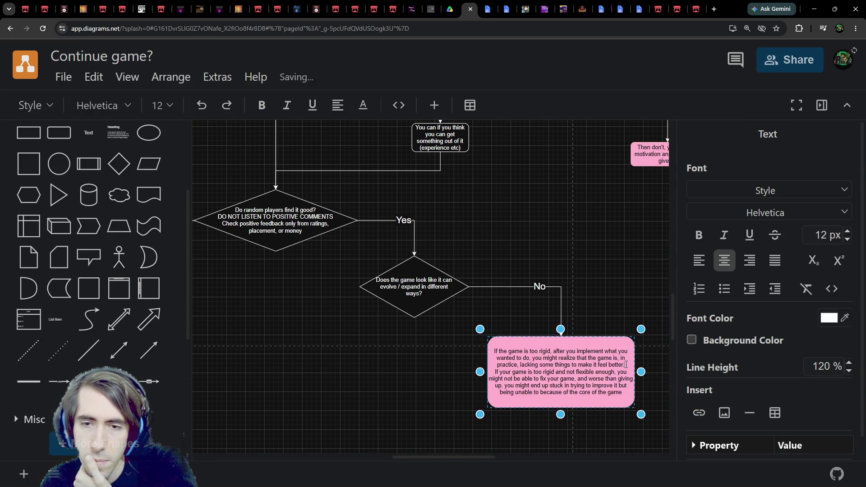
key(Return)
click(570, 286)
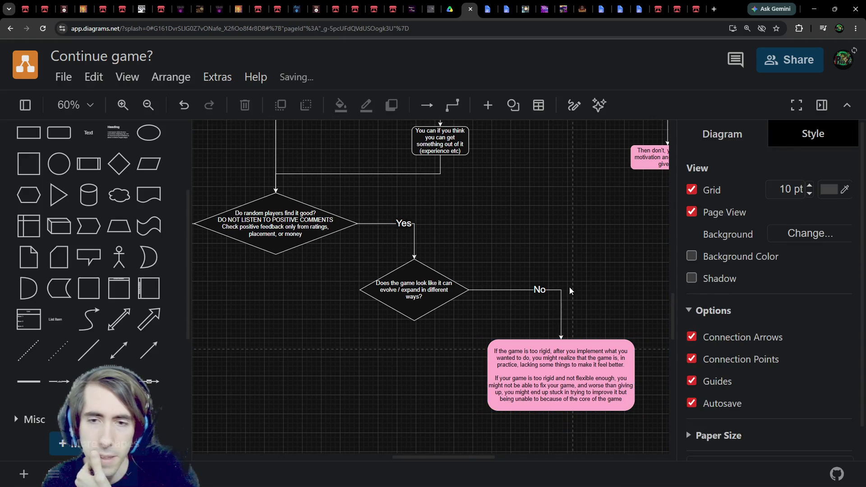
scroll(319, 340, left, 3)
scroll(391, 408, down, 1)
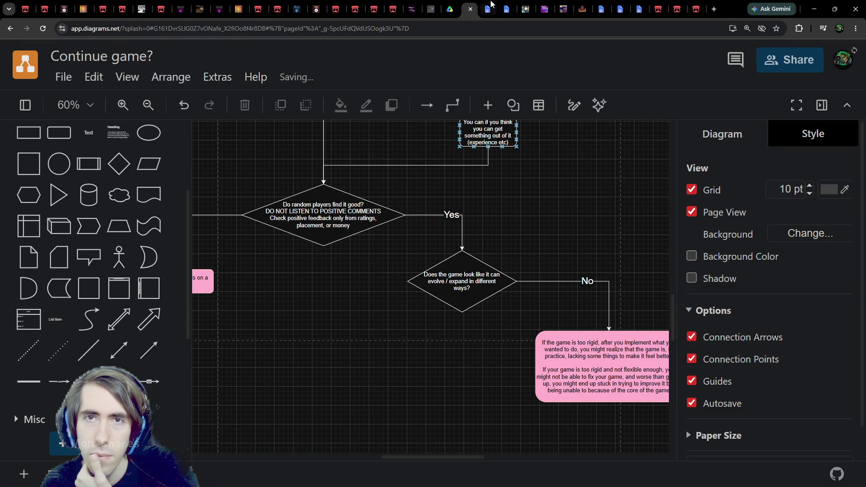
click(489, 9)
Step: Scroll through the Game Jams Compendium notes on time to finish, then return to the diagram
scroll(336, 258, down, 1)
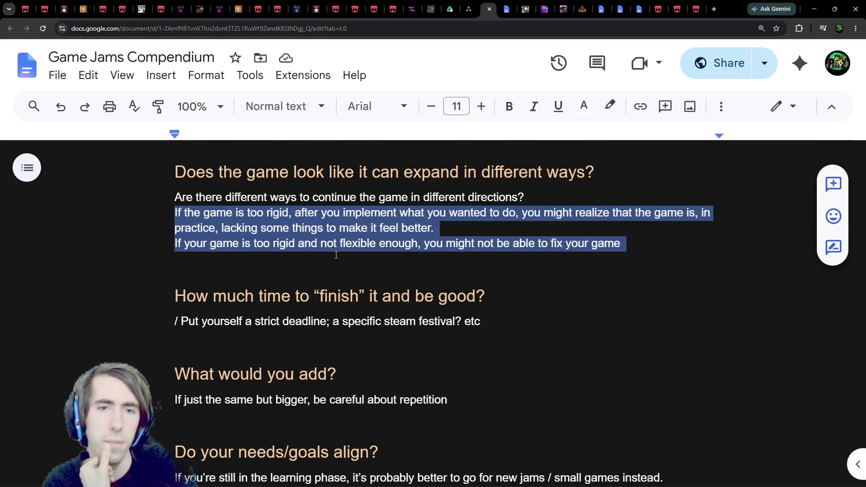
mouse_move(469, 16)
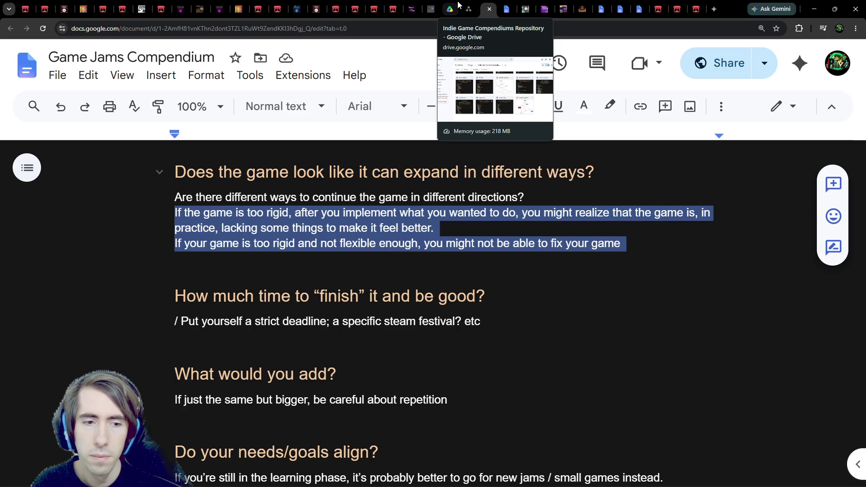
scroll(275, 284, down, 3)
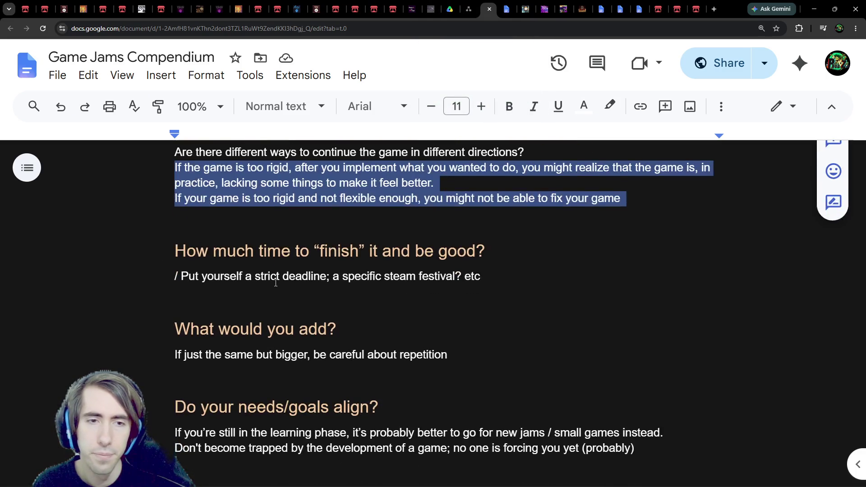
scroll(275, 273, up, 2)
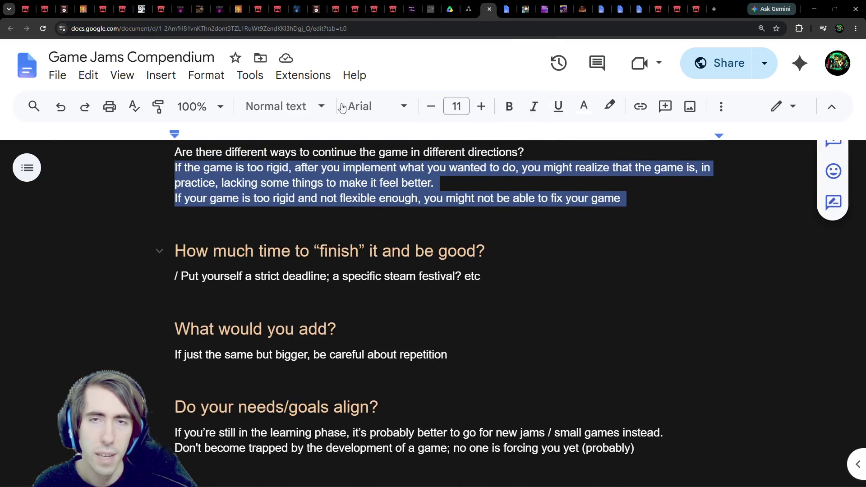
click(506, 7)
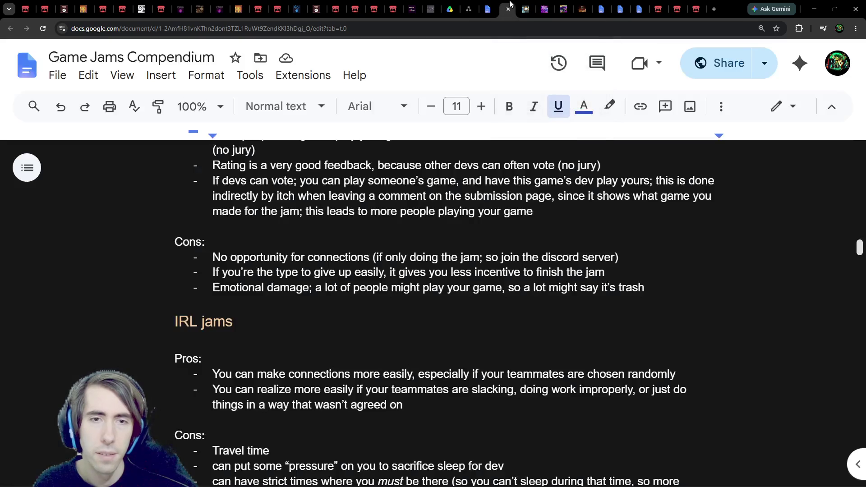
click(483, 6)
click(478, 3)
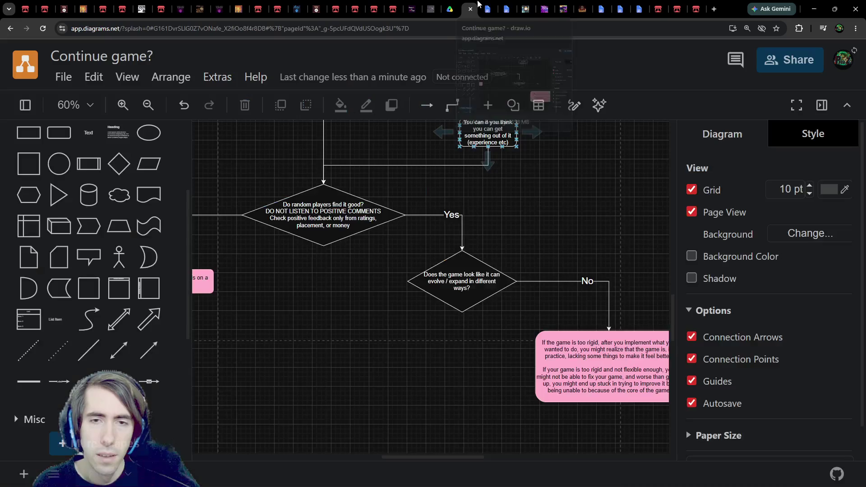
Step: Copy and paste the top question diamond, and start its label with 'How much time to f'
scroll(370, 310, down, 1)
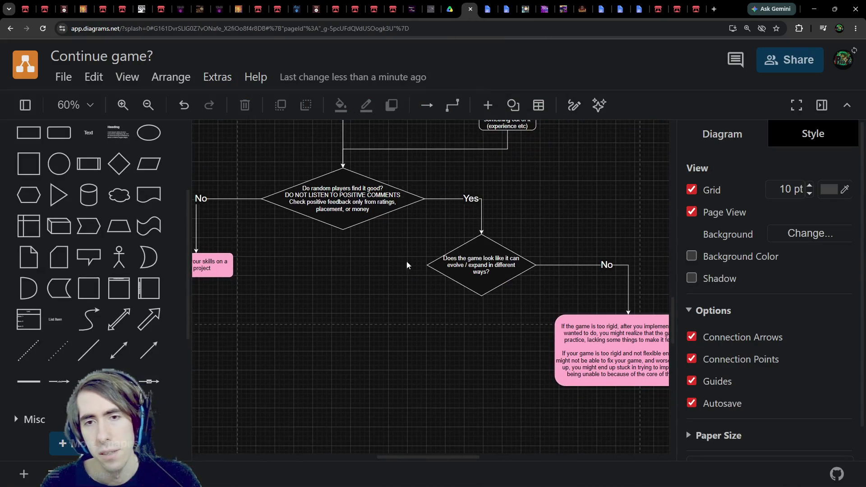
scroll(442, 248, left, 3)
click(447, 189)
key(ctrl+c)
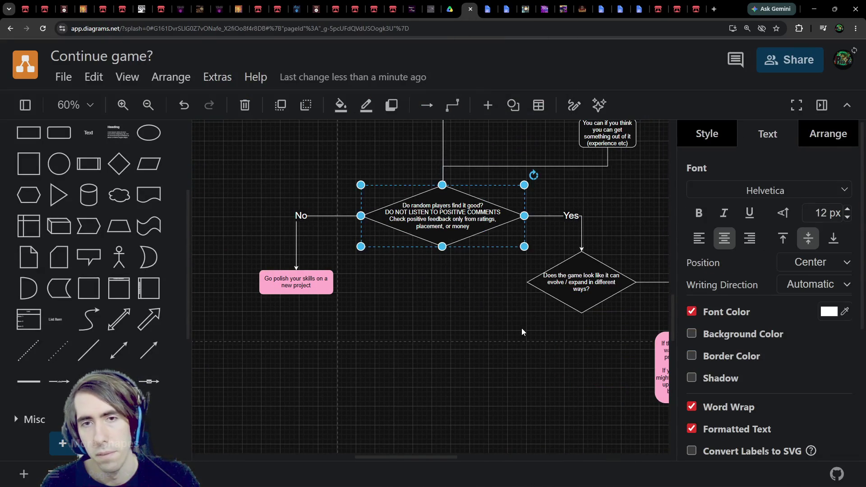
key(ctrl+v)
double_click(470, 338)
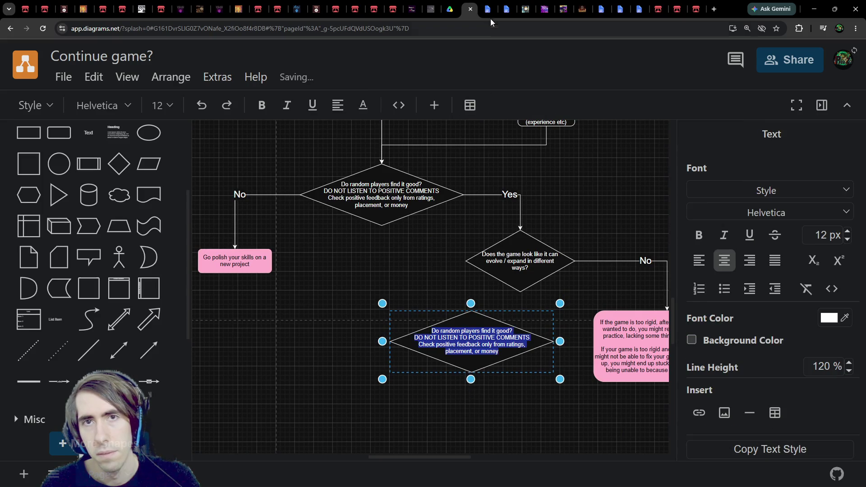
text(H)
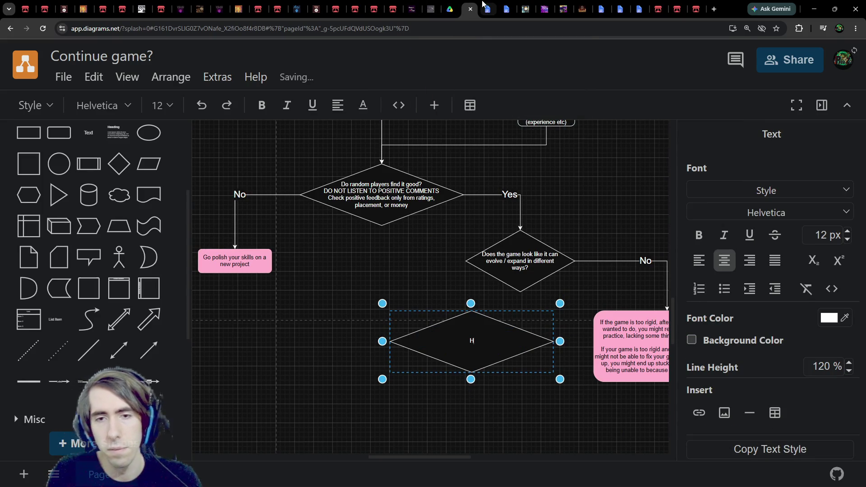
text(ow much time)
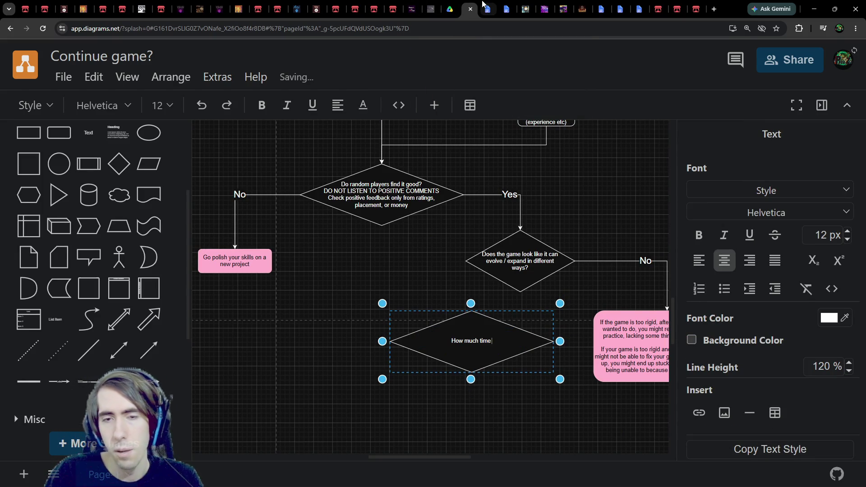
text( to f)
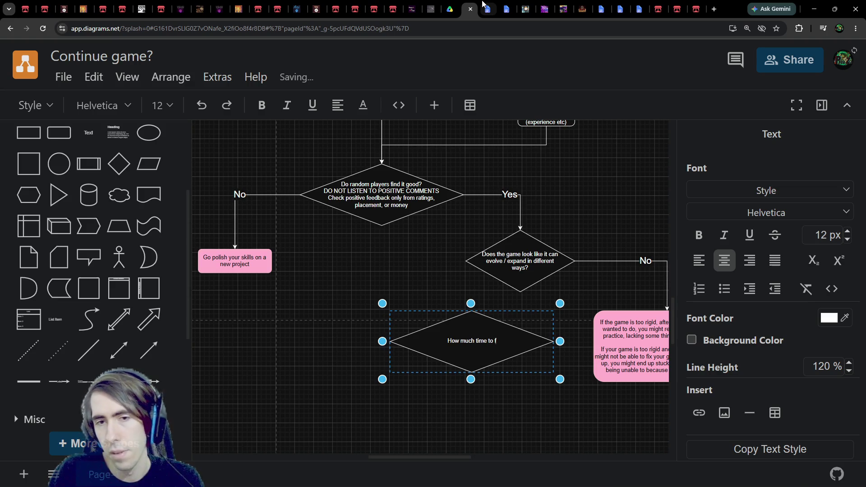
Step: Glance at the Game Jams Compendium notes, then reopen the new diamond's label for editing
key(ctrl+shift+Tab)
key(ctrl+Tab)
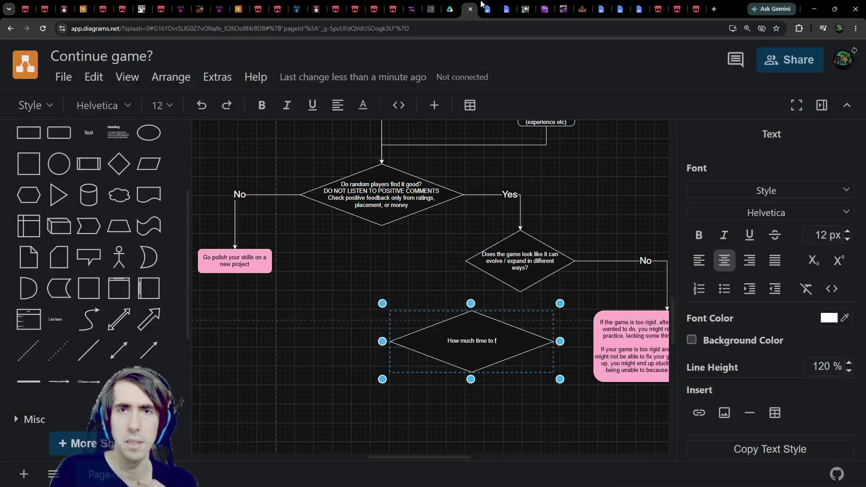
key(ctrl+Tab)
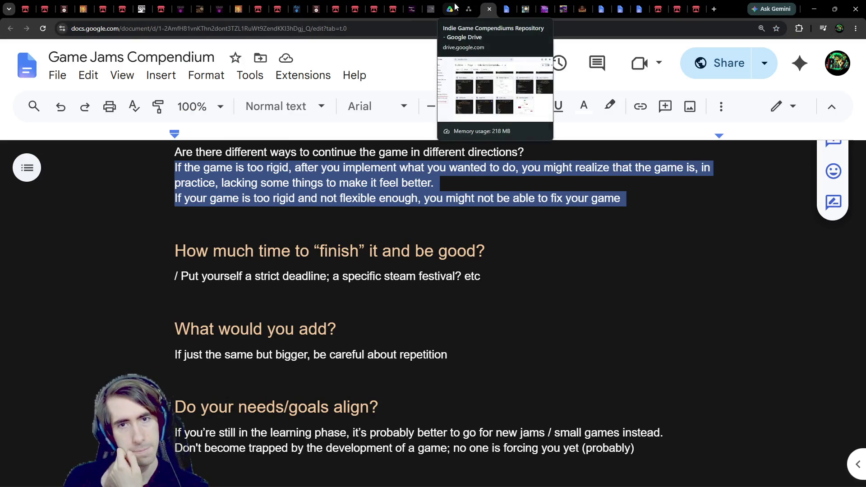
click(469, 9)
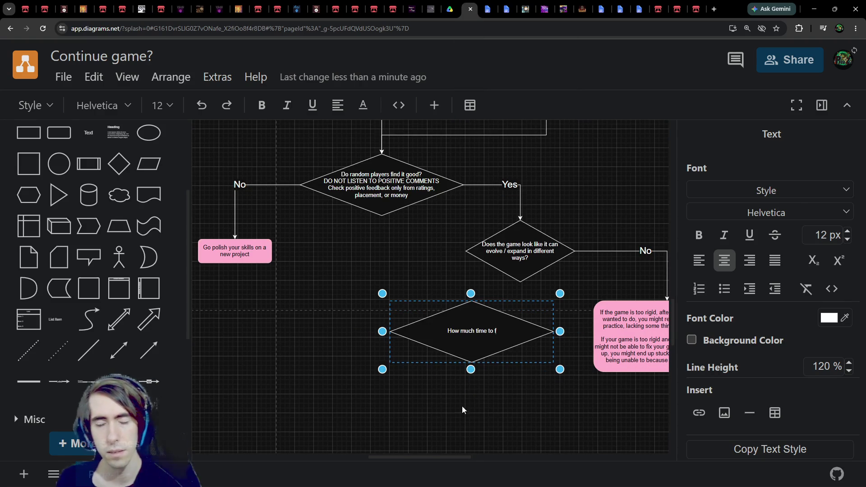
ctrl+scroll(455, 392, up, 5)
double_click(440, 269)
ctrl+scroll(433, 396, down, 2)
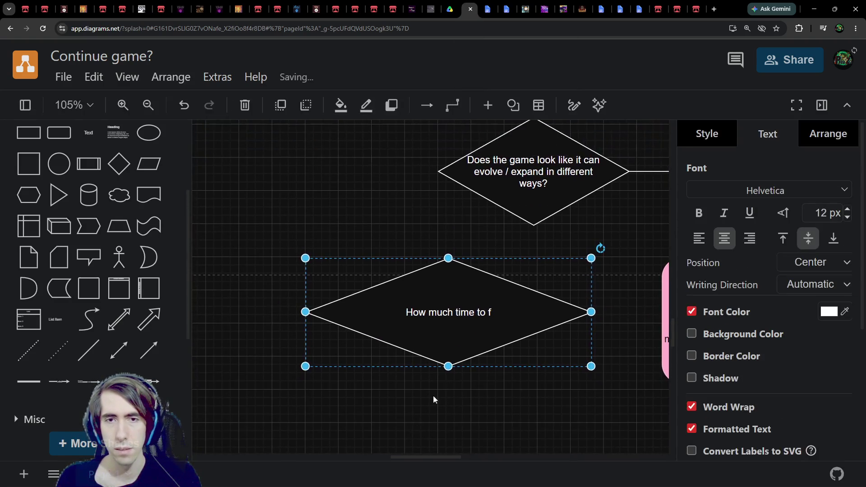
Step: Replace the diamond's label with 'How much time to "finish" it and it to be good?', checking the notes
double_click(444, 320)
text(Is the cost )
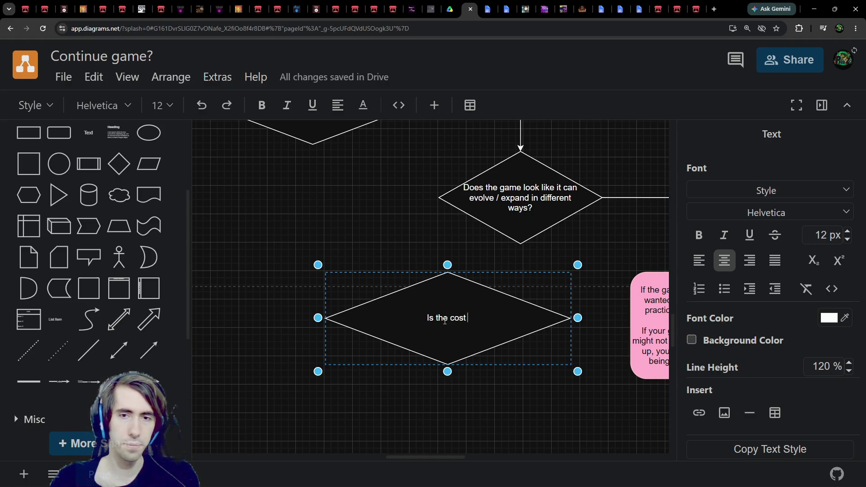
text(high)
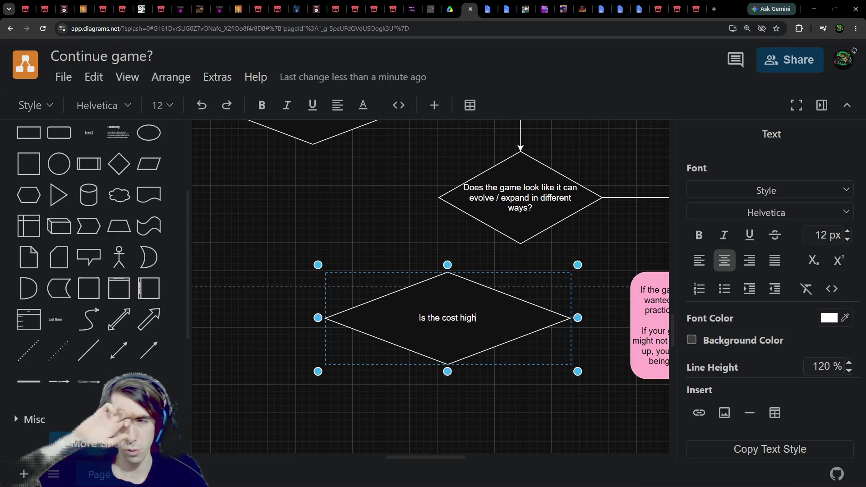
key(ctrl+Tab)
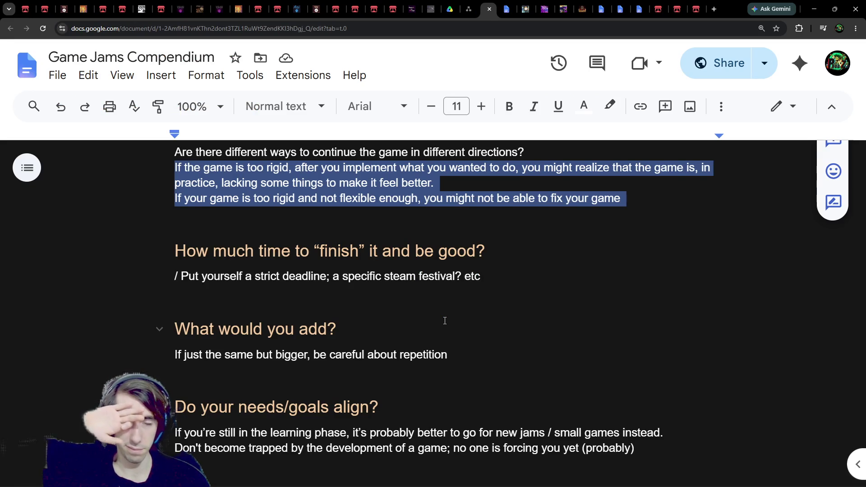
key(ctrl+shift+Tab)
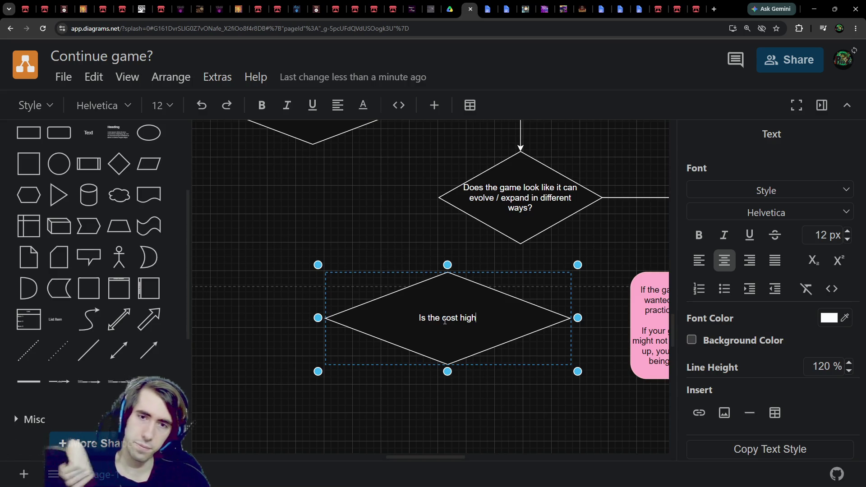
key(ctrl+a)
text(How )
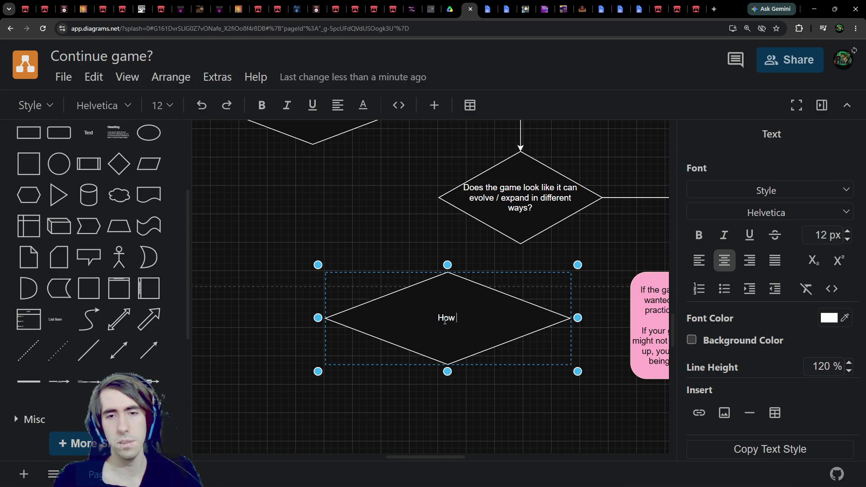
text(much time)
key(ctrl+Tab)
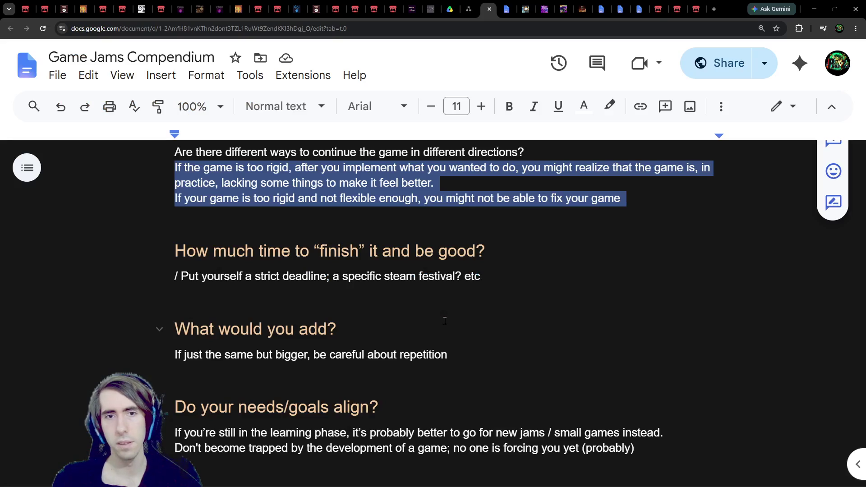
key(ctrl+shift+Tab)
text(to "fini)
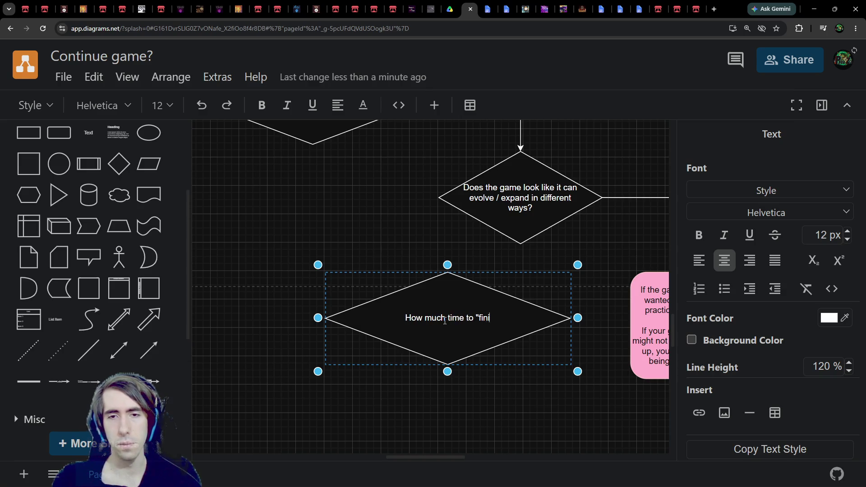
text(sh" it and)
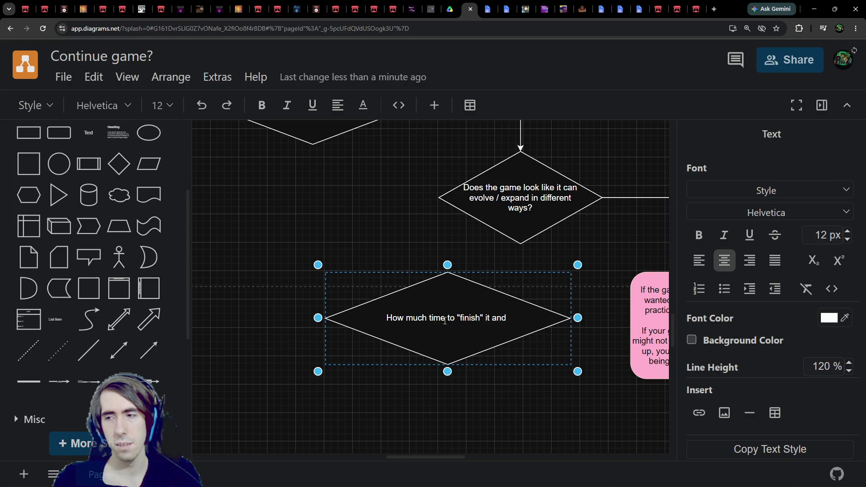
text( it to be good?)
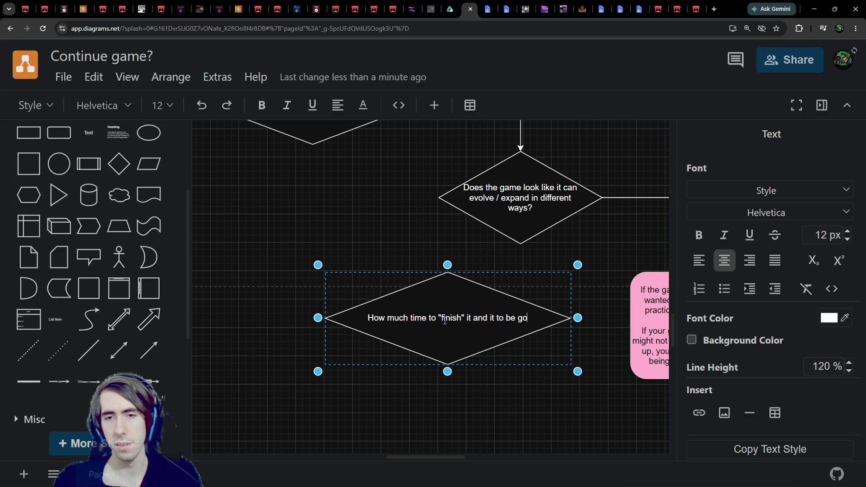
Step: Reword the question's ending to 'make it good?' and make the diamond taller
key(BackSpace)
key(BackSpace)
key(BackSpace)
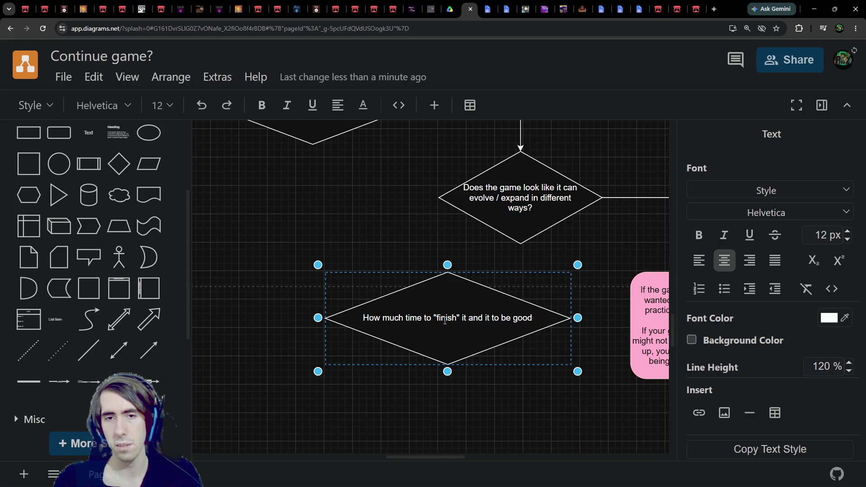
key(BackSpace)
key(BackSpace)
key(BackSpace)
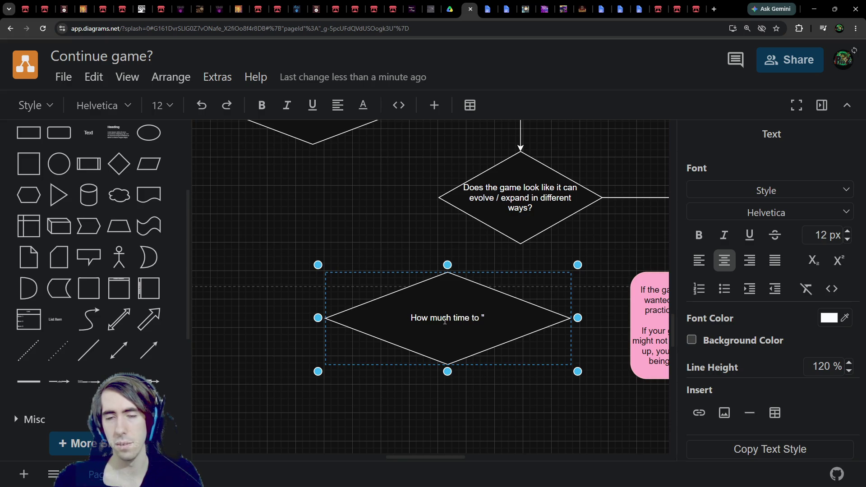
text("finish" it and )
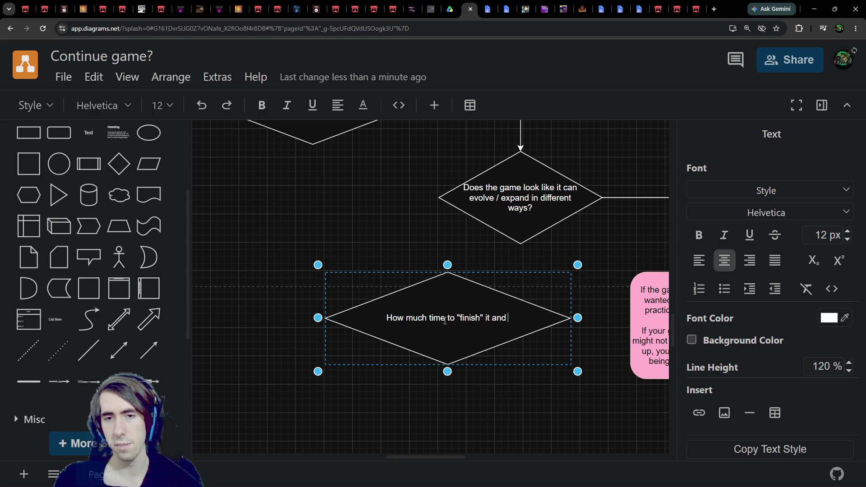
text(it to be good)
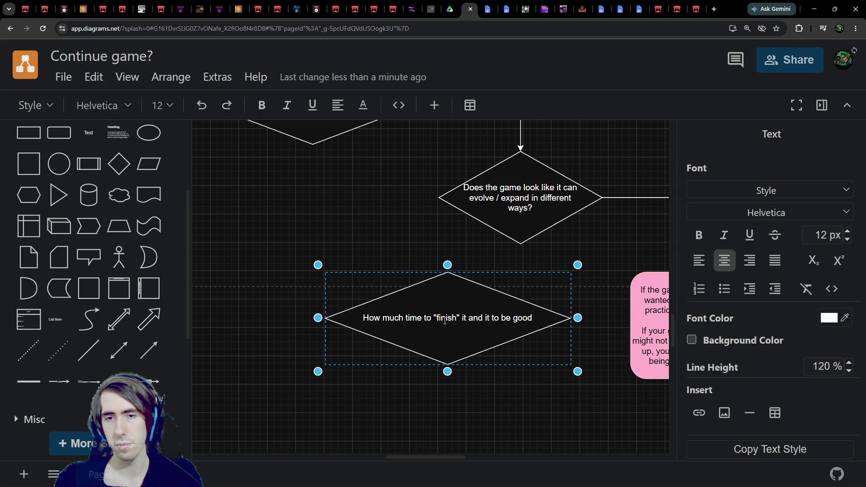
key(BackSpace)
key(BackSpace)
key(BackSpace)
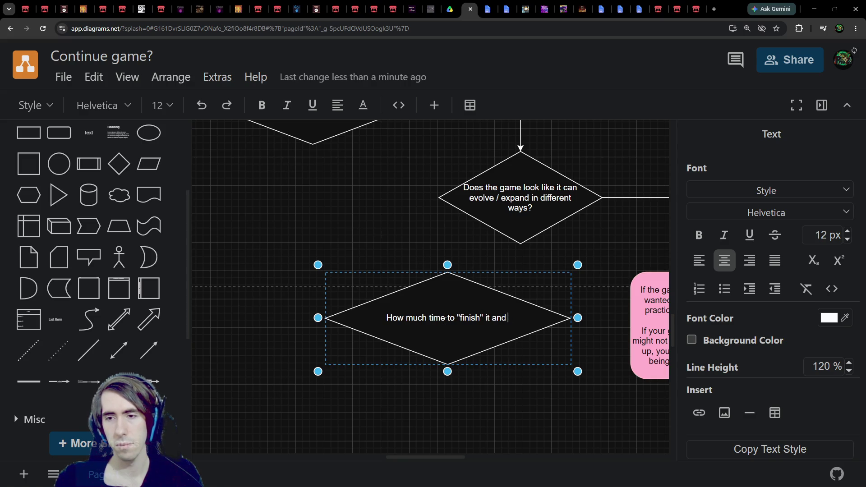
text(make it good?)
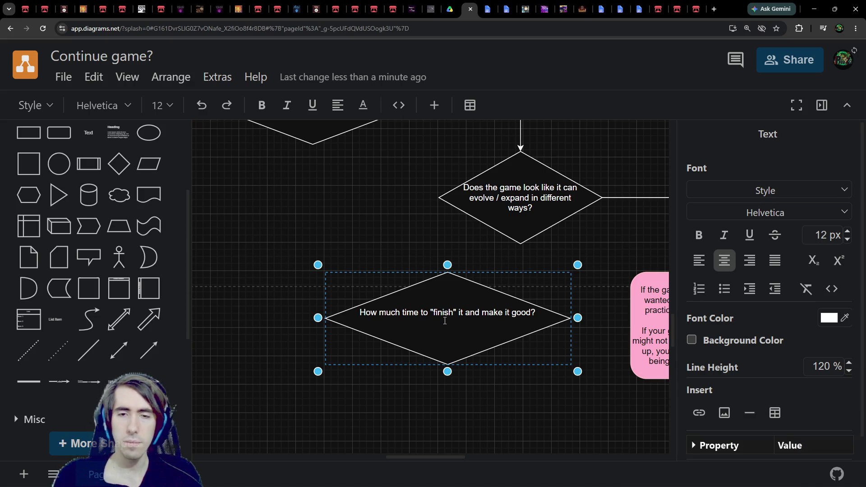
drag(447, 377, 442, 424)
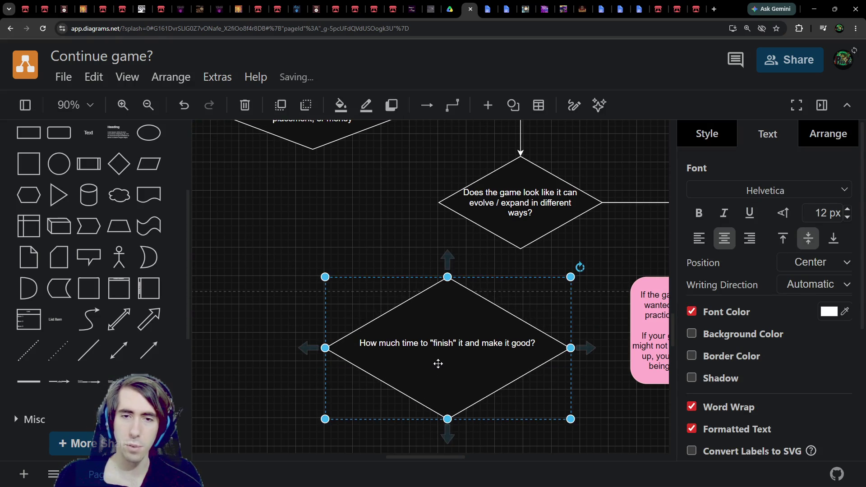
Step: Add 'How many risks?' and 'Including:' above the diamond's finish-time question
double_click(439, 359)
click(440, 353)
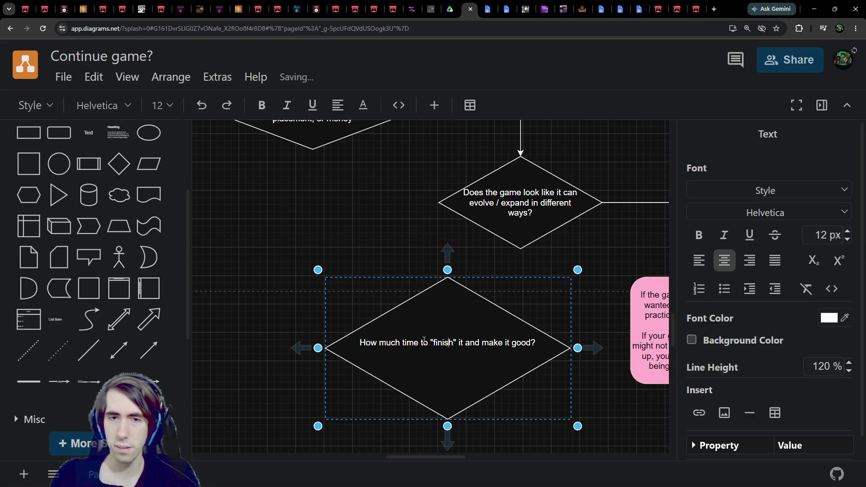
key(Return)
key(Up)
text(H)
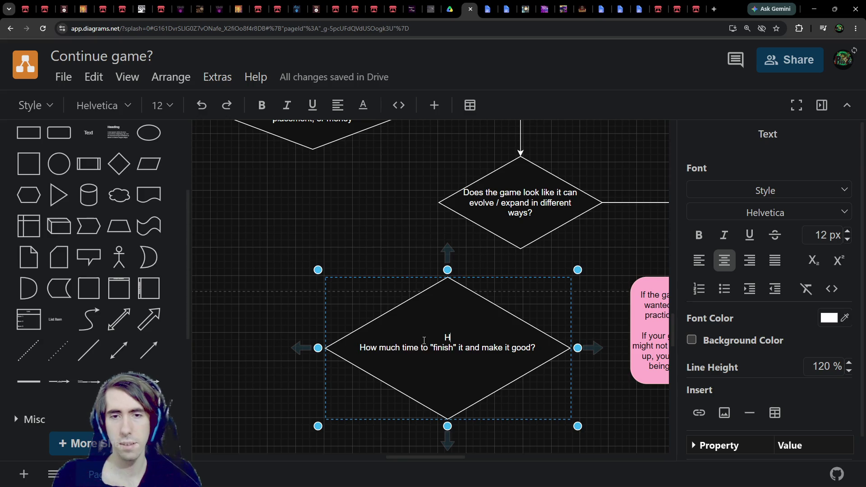
text(ow many risks?)
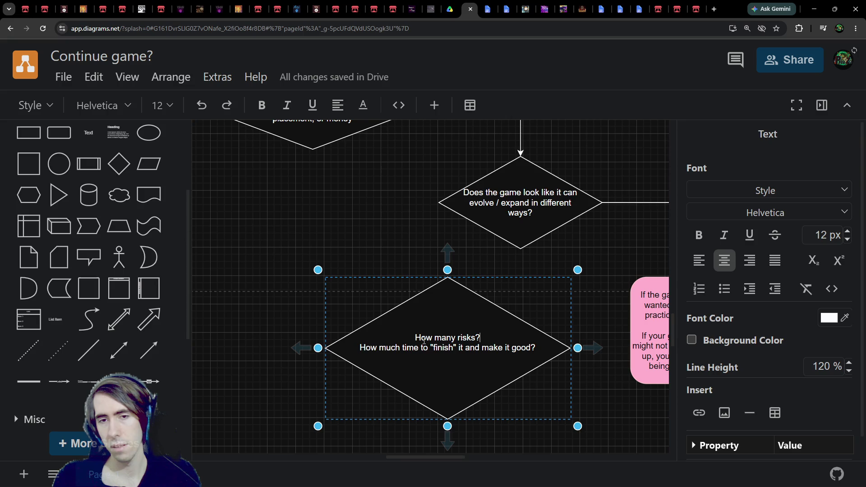
key(Return)
text(Including:)
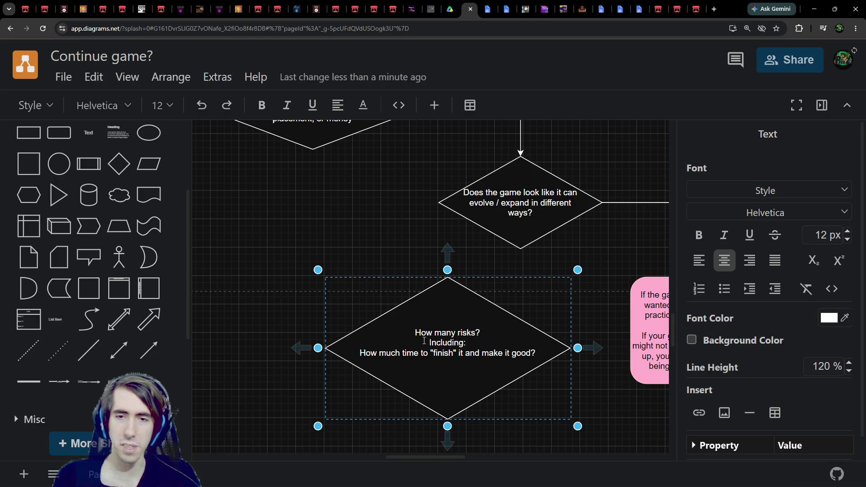
Step: Add 'The longer the time, the more risks of losing it' below and widen the diamond leftward
key(Down)
text(The longer the time,)
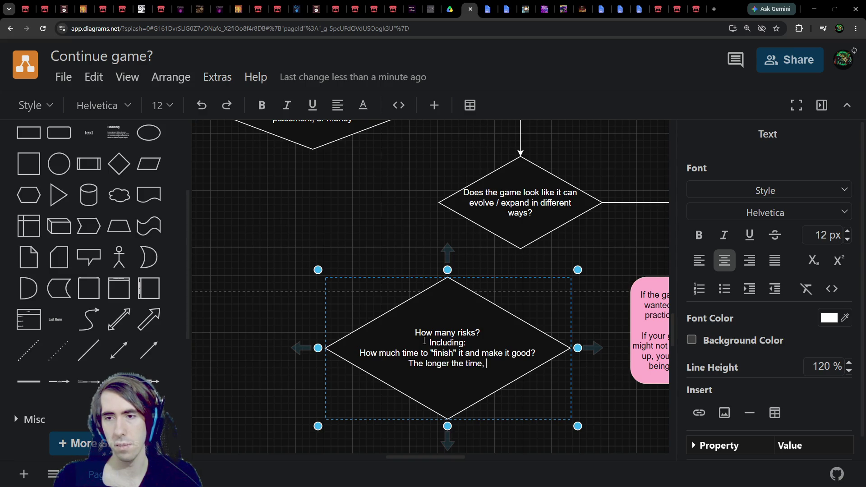
text( the mo)
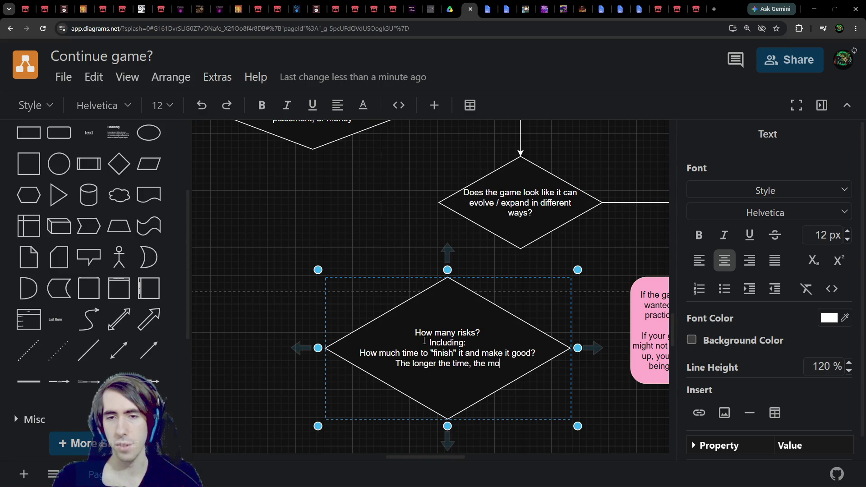
text(re risks of )
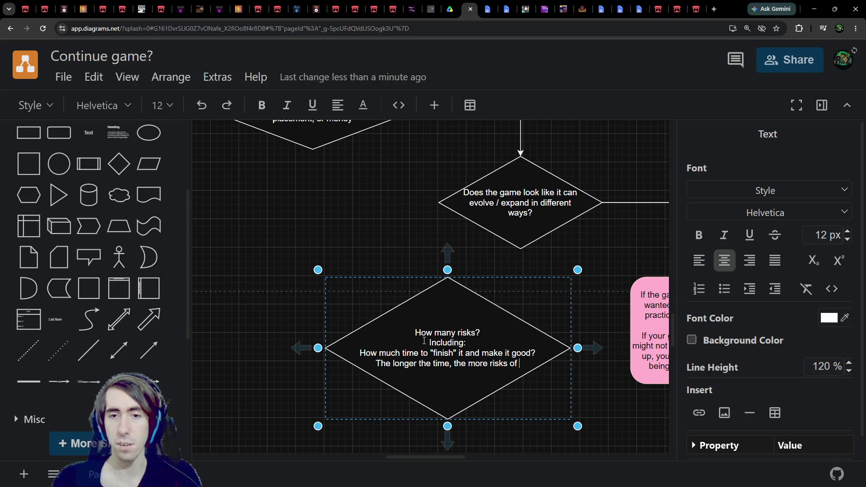
text(losing it)
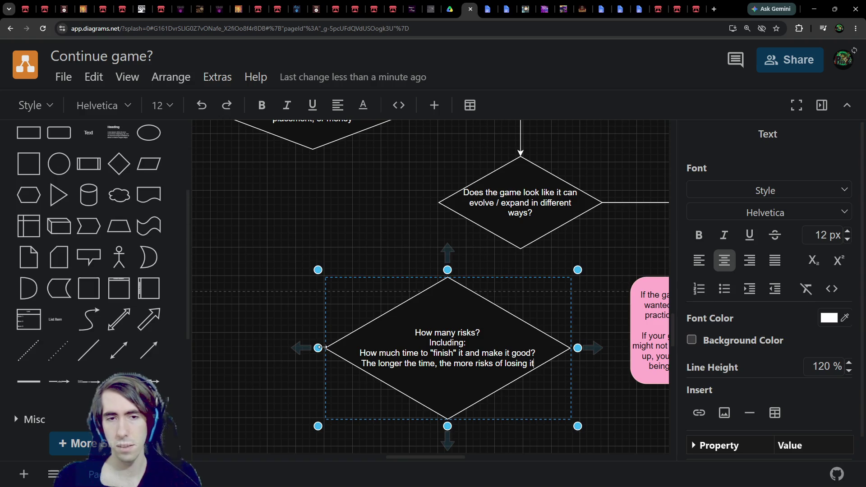
drag(318, 348, 302, 348)
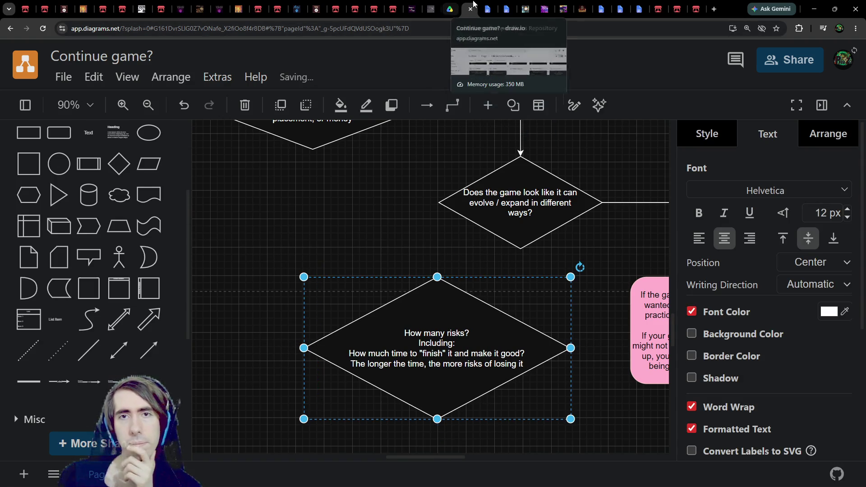
click(487, 9)
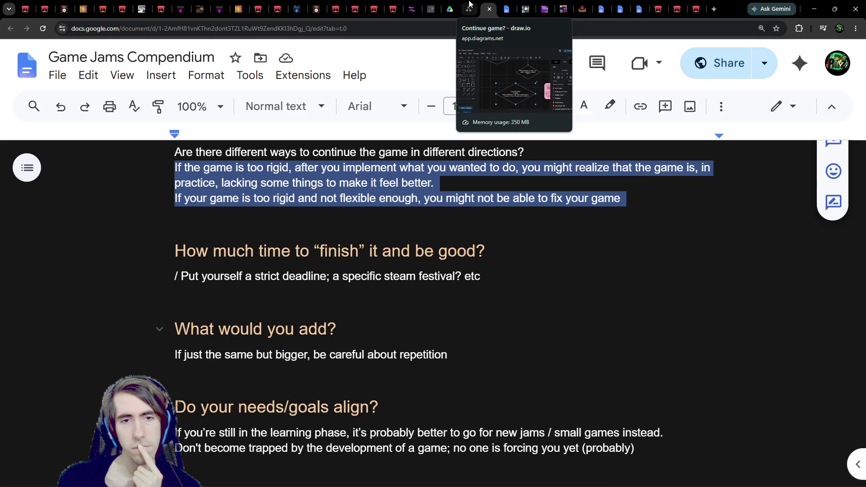
click(469, 4)
double_click(524, 362)
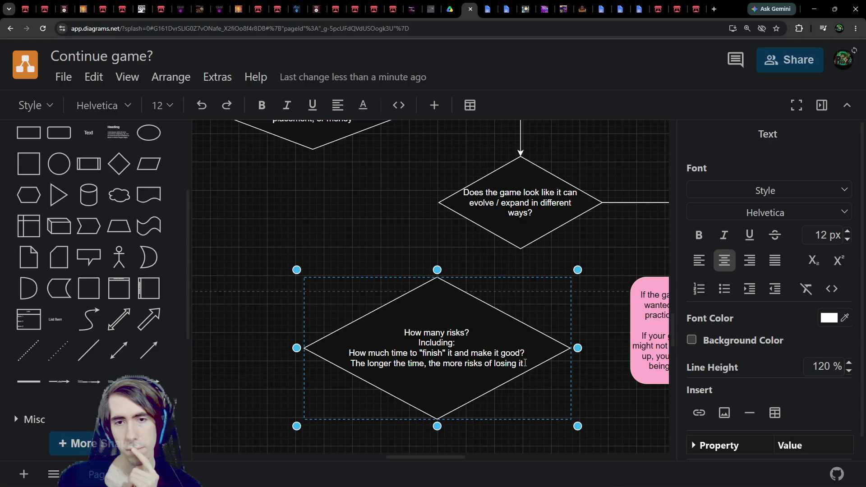
Step: Add the line 'Do you have strict deadline to' and a blank line after 'Including:', then select the deadline line
key(Return)
key(Return)
text(Do you )
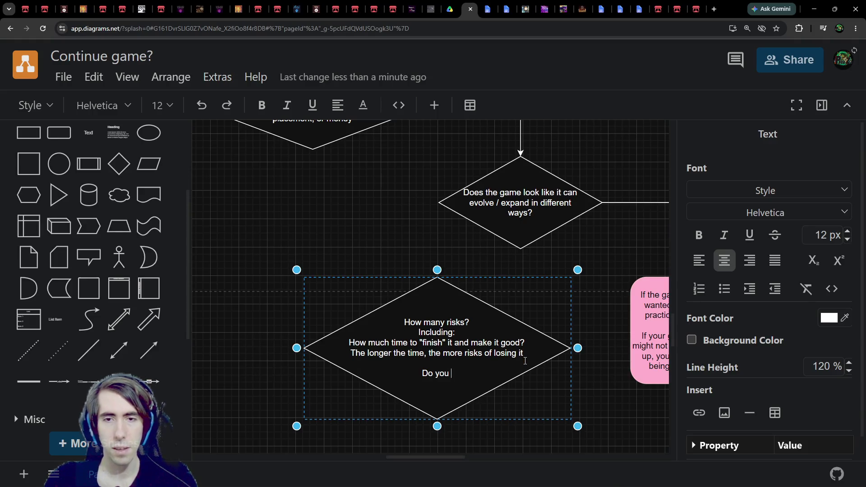
text(have strict deadline?)
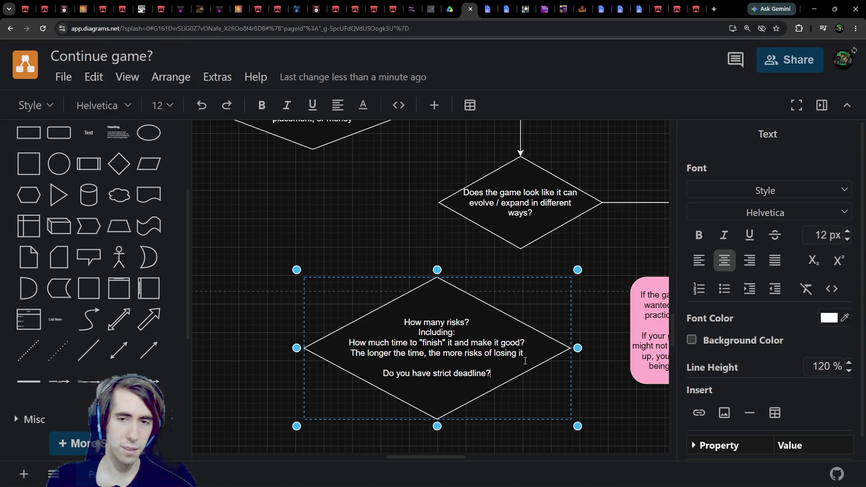
key(BackSpace)
text(to)
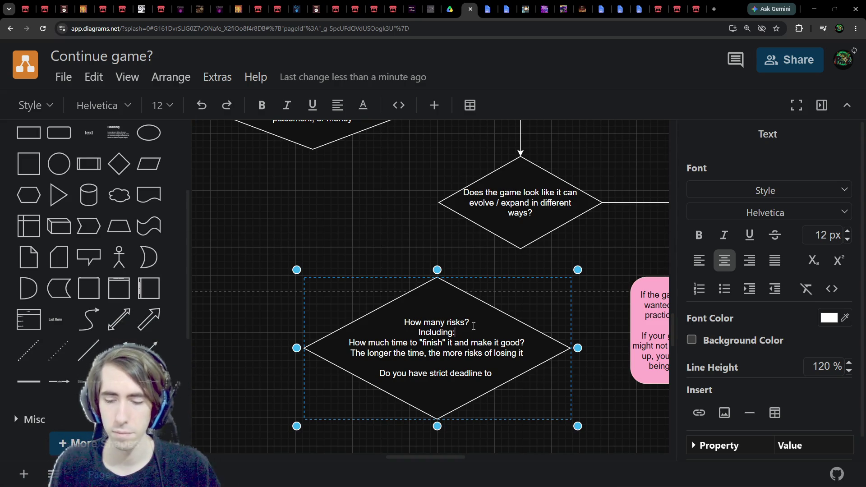
key(Return)
click(499, 378)
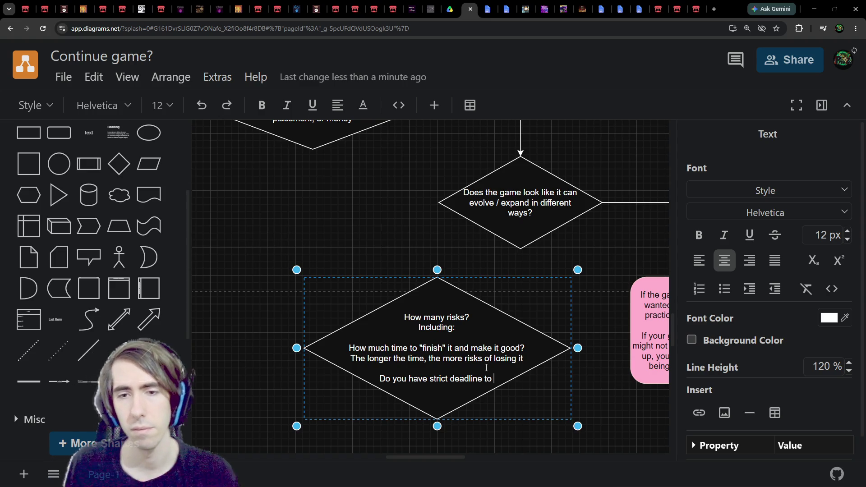
mouse_move(503, 377)
mouse_down()
mouse_move(428, 357)
mouse_move(410, 367)
mouse_up()
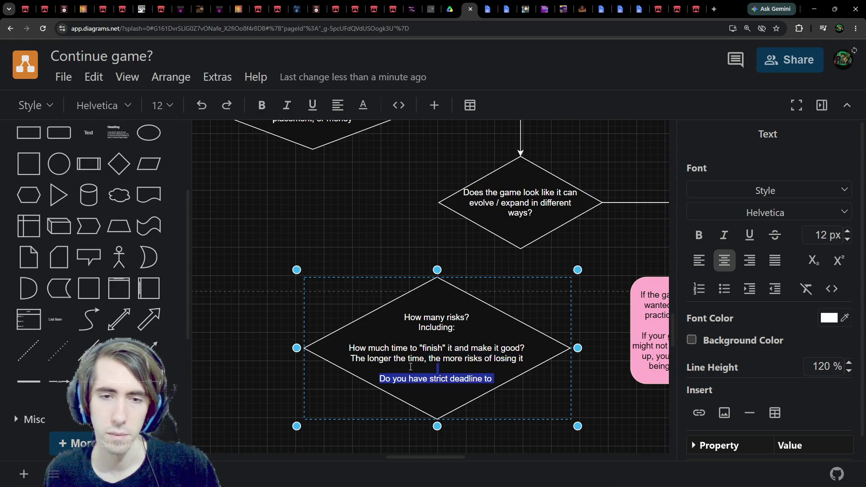
scroll(504, 276, up, 1)
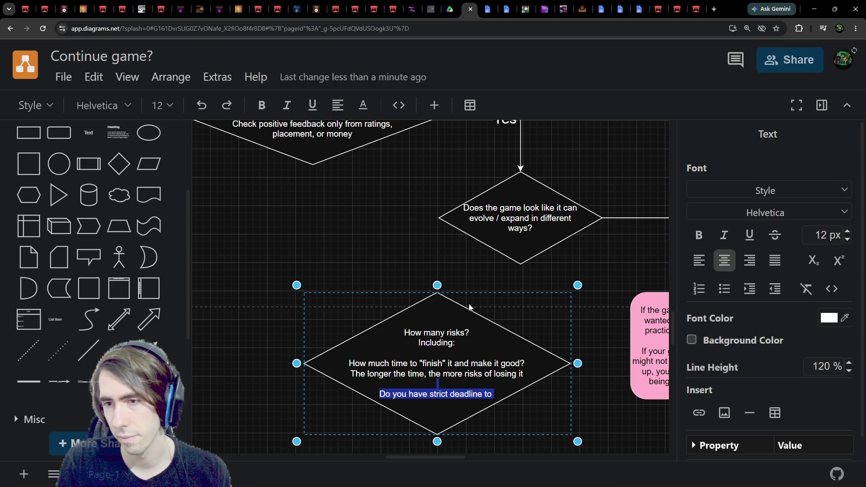
Step: Replace the deadline line so the sentence ends 'making something actually not that good', then check the notes
key(BackSpace)
key(BackSpace)
text(m)
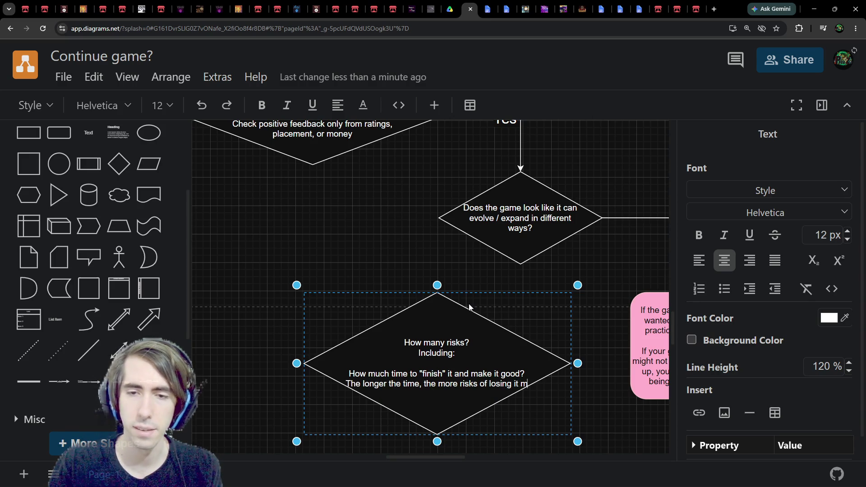
text(aking something actually bad)
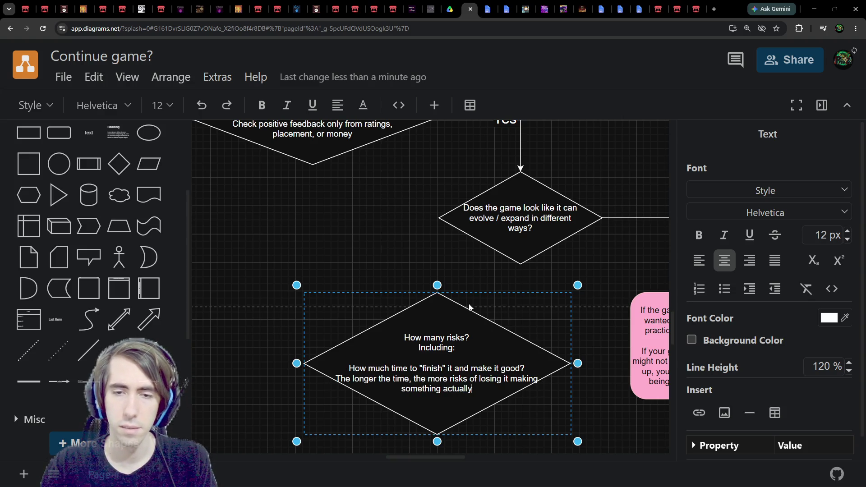
key(ctrl+BackSpace)
key(ctrl+BackSpace)
text(actua)
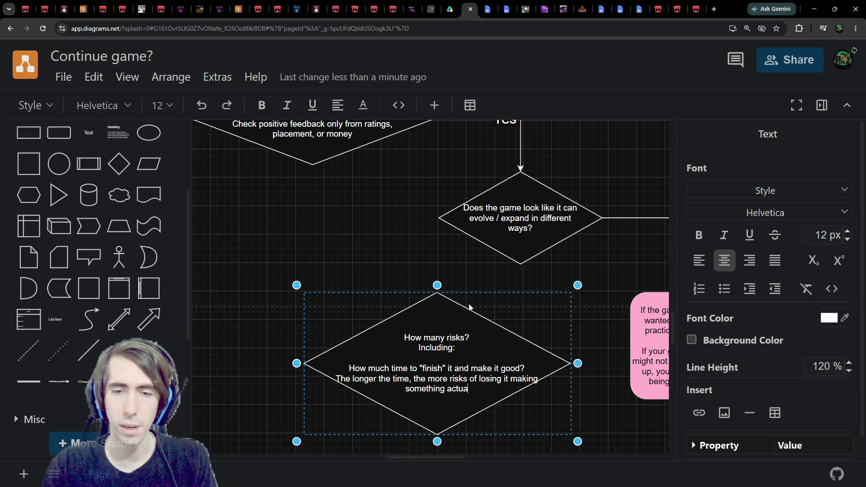
text(lly not that good)
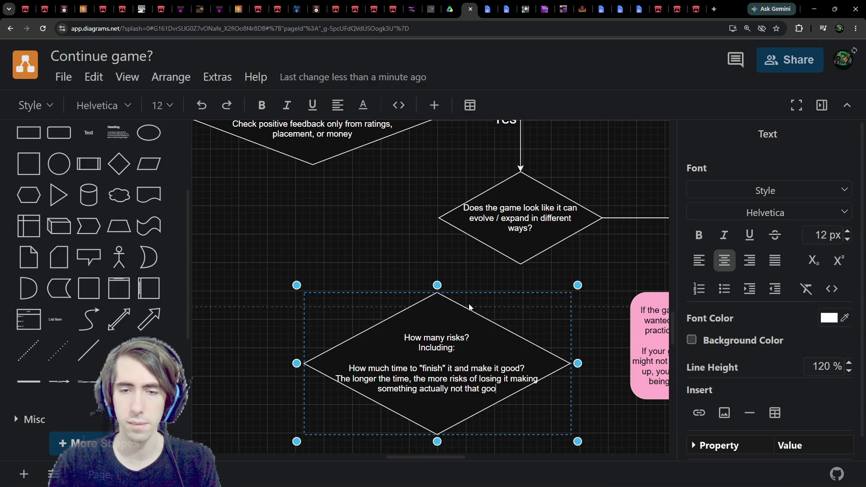
scroll(434, 336, down, 1)
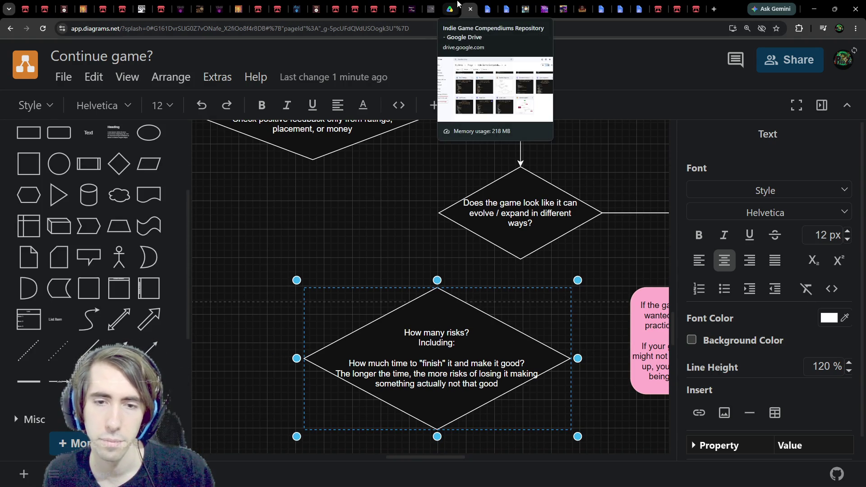
click(455, 8)
click(488, 8)
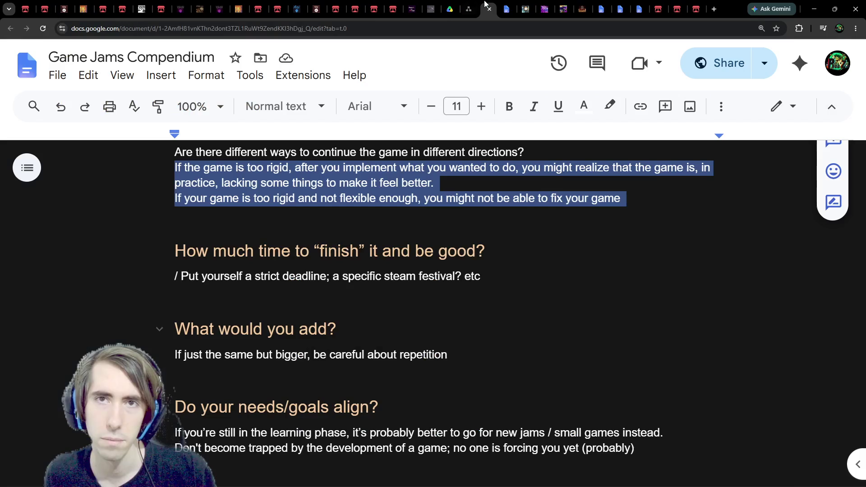
click(470, 4)
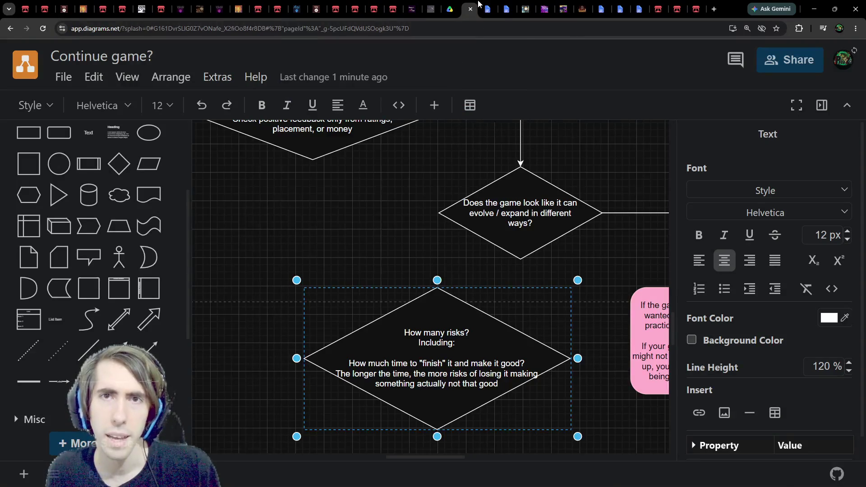
Step: Add a new line 'Do you have a deadline?' at the end of the risks diamond's text
click(481, 4)
click(470, 4)
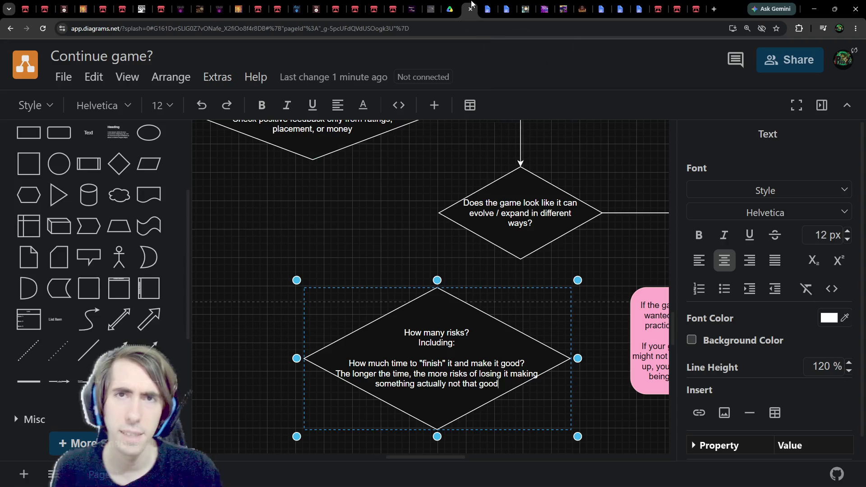
double_click(433, 314)
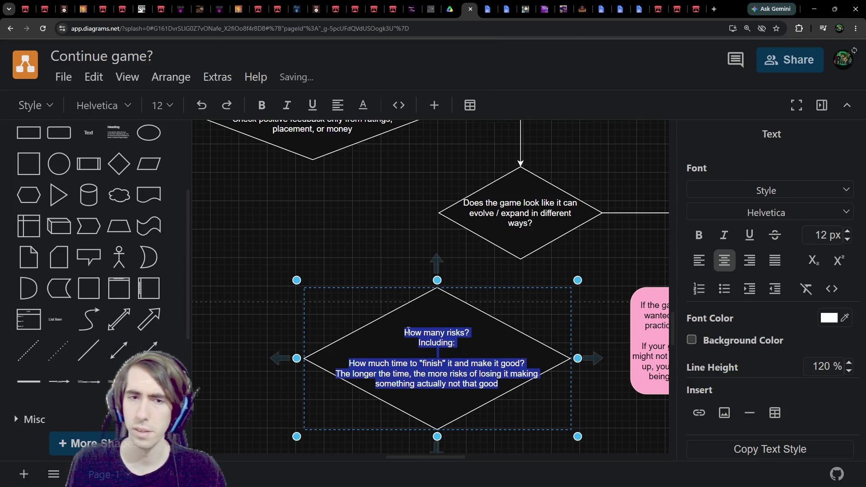
key(Escape)
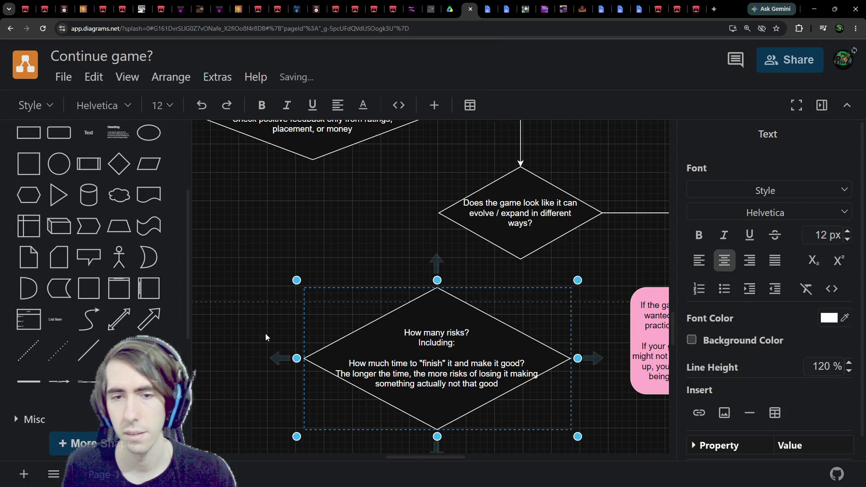
key(Return)
key(Return)
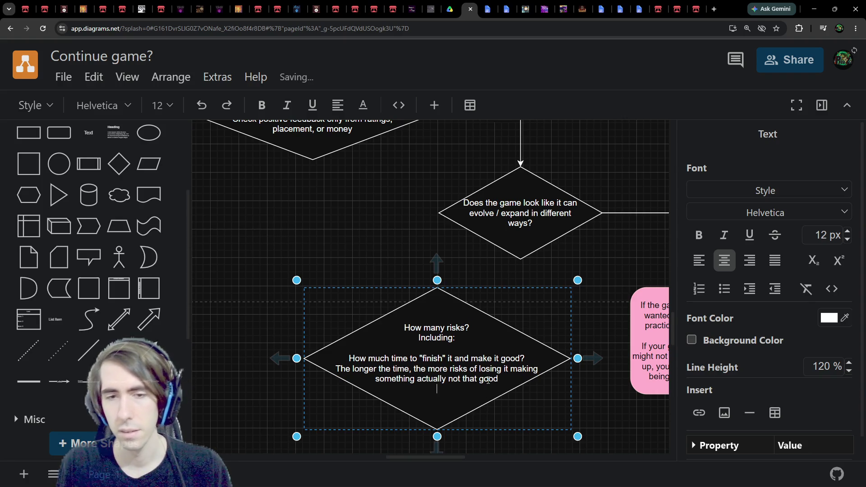
text(Put)
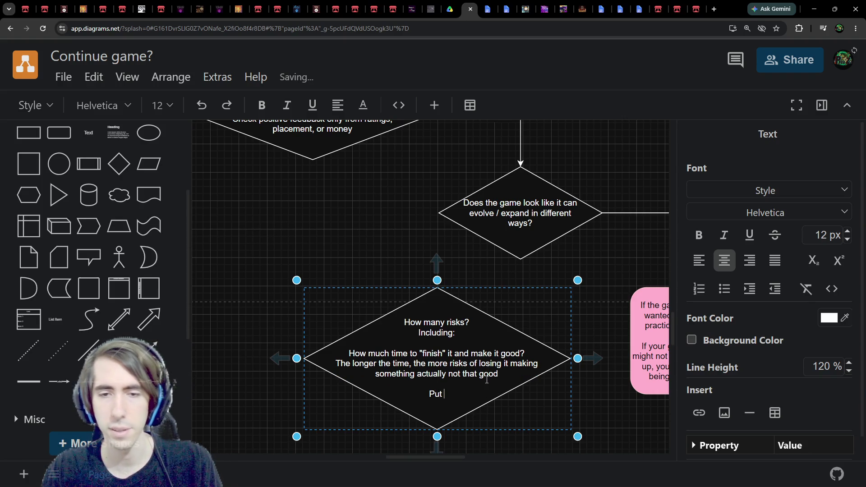
key(BackSpace)
key(BackSpace)
key(BackSpace)
text(Do you have)
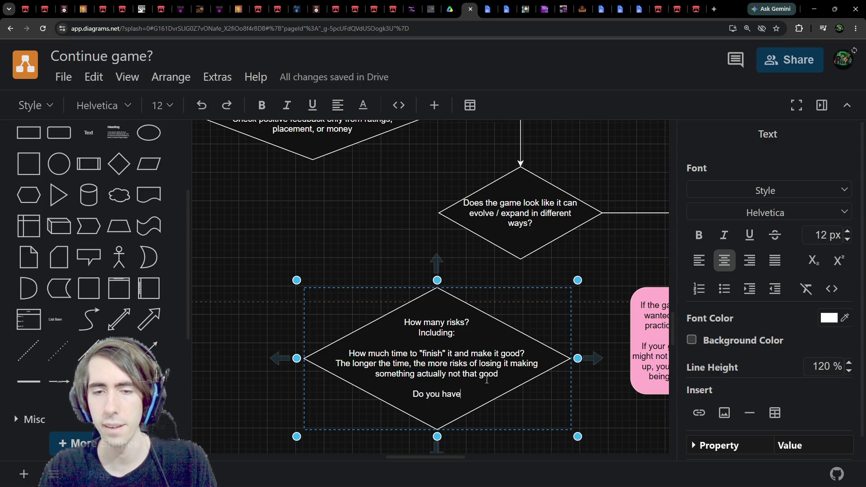
text( a deadline?)
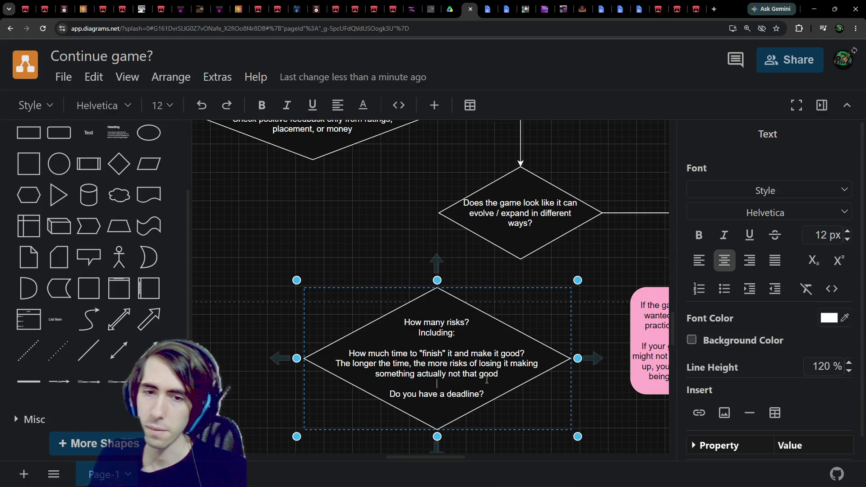
Step: Reword it to 'Do you have a schedule / a deadline?' and add 'If not, get one,' below
key(Return)
text(Do you have a )
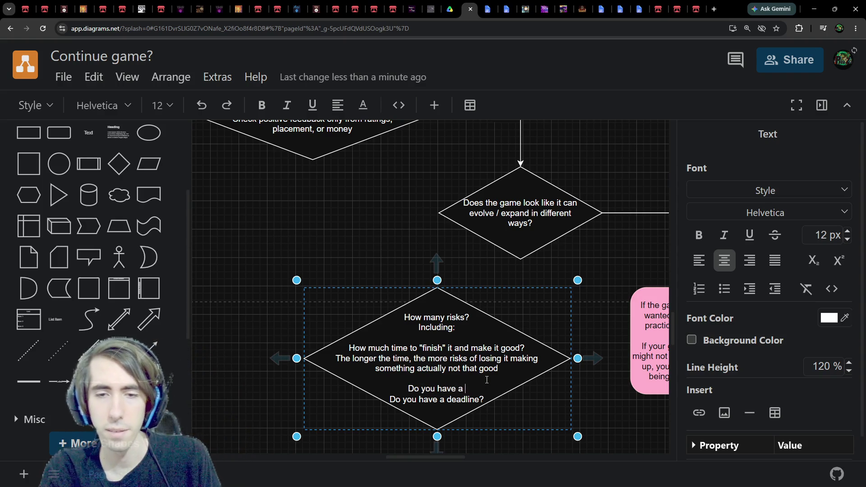
text(schedule?)
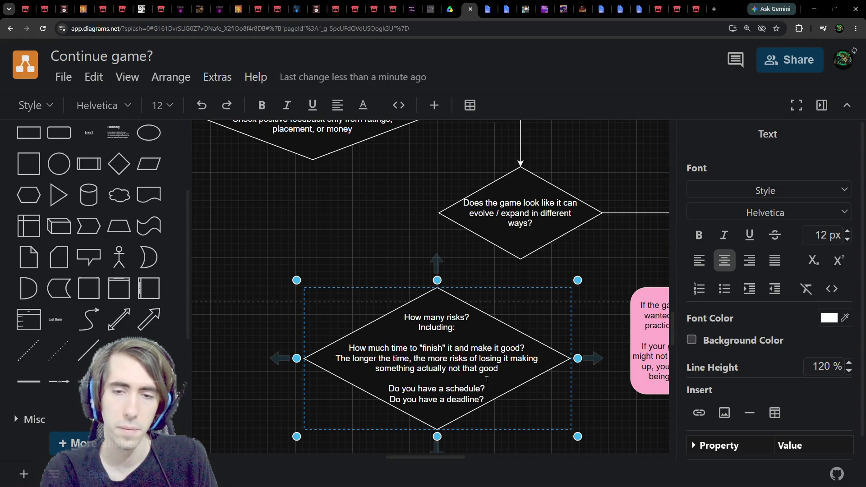
key(BackSpace)
text(/ a deadline?)
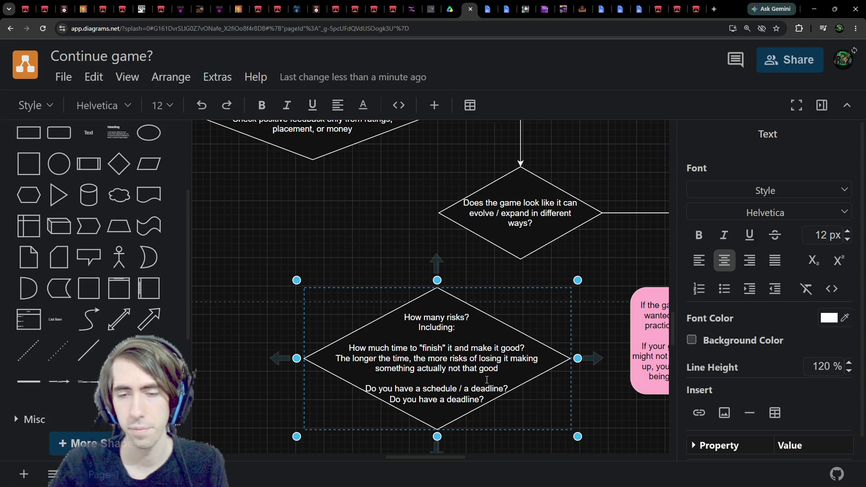
key(Right)
key(shift+ctrl+Right)
key(shift+ctrl+Right)
key(shift+ctrl+Right)
key(BackSpace)
key(BackSpace)
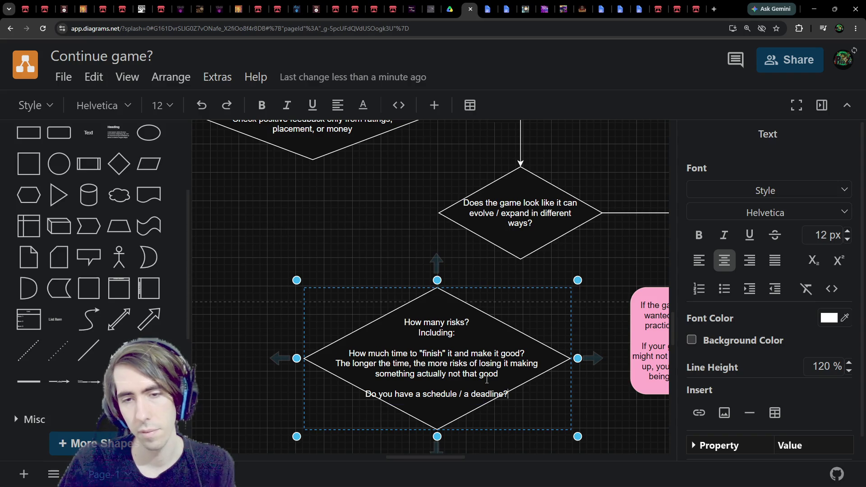
key(Return)
text(If not, get )
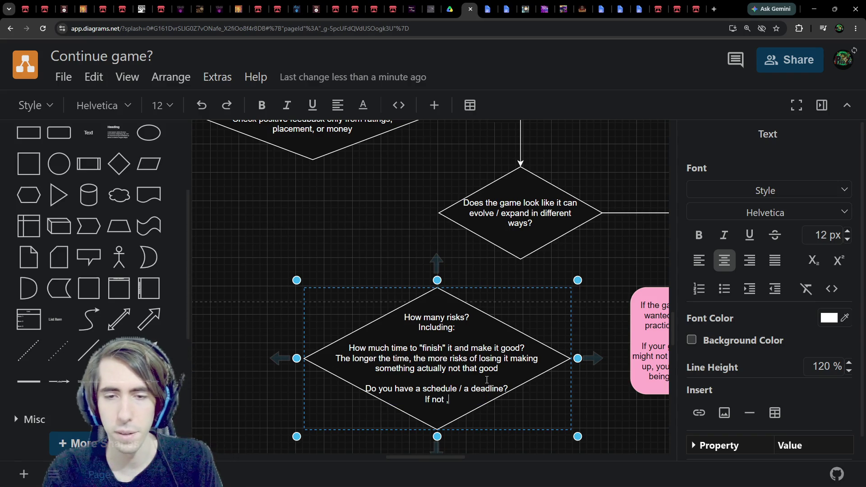
text(one,)
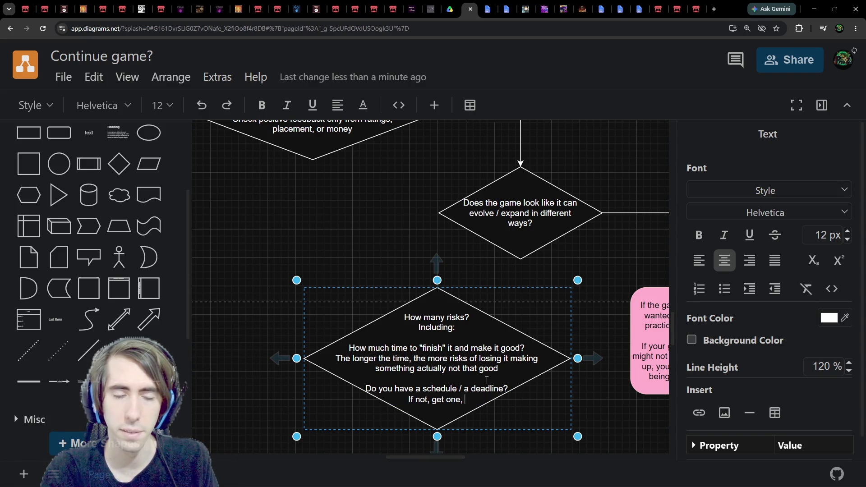
click(463, 288)
scroll(462, 251, down, 1)
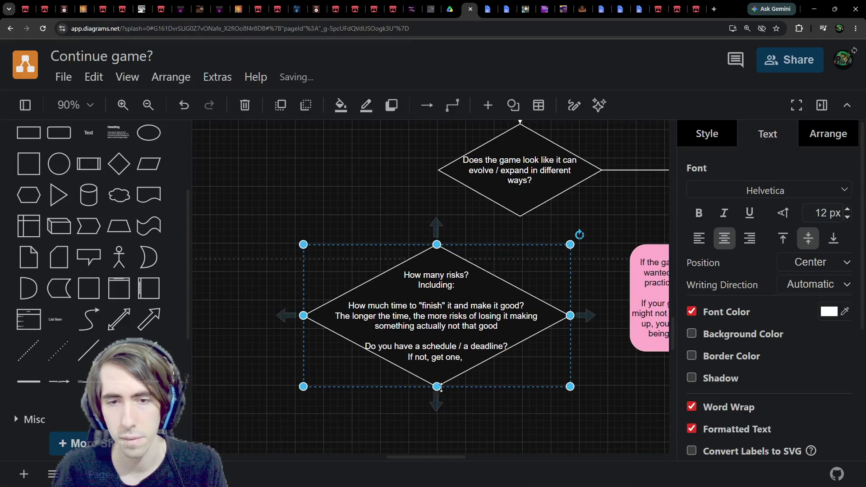
Step: Make the risks diamond taller and continue 'If not, get one,' with 'like a Steam Festival'
drag(437, 381, 437, 414)
double_click(451, 370)
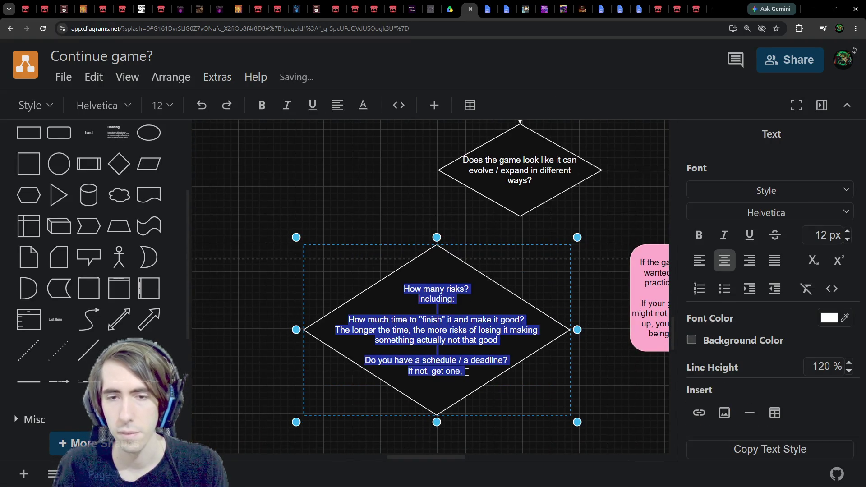
click(467, 372)
text(like)
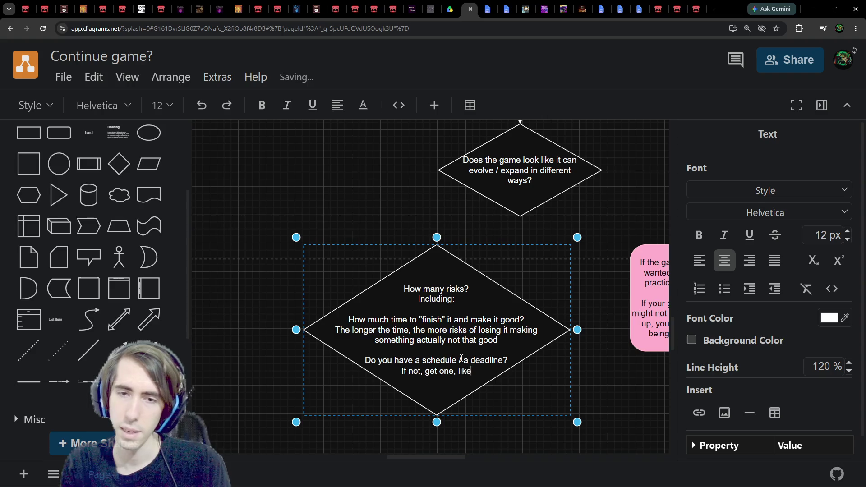
text( a Stema Fea Stema Fes)
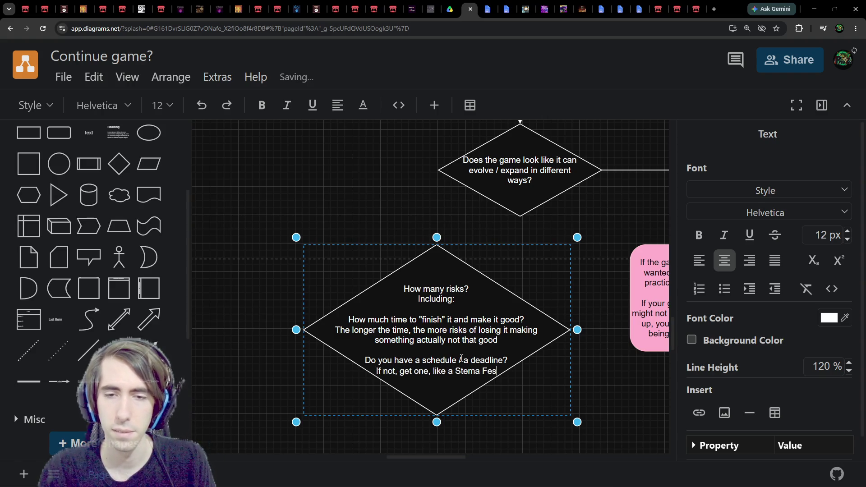
key(BackSpace)
key(BackSpace)
key(BackSpace)
text(a)
key(BackSpace)
text(eam Festival, and be)
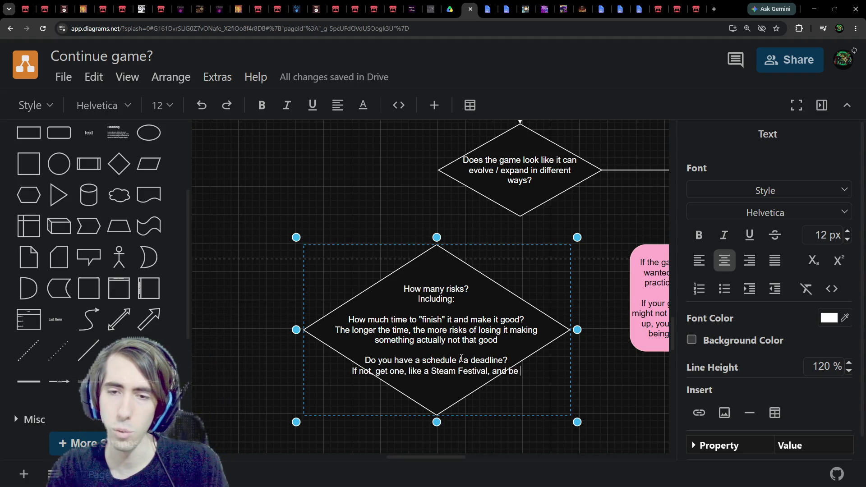
Step: Append 'and be prepared to stop working on your game if it doesnt work' and enlarge the diamond
key(BackSpace)
key(BackSpace)
key(BackSpace)
text(dy )
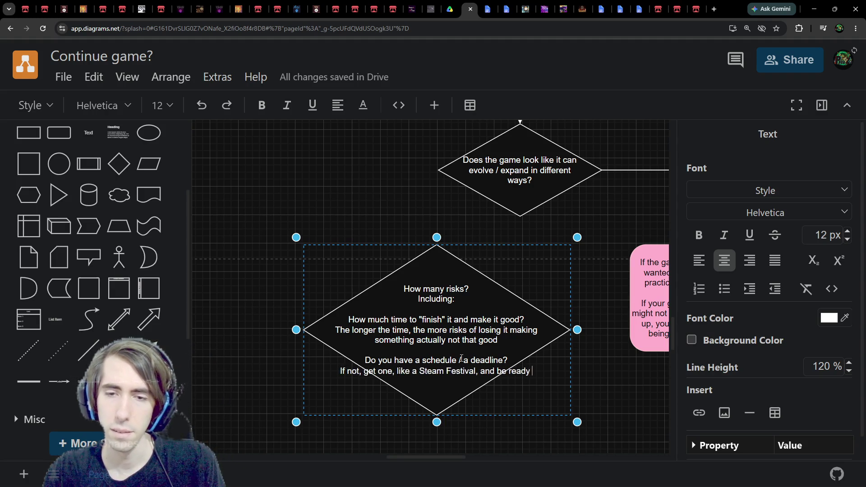
key(BackSpace)
key(BackSpace)
key(BackSpace)
key(BackSpace)
key(BackSpace)
key(BackSpace)
text(prepared to )
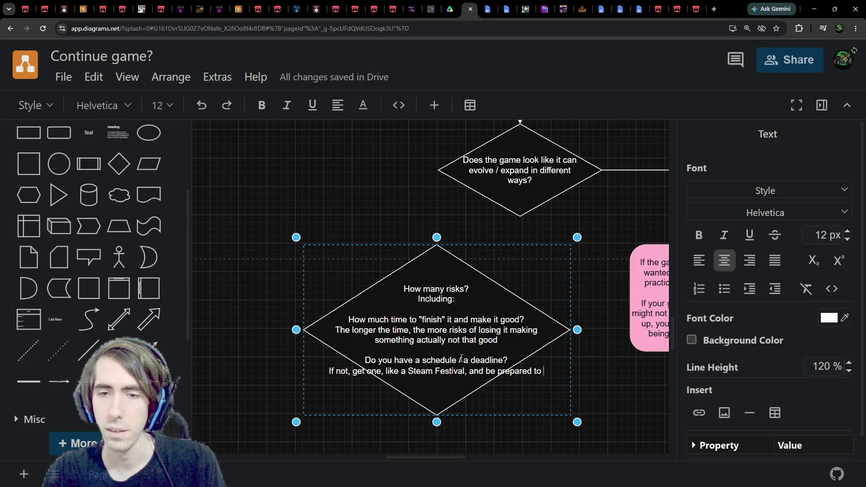
text(stop working on you)
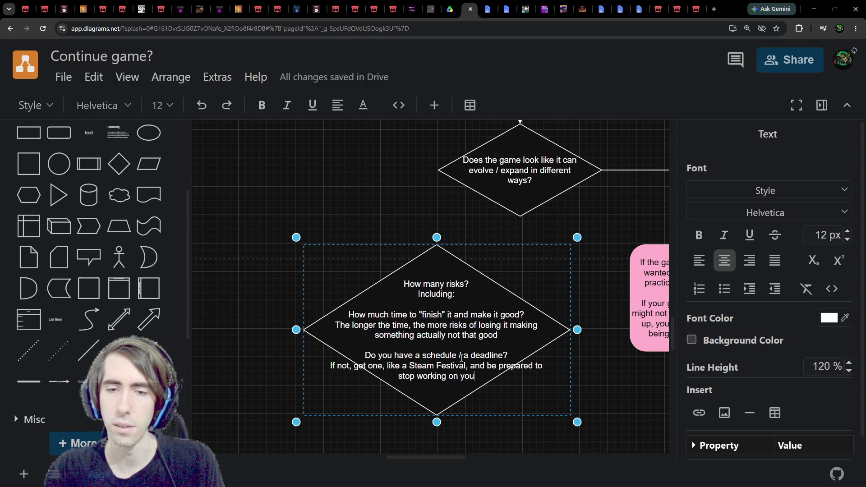
text(r project)
key(ctrl+BackSpace)
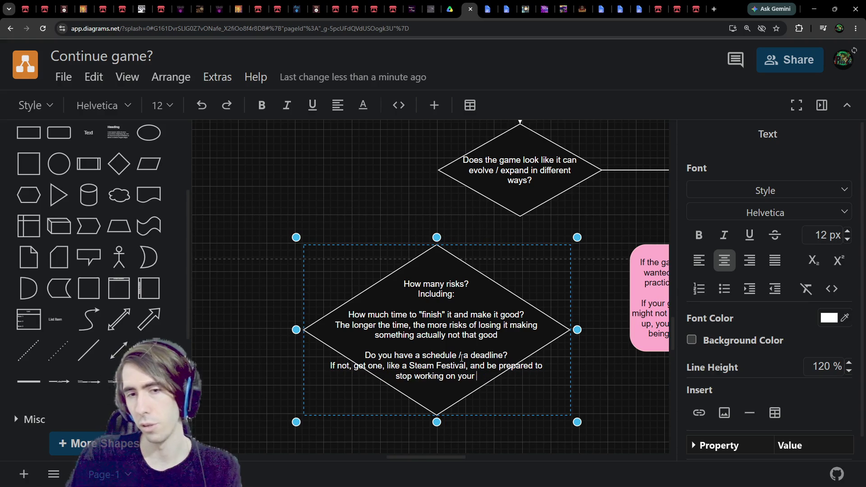
text(game if it doesnt work)
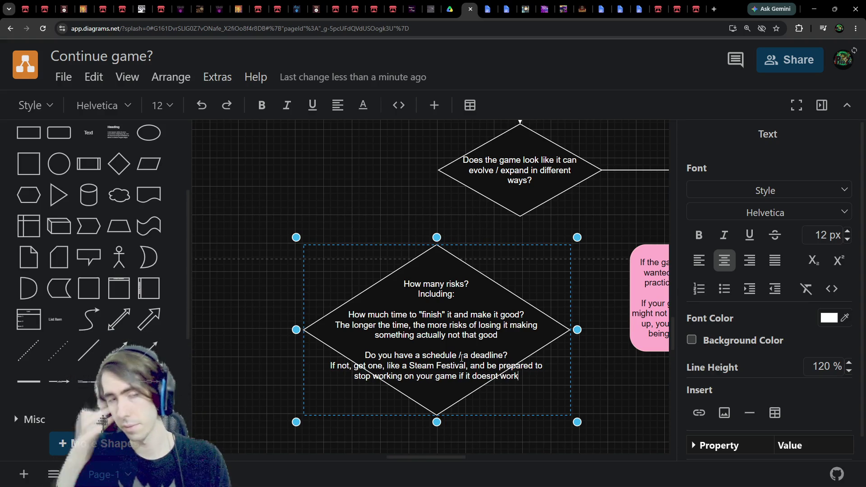
drag(436, 421, 436, 443)
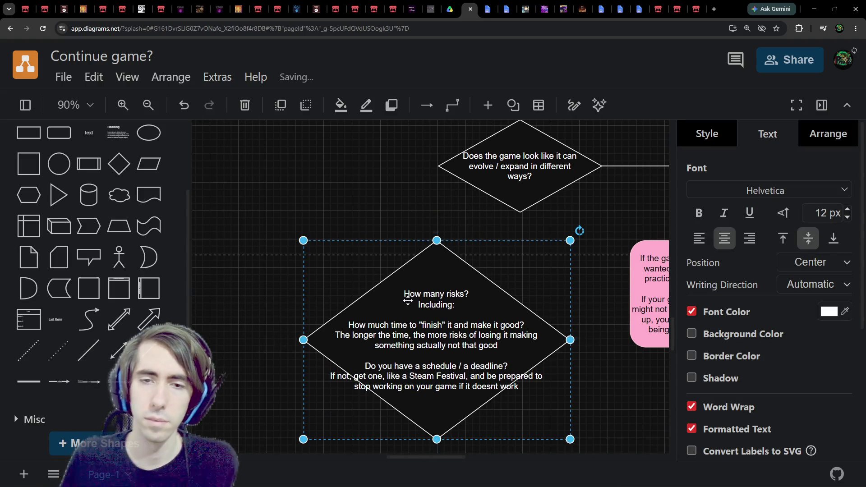
Step: Add a blank line after the risks diamond's text and widen it leftward so each sentence fits one line
double_click(404, 291)
click(404, 293)
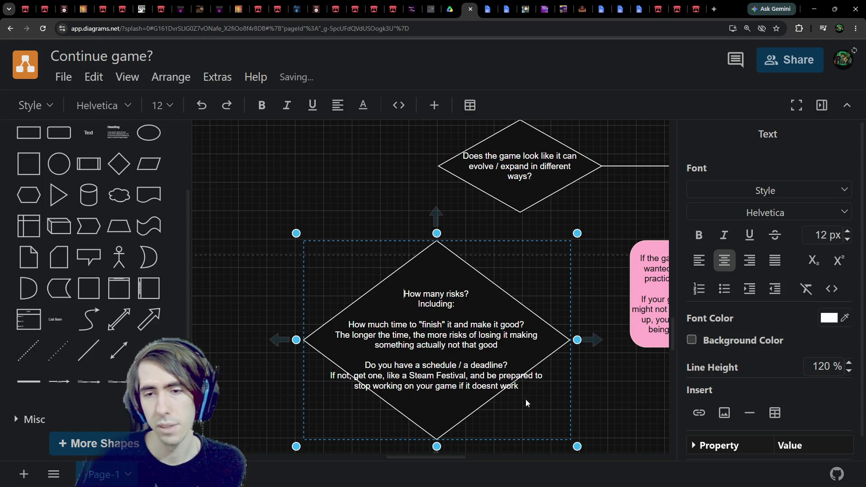
click(531, 384)
key(Return)
key(Return)
key(Return)
key(Return)
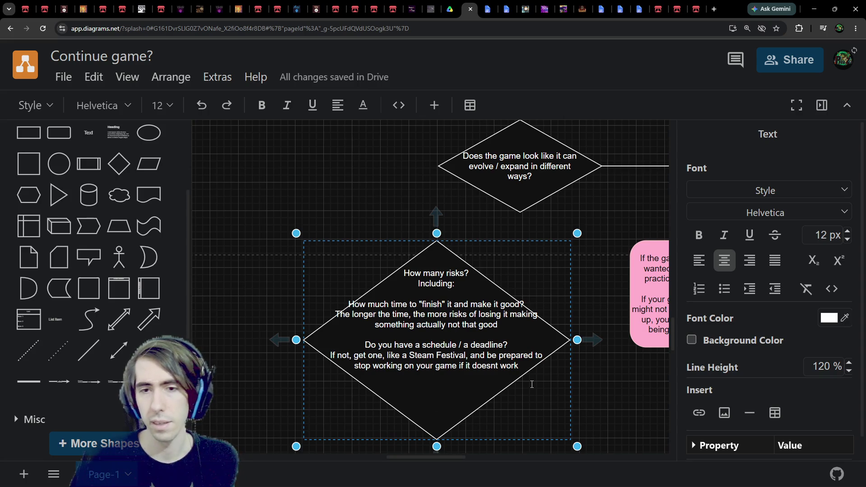
scroll(531, 384, up, 1)
drag(296, 360, 195, 359)
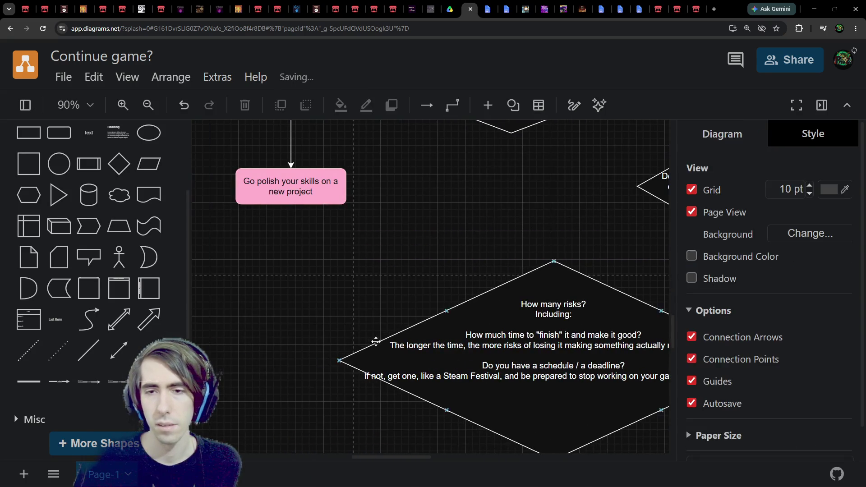
drag(544, 410, 416, 338)
click(428, 371)
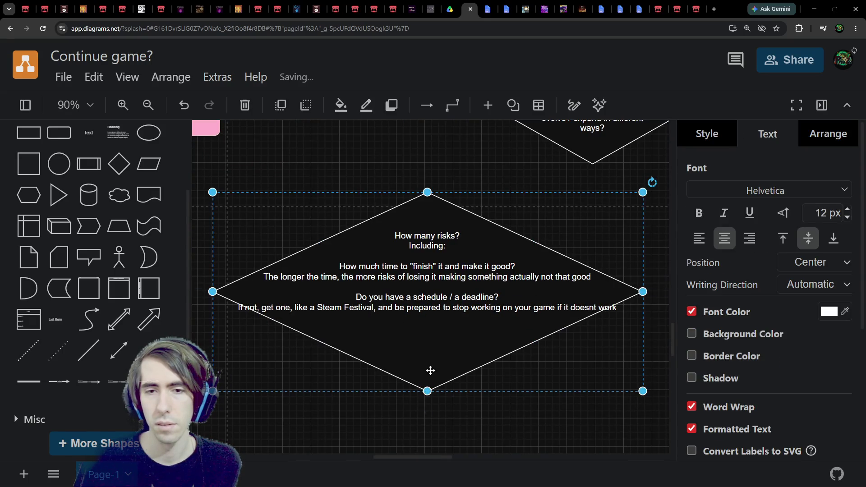
Step: Add line breaks in the risks diamond's label: after 'losing it' and before 'and be prepared'
double_click(433, 303)
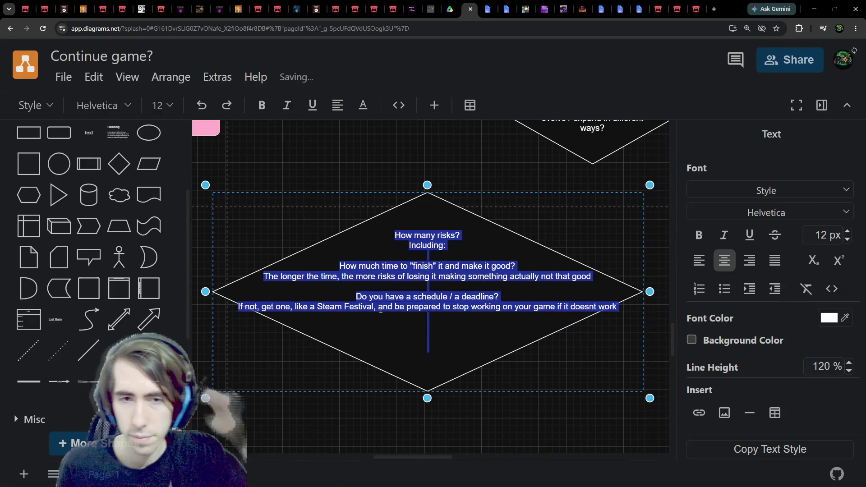
click(339, 276)
click(453, 307)
key(Return)
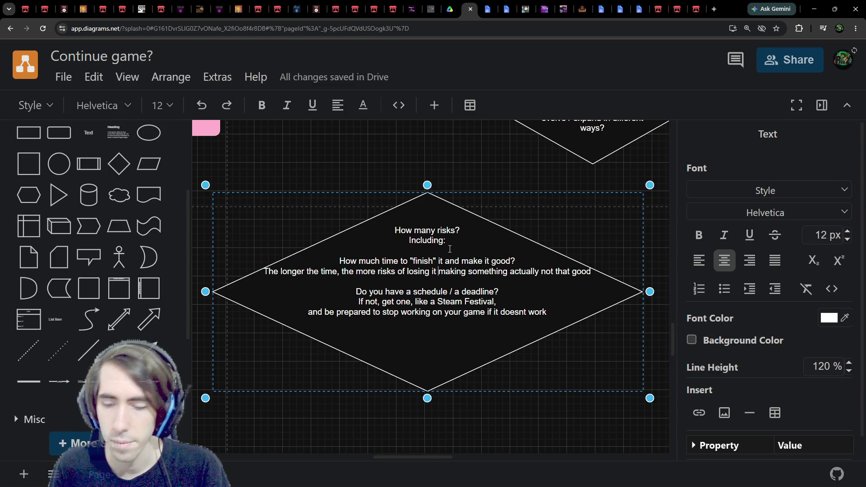
key(Return)
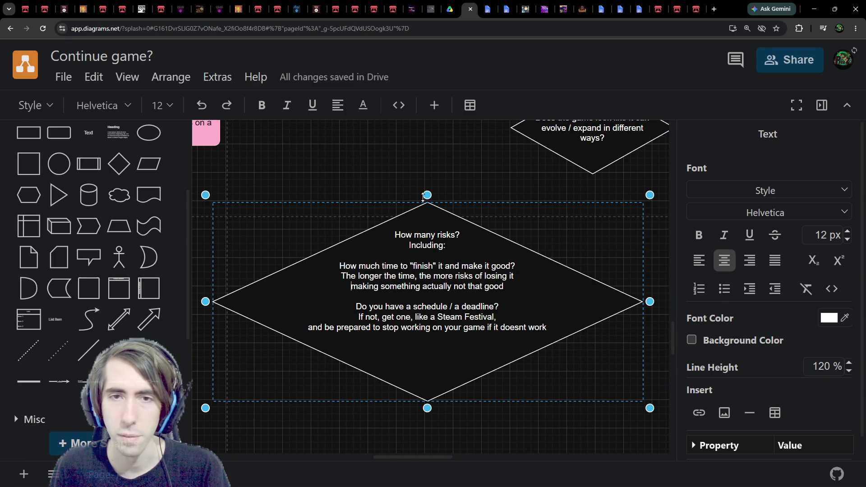
click(654, 284)
Step: Shrink the risks diamond to 510 x 240 and remove the extra blank line from its text
mouse_move(644, 300)
mouse_down()
mouse_move(566, 299)
mouse_move(575, 302)
mouse_up()
drag(394, 401, 394, 372)
double_click(427, 313)
key(ctrl+End)
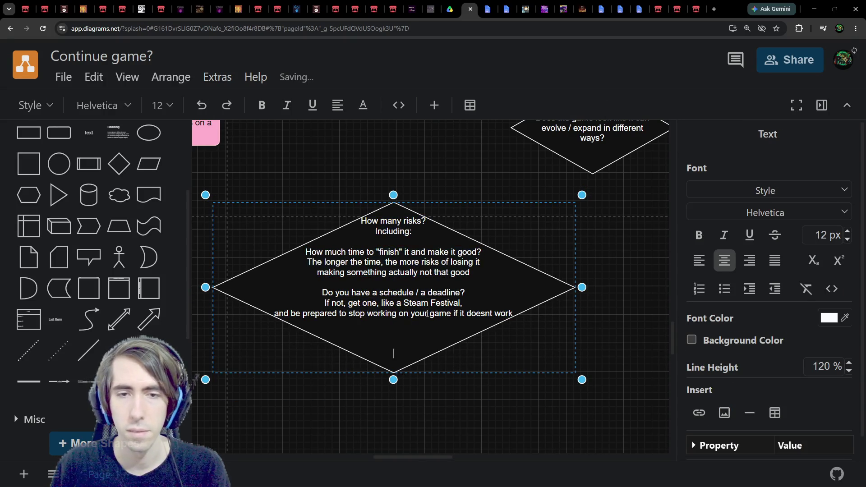
key(BackSpace)
key(Return)
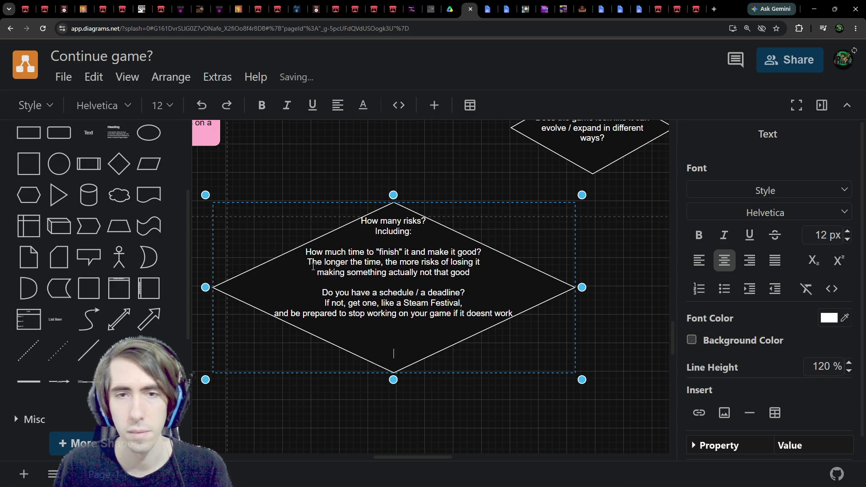
key(Escape)
Step: Move the risks diamond up beside the evolve/expand question diamond
scroll(402, 144, down, 3)
drag(315, 293, 373, 270)
click(377, 189)
click(413, 197)
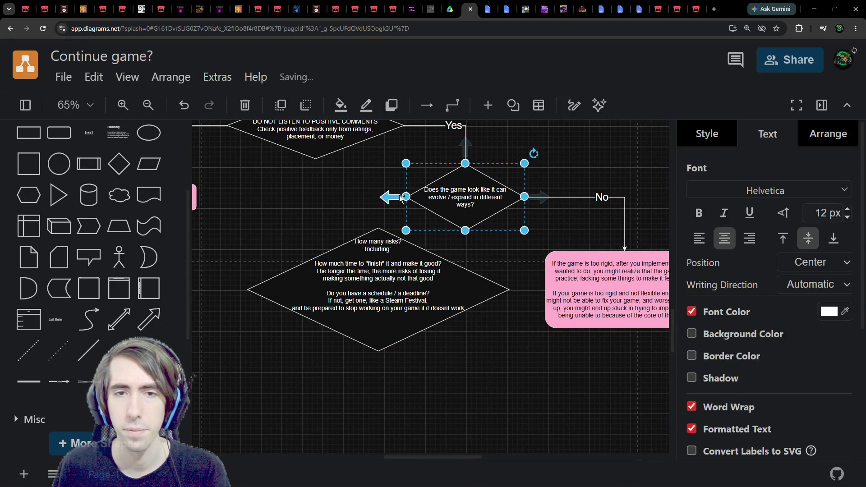
Step: Connect the evolve diamond to the top of the risks diamond and label the connector 'Yes'
drag(396, 197, 377, 226)
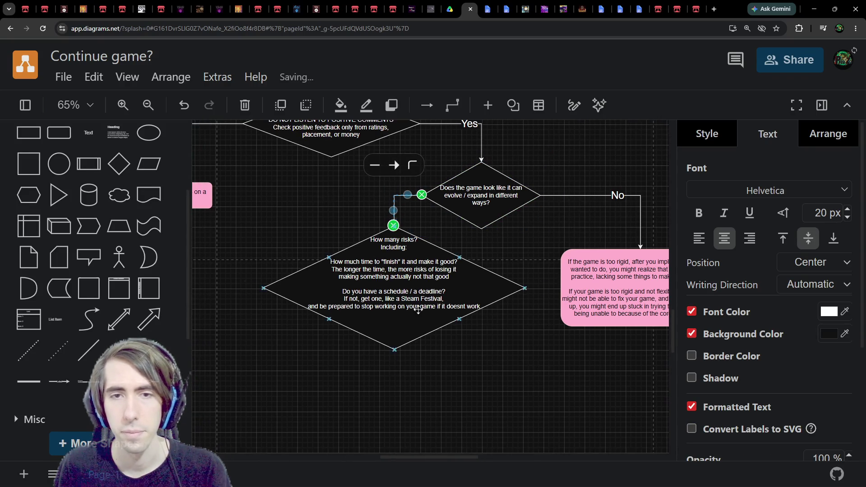
drag(417, 310, 387, 328)
double_click(394, 197)
text(Yes)
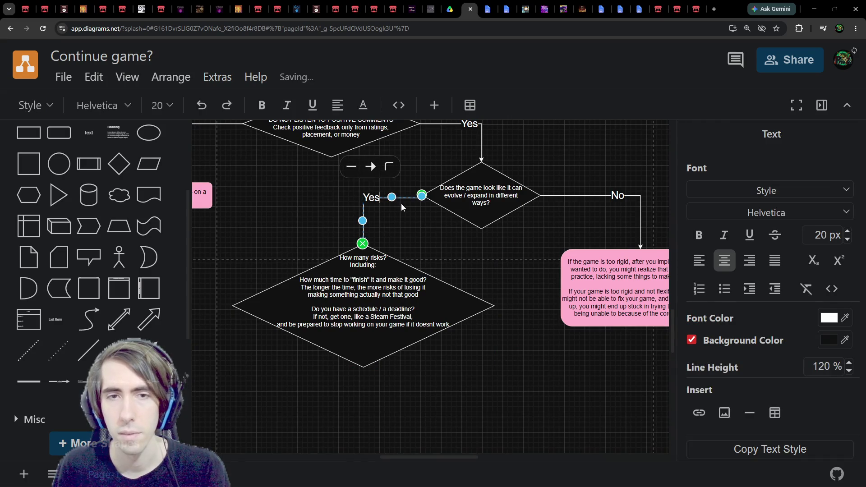
click(397, 206)
Step: Redo the connector's 'Yes' label and shift the risks diamond further left
key(ctrl+z)
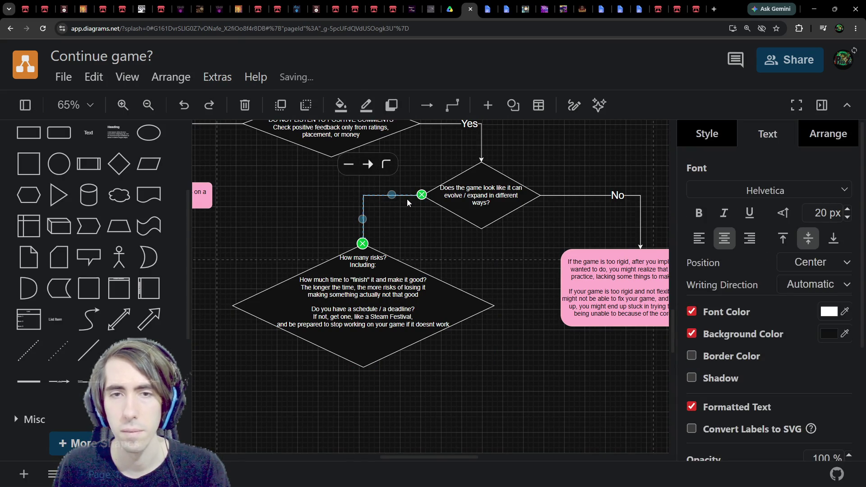
click(411, 244)
double_click(400, 197)
text(Yes)
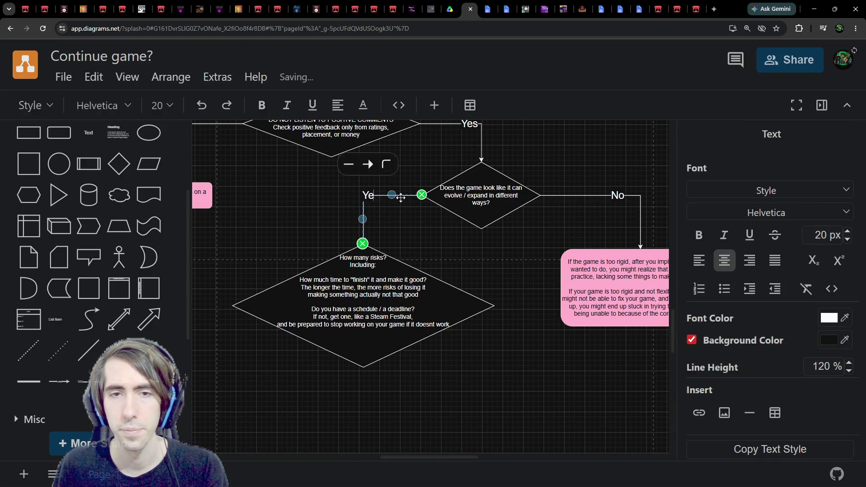
click(419, 213)
drag(391, 267, 350, 274)
Step: Place a copy of the pink outcome box below the diamonds and reword the question to 'How many risks vs rewards?'
scroll(481, 372, down, 1)
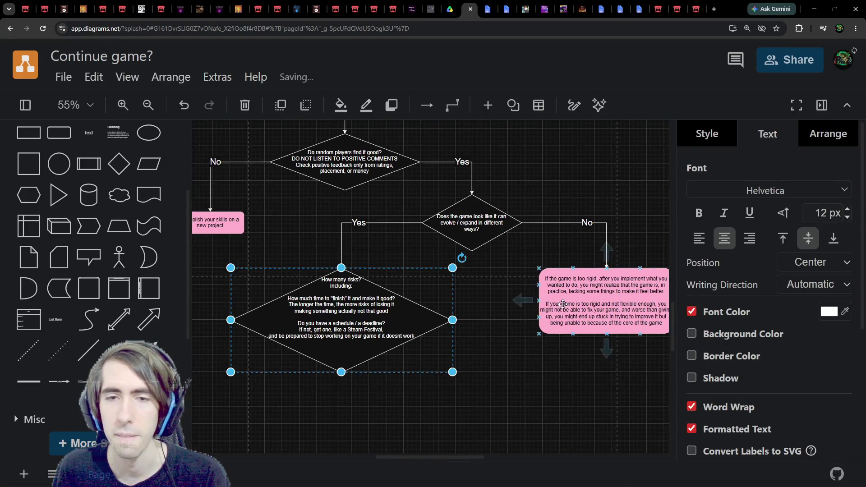
key(Tab)
mouse_move(586, 293)
mouse_down()
mouse_move(451, 289)
mouse_move(416, 303)
mouse_move(564, 323)
mouse_up()
double_click(554, 342)
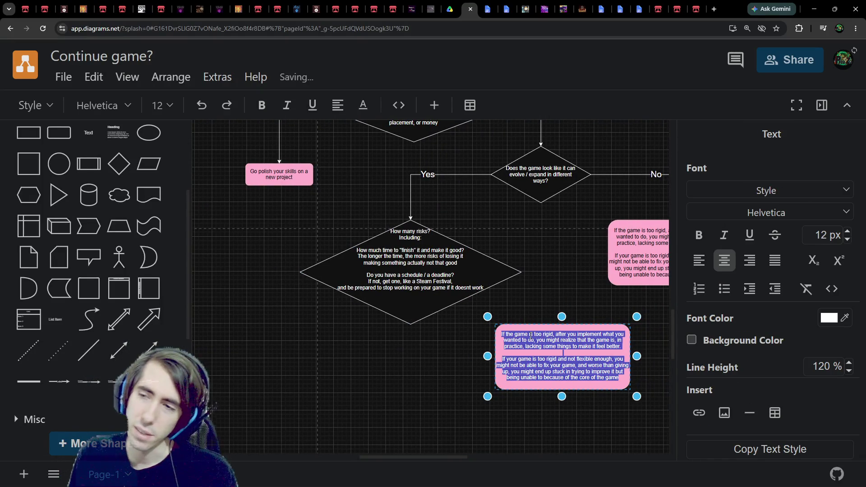
click(429, 230)
double_click(428, 229)
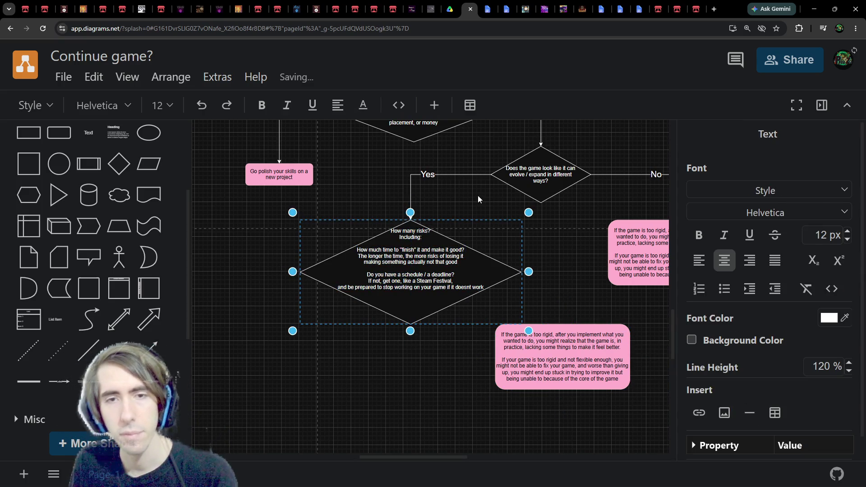
text(vs rewards)
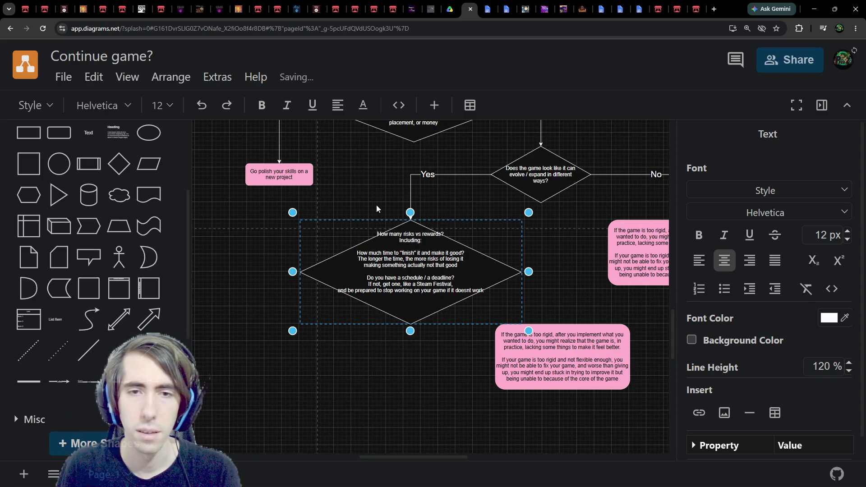
Step: Add the line 'Do you have a lot of experience or not?' after 'Including:'
key(Return)
text(Do you have a big experienc)
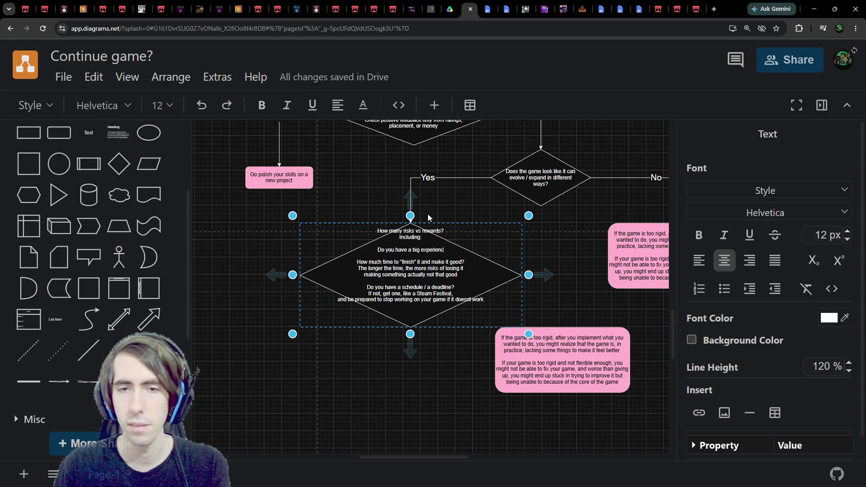
key(BackSpace)
key(BackSpace)
key(BackSpace)
text(lot of experience)
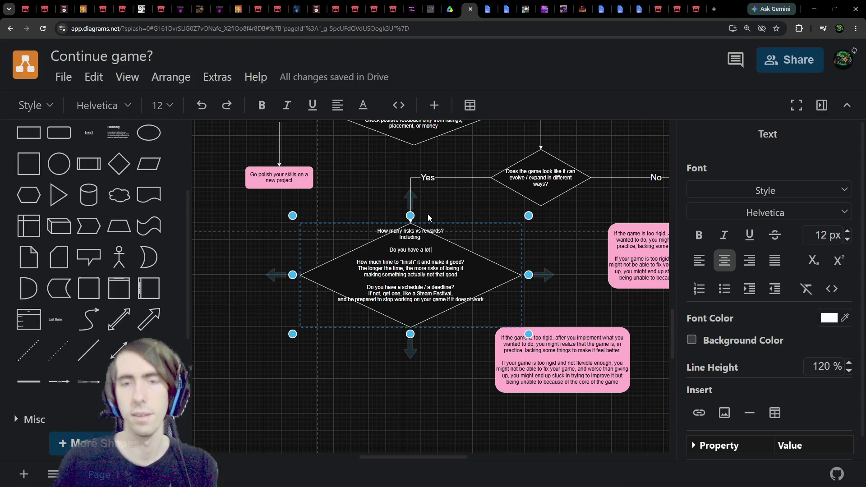
text( or not?)
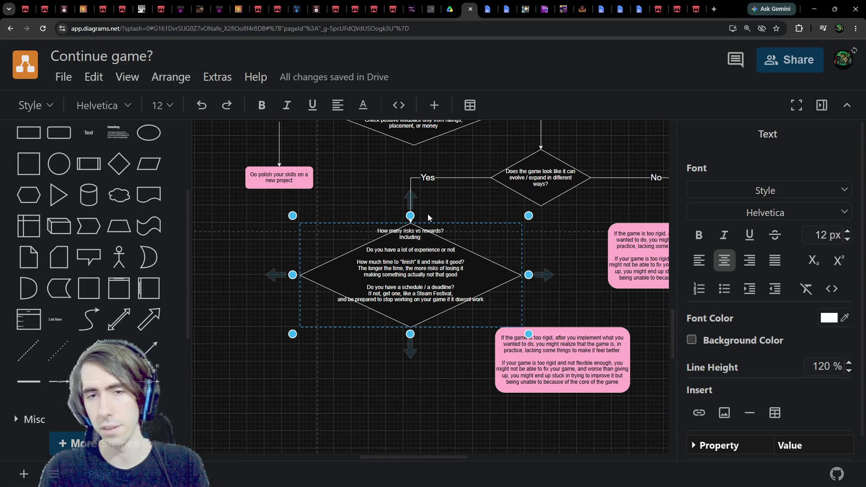
key(Return)
key(Return)
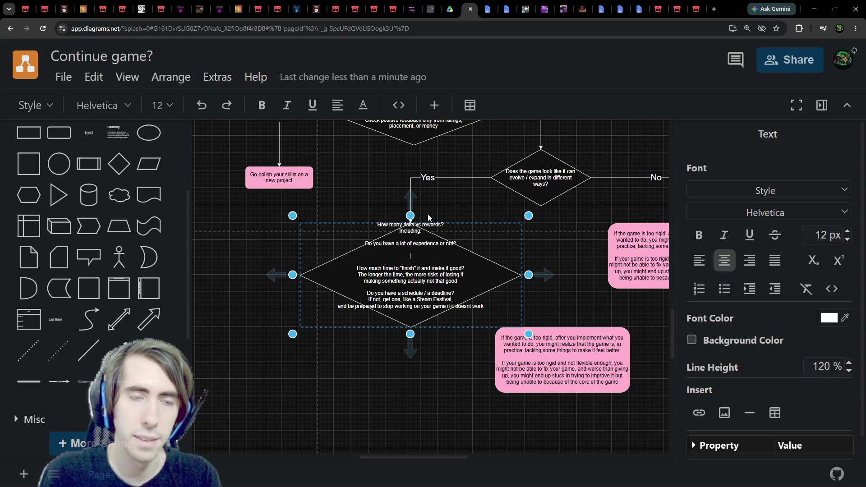
Step: Add the question 'Are there things technically difficult to do?' below the experience line
text(Are the )
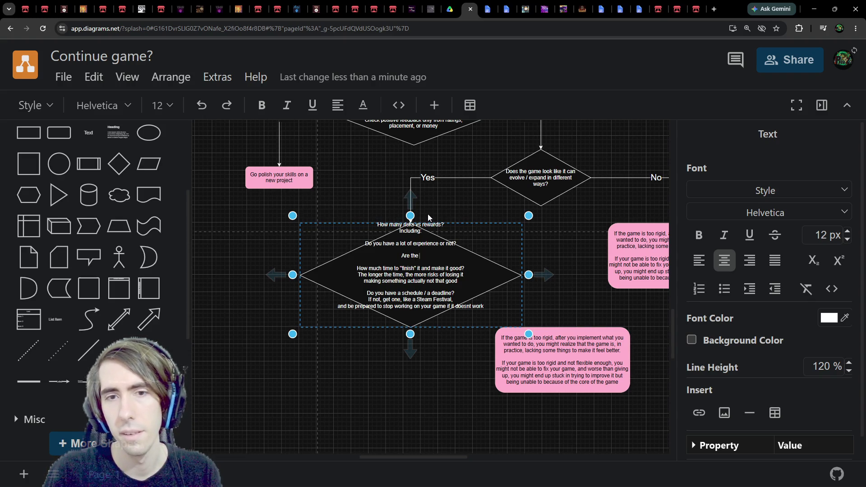
text(things techinc)
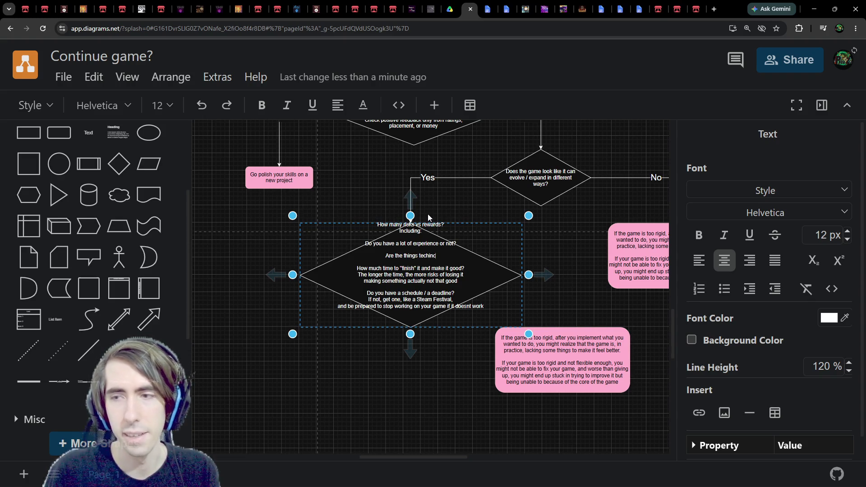
scroll(377, 193, up, 4)
click(448, 315)
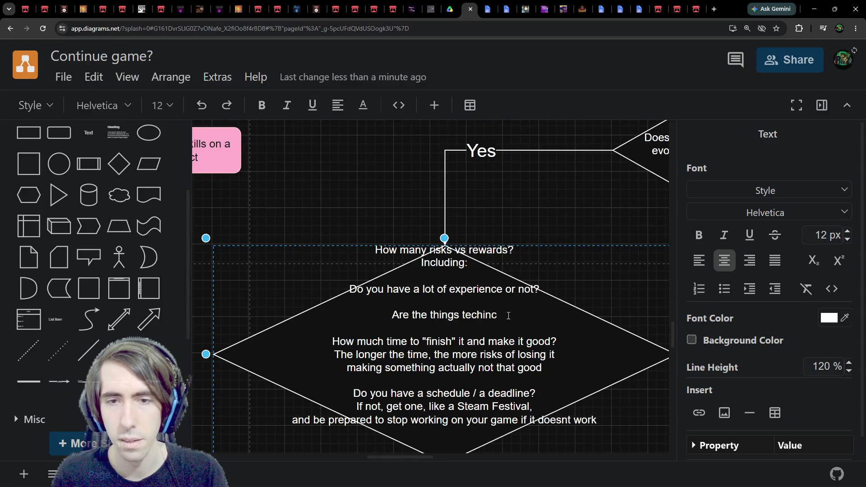
key(BackSpace)
key(BackSpace)
key(BackSpace)
scroll(506, 316, down, 1)
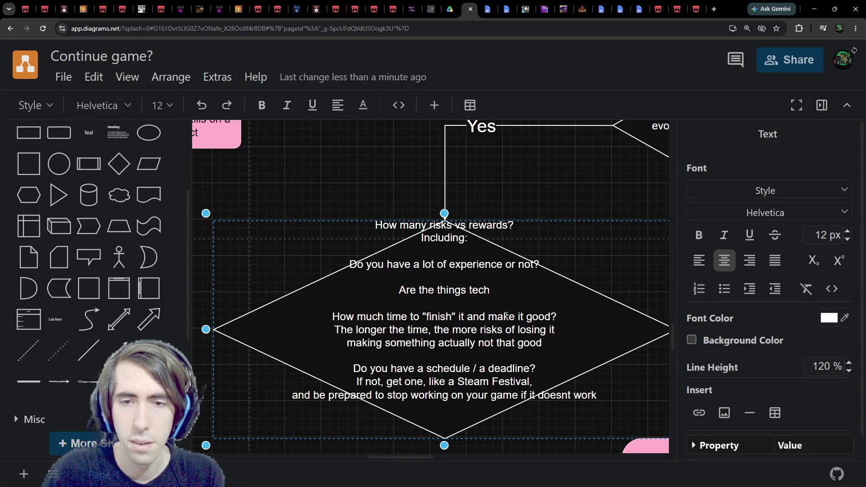
text(nically diffi)
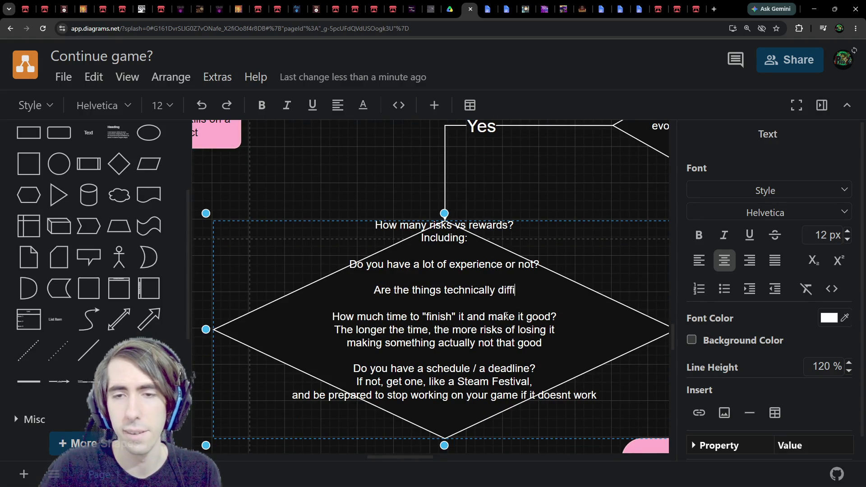
text(cult to do?)
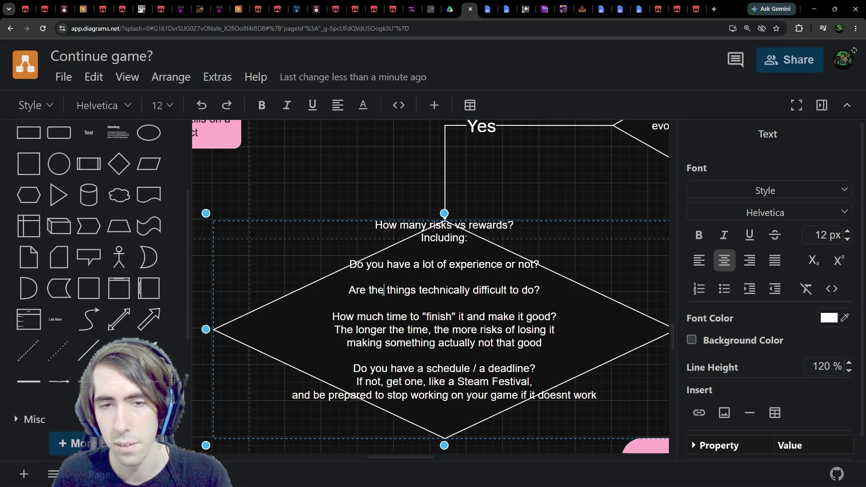
text(re)
ctrl+scroll(384, 290, down, 3)
click(300, 272)
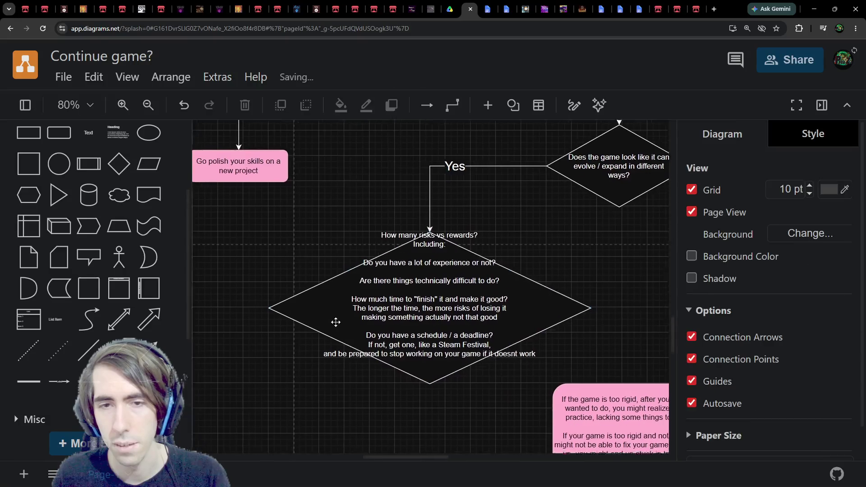
Step: Widen the risks diamond on both its left and right sides
click(336, 322)
mouse_move(284, 283)
mouse_down()
mouse_move(212, 284)
mouse_move(265, 283)
mouse_up()
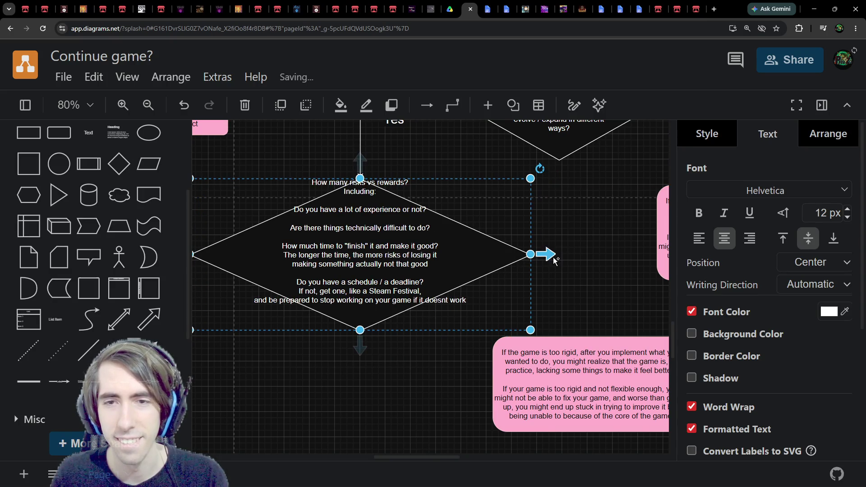
mouse_move(545, 255)
mouse_move(530, 254)
mouse_down()
mouse_move(577, 255)
mouse_move(536, 255)
mouse_up()
click(476, 197)
ctrl+scroll(476, 197, down, 2)
scroll(441, 230, up, 2)
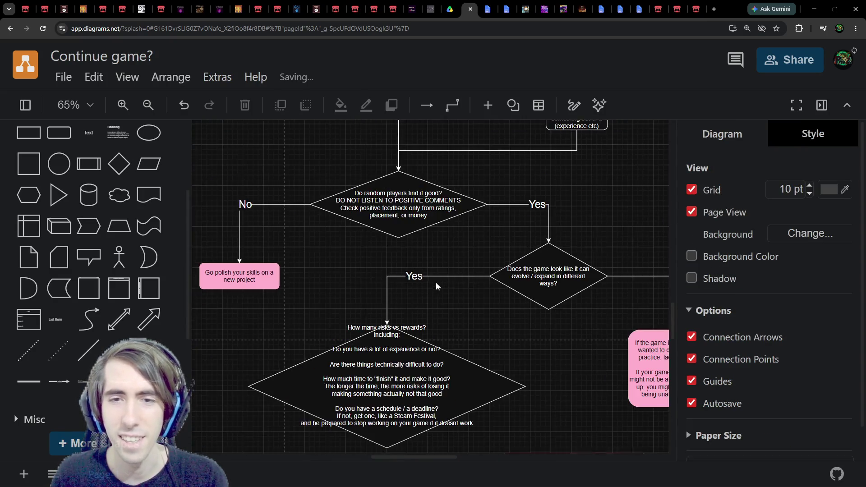
click(441, 229)
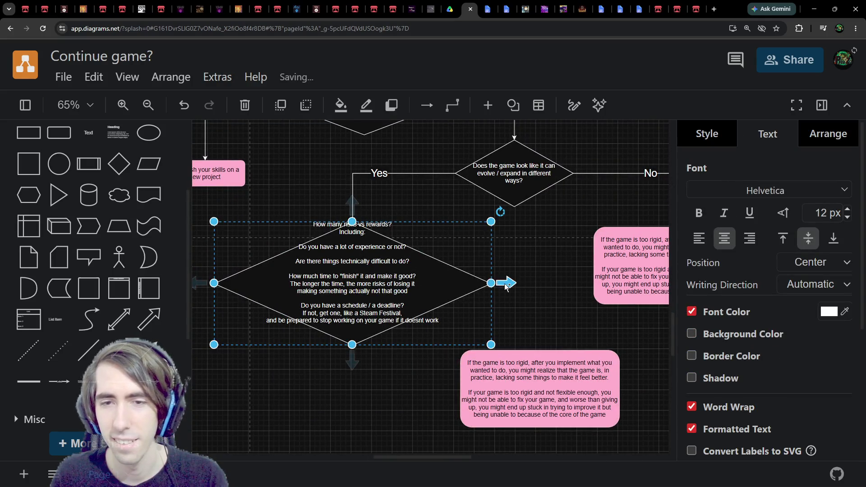
Step: Connect the diamond's right corner to the pink box below with a 'No' connector
mouse_move(352, 360)
mouse_down()
mouse_move(518, 379)
mouse_move(539, 361)
mouse_up()
drag(352, 344, 490, 283)
text(No)
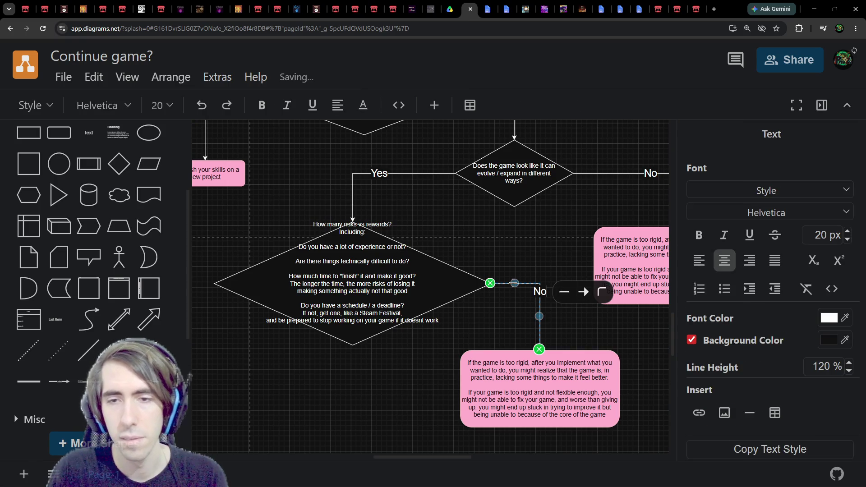
click(496, 251)
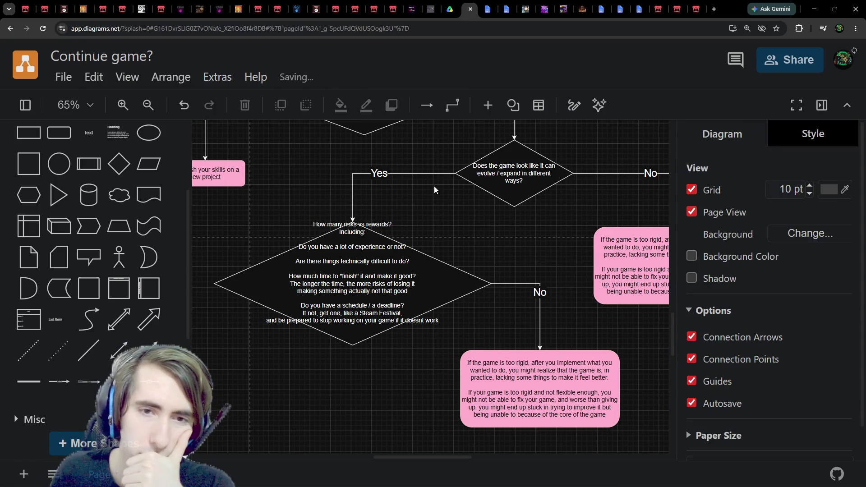
Step: Make the risks diamond taller and move it slightly higher
click(361, 322)
drag(352, 344, 351, 437)
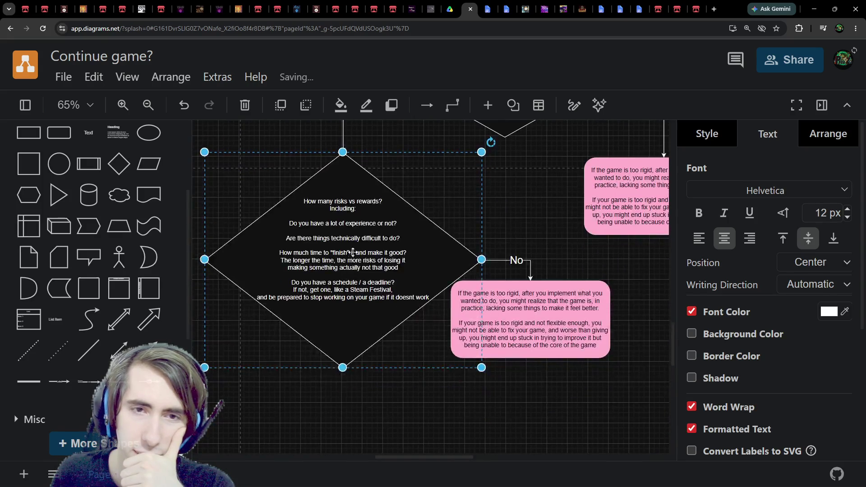
drag(352, 251, 353, 231)
double_click(352, 231)
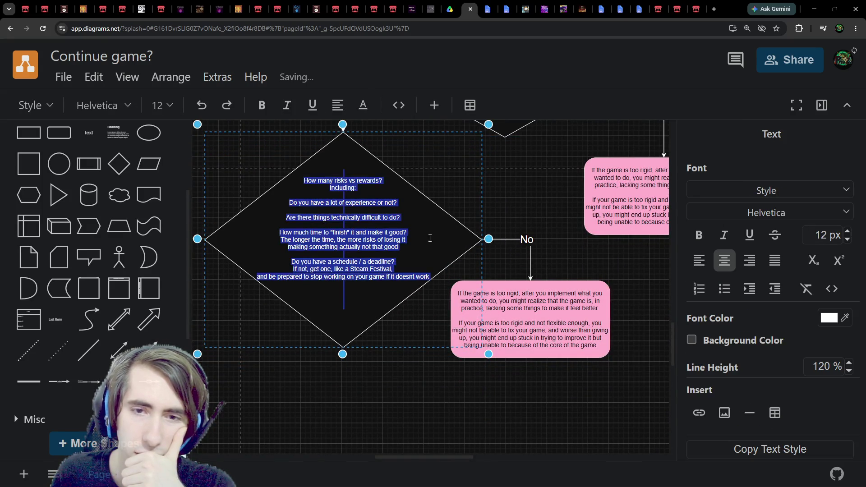
click(429, 276)
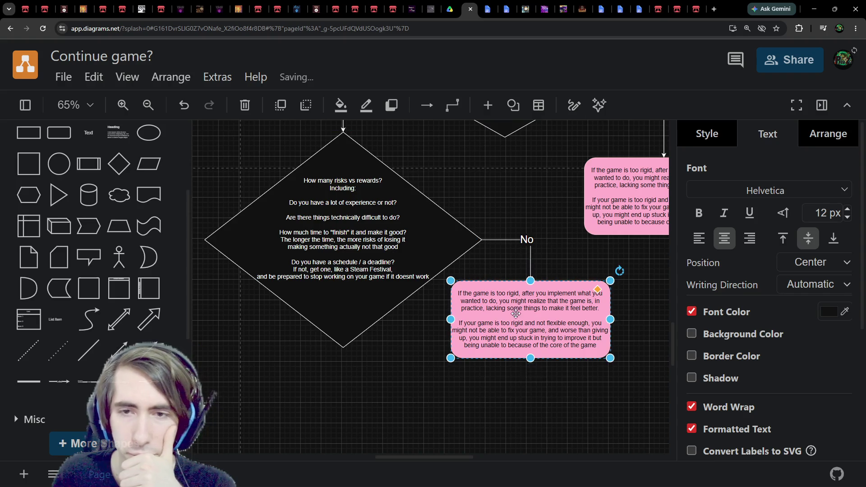
Step: Move the pink box further down and relabel its connector 'Nice rewards, low risks'
drag(515, 300, 515, 367)
ctrl+scroll(495, 330, down, 3)
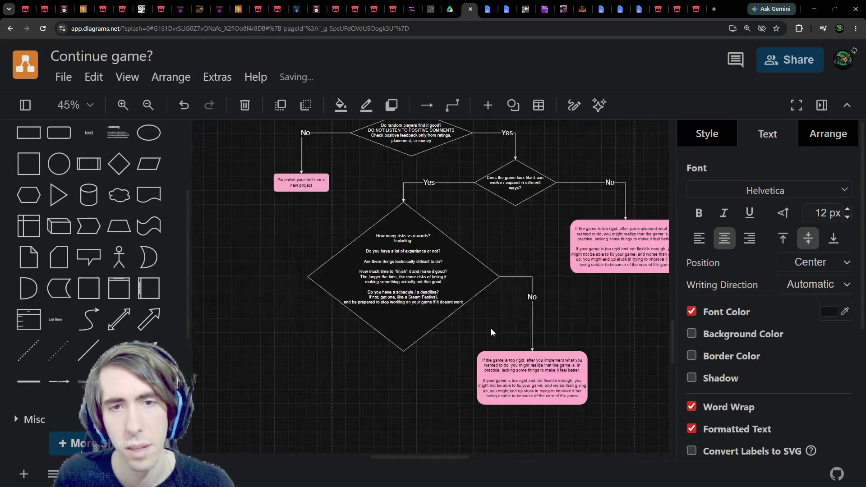
click(532, 296)
double_click(532, 297)
ctrl+scroll(533, 298, up, 2)
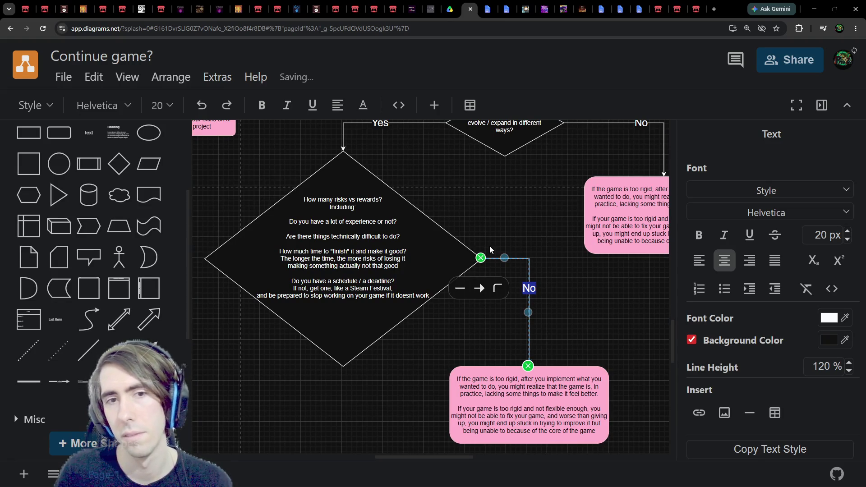
text(Nice rwa)
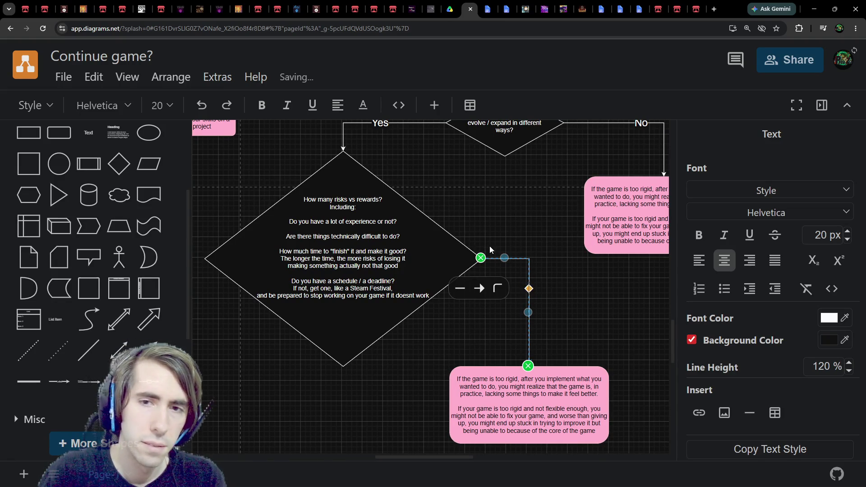
key(BackSpace)
key(BackSpace)
text(ewards,)
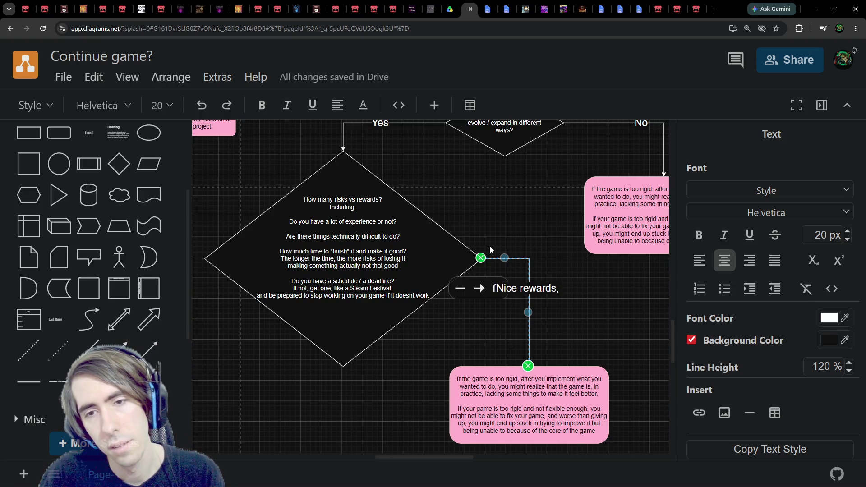
text( low risks)
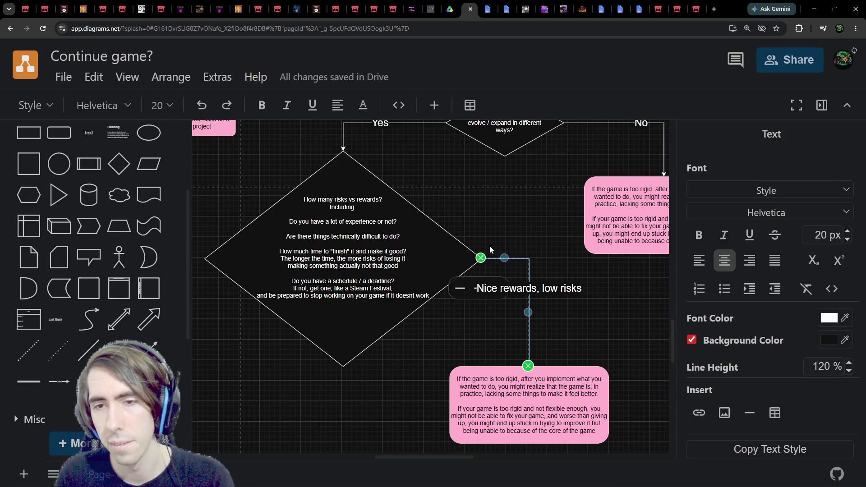
Step: Rewrite the connector label as 'Low risks for the rewards'
key(ctrl+a)
text(Low)
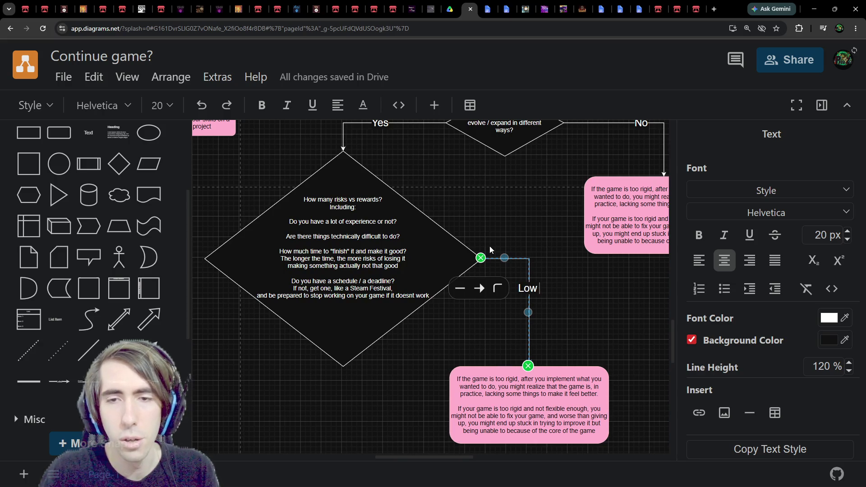
text( risks for the ree)
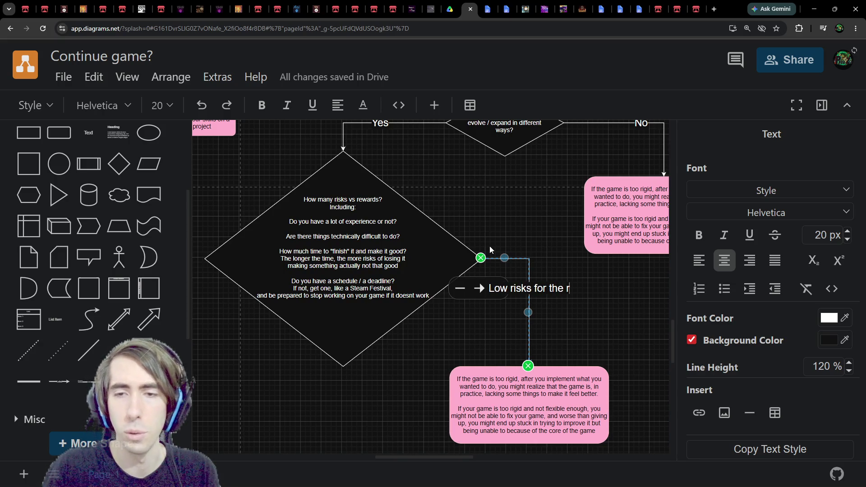
key(BackSpace)
text(wards)
scroll(505, 351, down, 1)
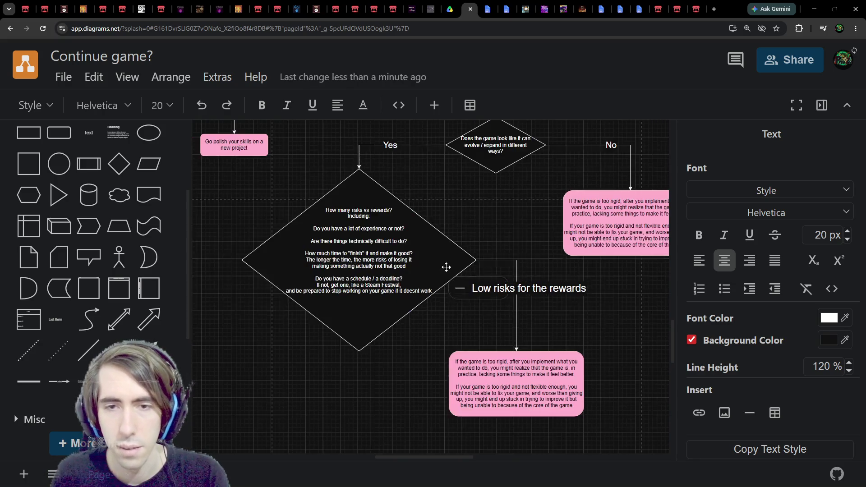
key(Escape)
click(505, 351)
Step: Add a pink box copy below-left, joined from the diamond's left point, labelled 'High risks for the rewards'
mouse_move(505, 351)
mouse_down()
mouse_move(240, 351)
mouse_move(298, 316)
mouse_move(337, 334)
mouse_up()
click(361, 220)
mouse_move(338, 227)
mouse_down()
mouse_move(316, 307)
mouse_move(331, 309)
mouse_up()
mouse_move(463, 319)
mouse_down()
mouse_move(413, 302)
mouse_move(345, 226)
mouse_up()
click(345, 312)
click(324, 241)
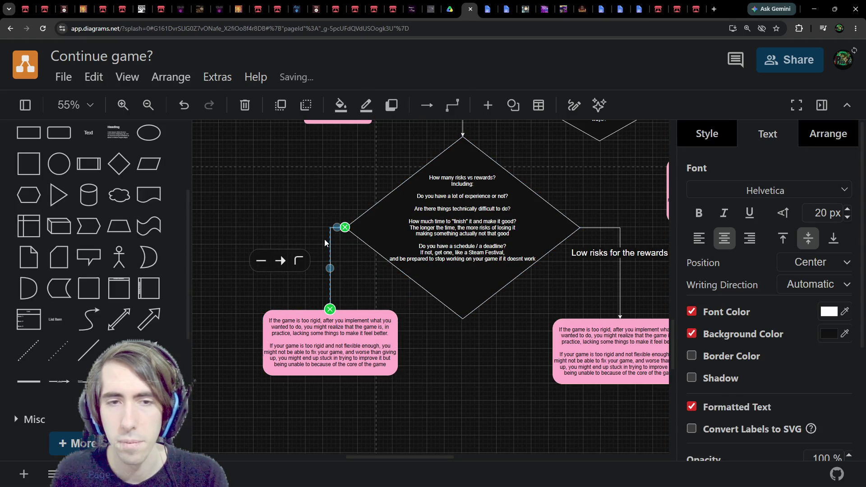
text(Hug)
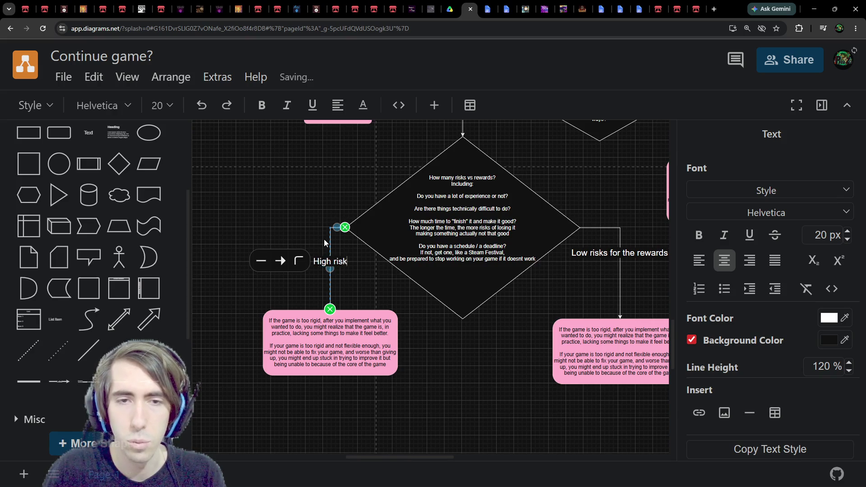
text(s for the re)
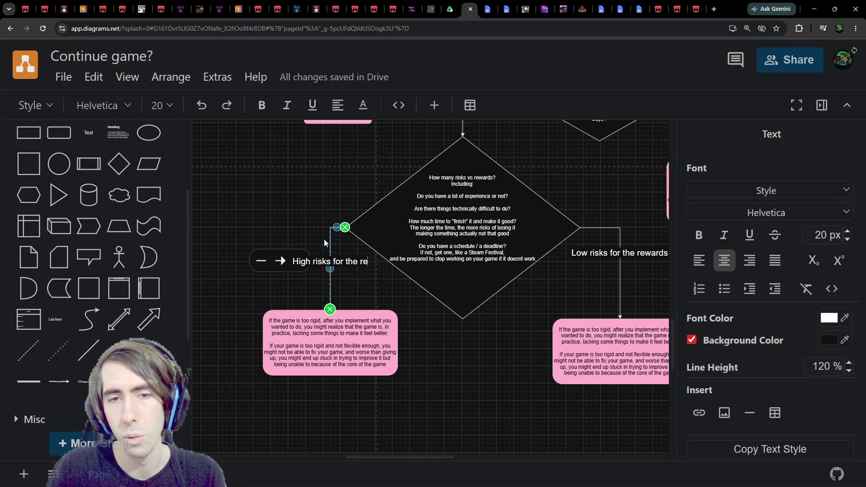
text(wards)
double_click(518, 230)
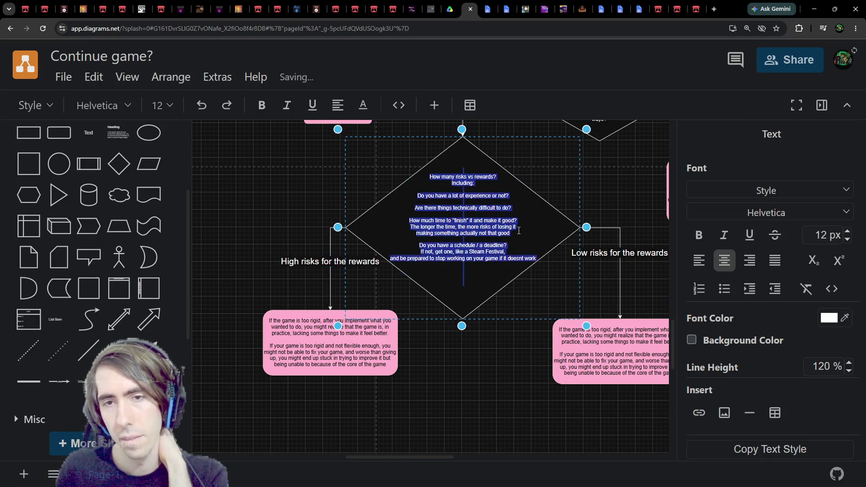
click(517, 232)
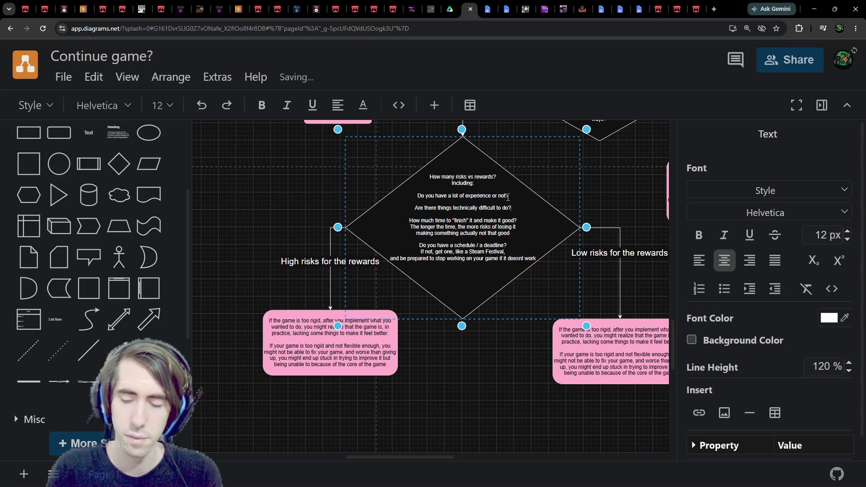
Step: Add a new diamond line asking 'Do you have a big fanbase?' below the technical-difficulty question
key(Return)
key(Return)
text(Do you alreayd ha)
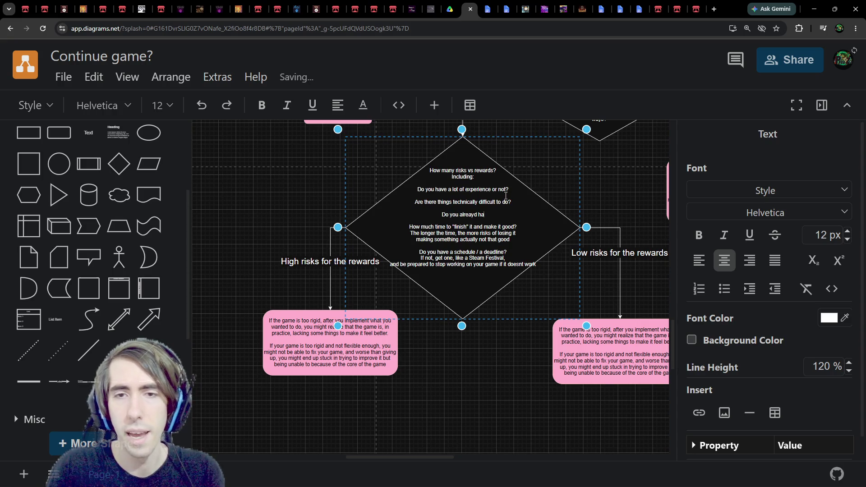
key(BackSpace)
key(BackSpace)
key(BackSpace)
key(BackSpace)
key(BackSpace)
text(dy have ex)
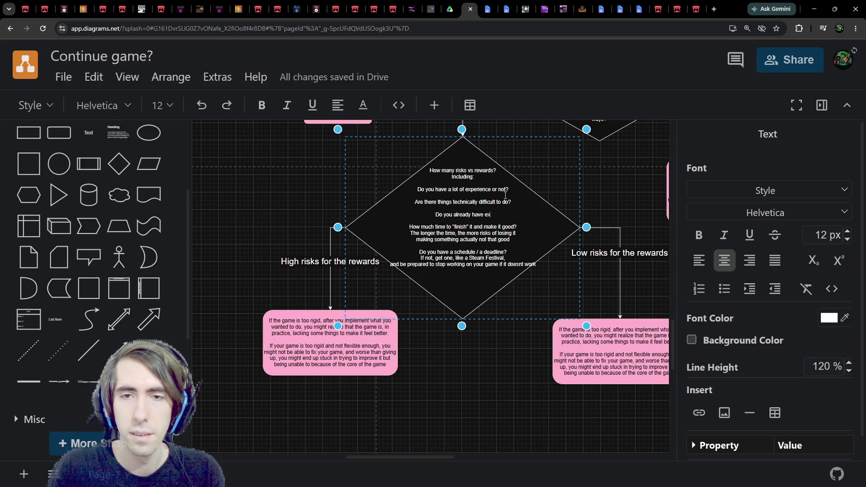
text(perience)
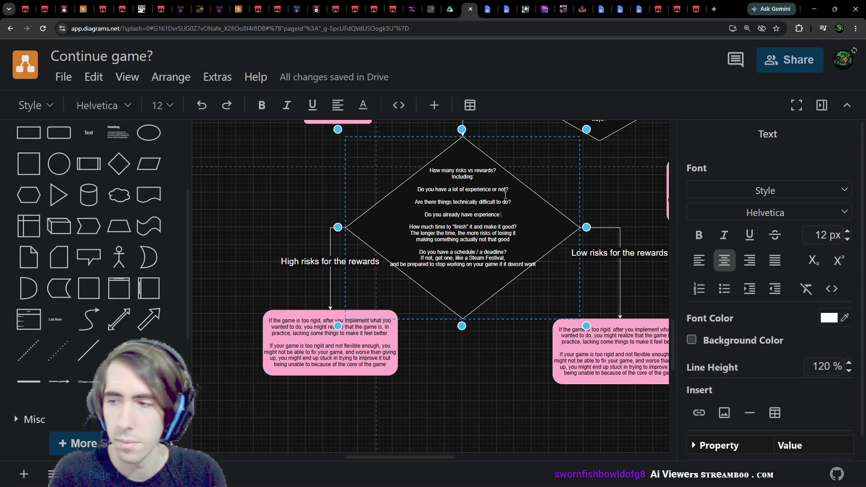
scroll(525, 230, up, 1)
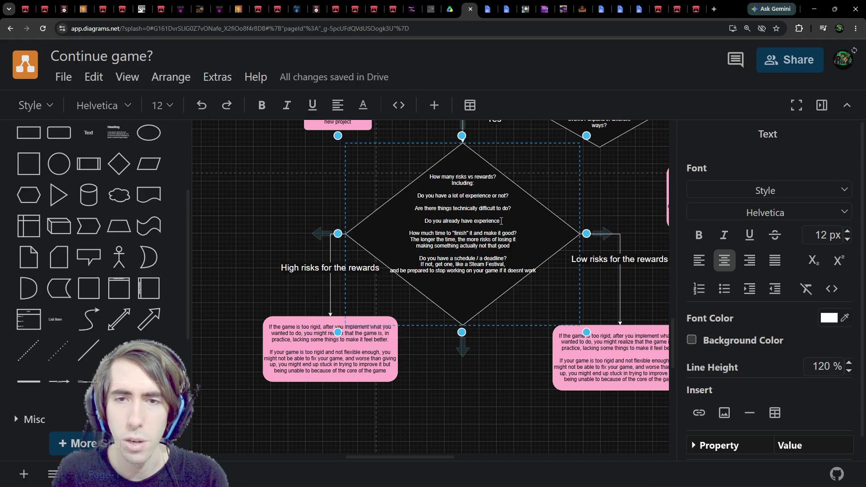
drag(502, 221, 461, 220)
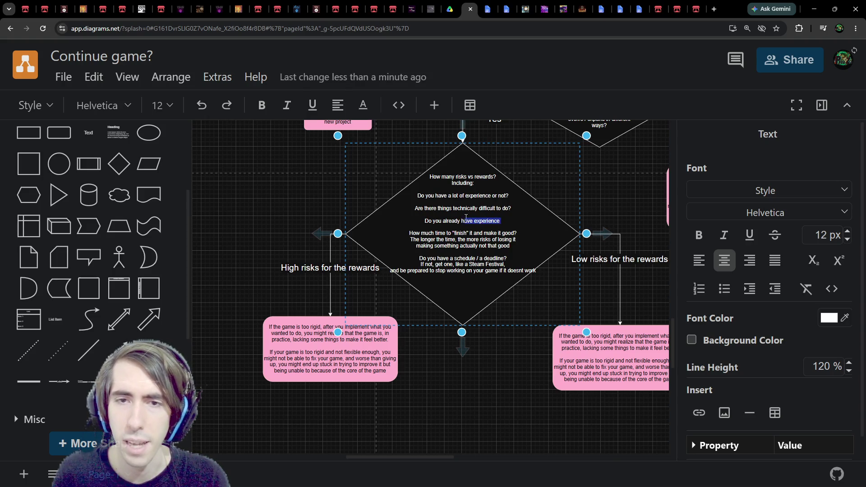
text(a b)
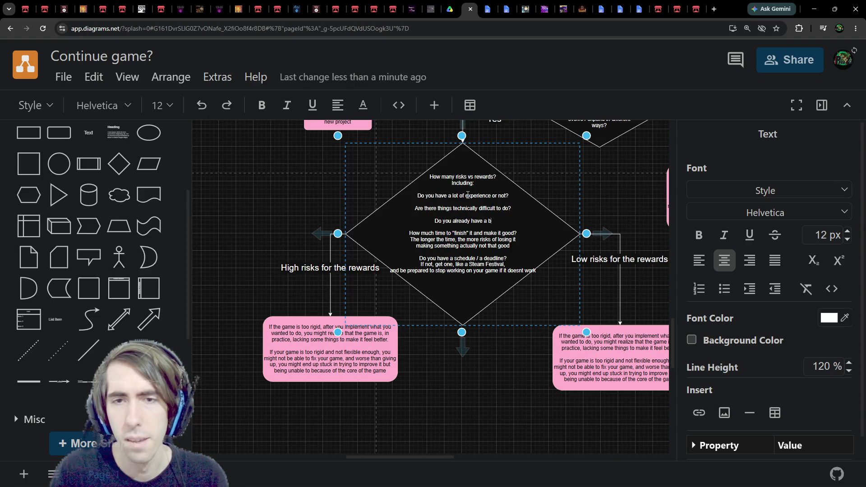
text(ig fanbase?)
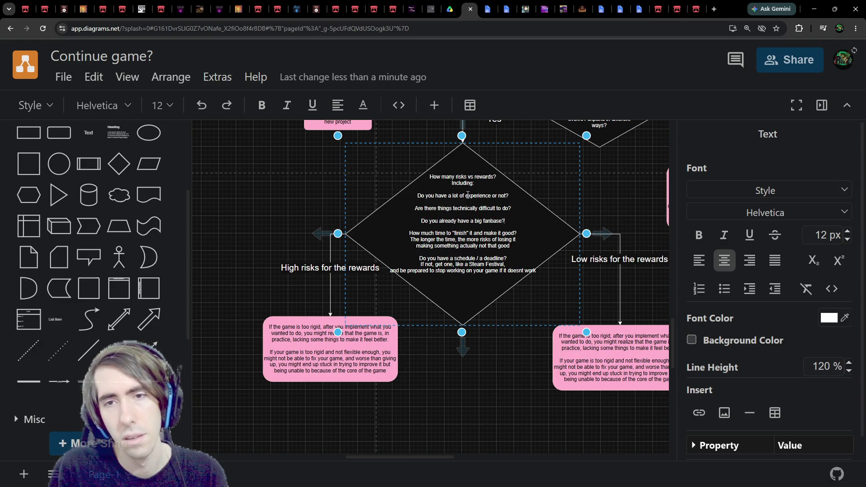
double_click(469, 195)
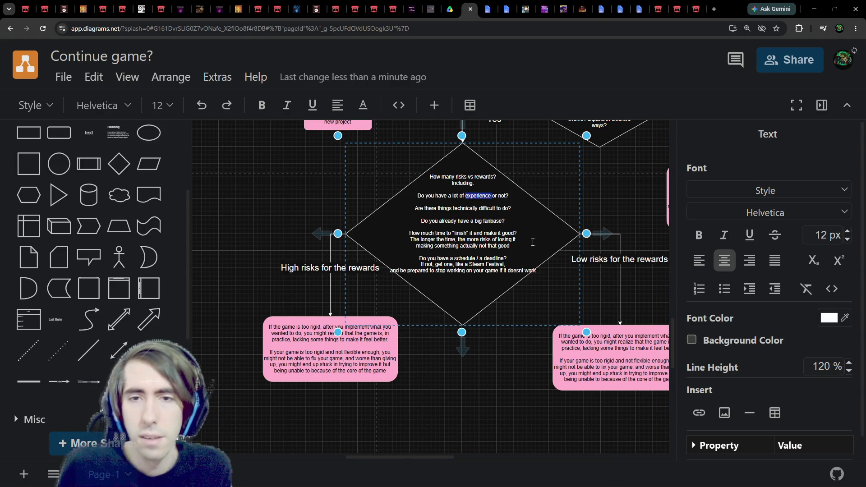
key(Escape)
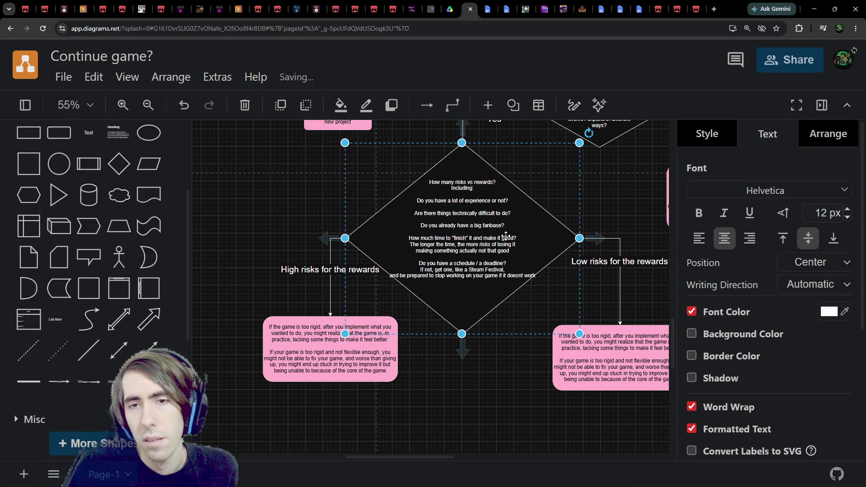
Step: Change it to ask about a big audience '(/ previous players, youtube subscribers, etc)'
double_click(505, 226)
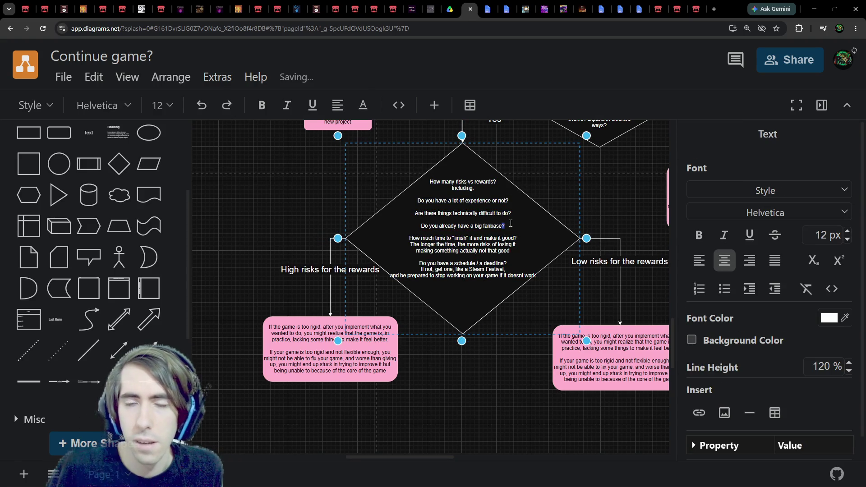
key(ctrl+shift+Left)
text(aud)
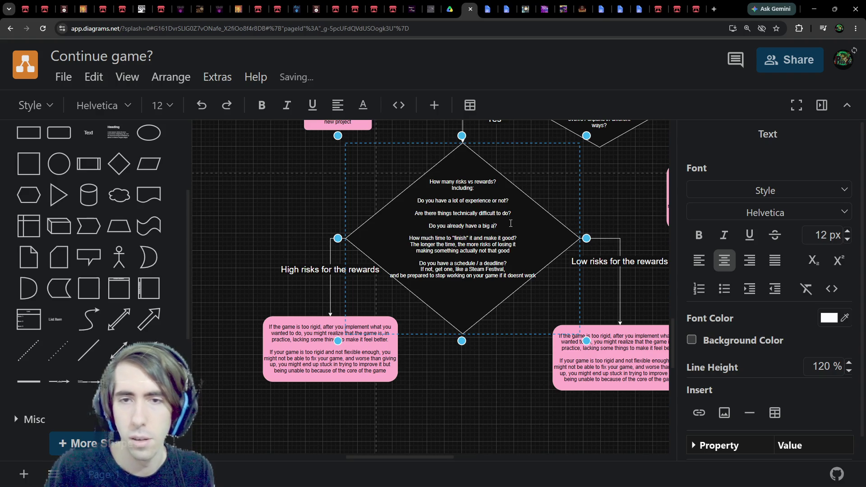
text(ience?)
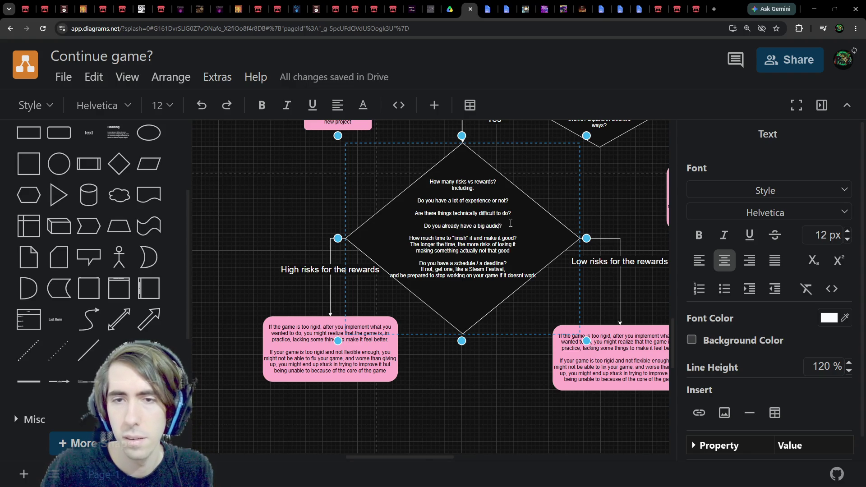
text( (/ pra)
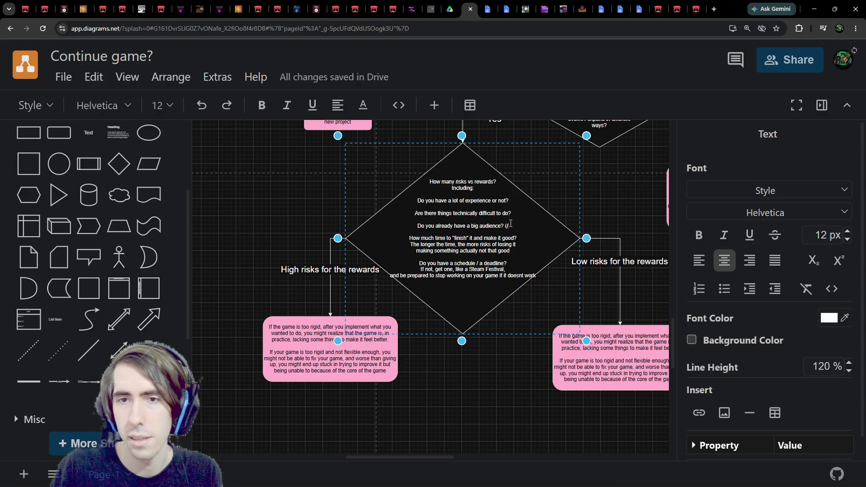
key(BackSpace)
text(evious play)
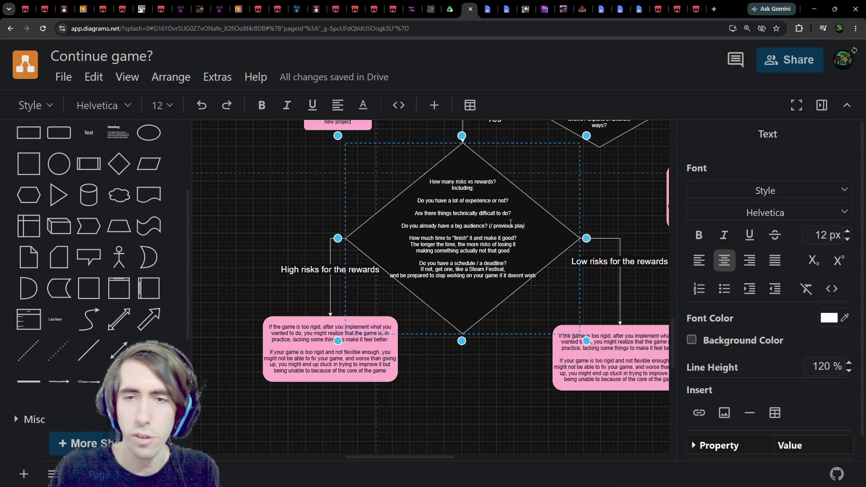
text(ers, )
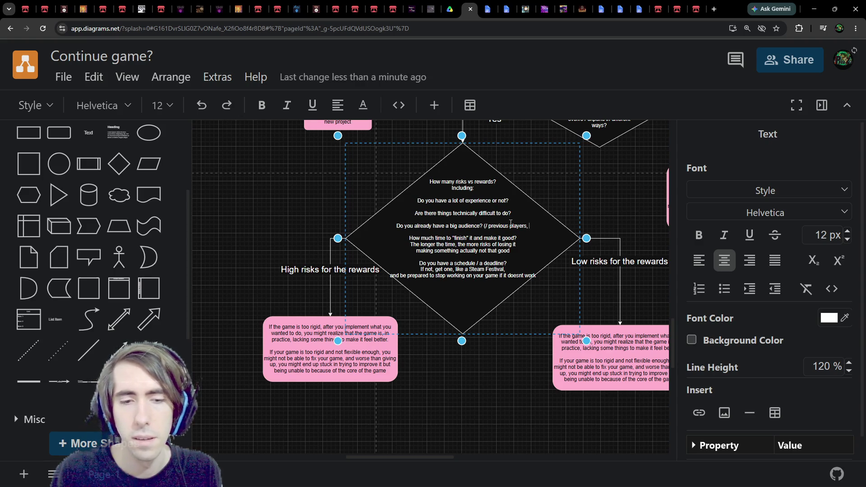
text(youtube subs)
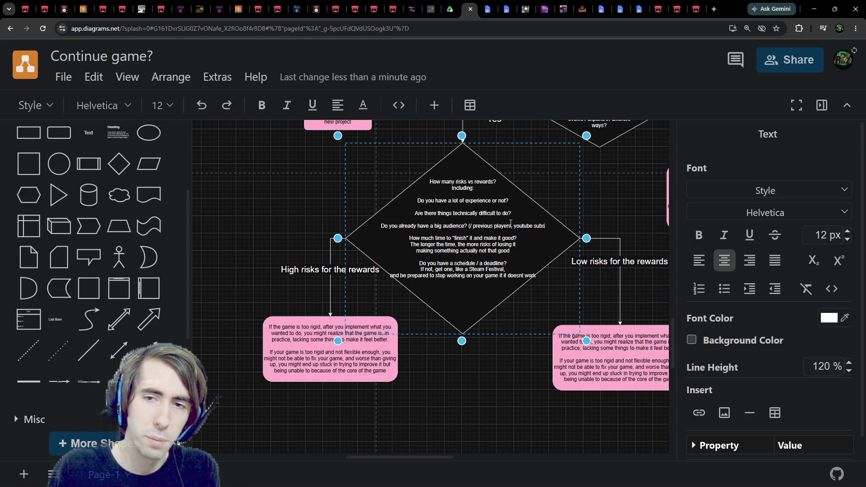
text(cribers, etc))
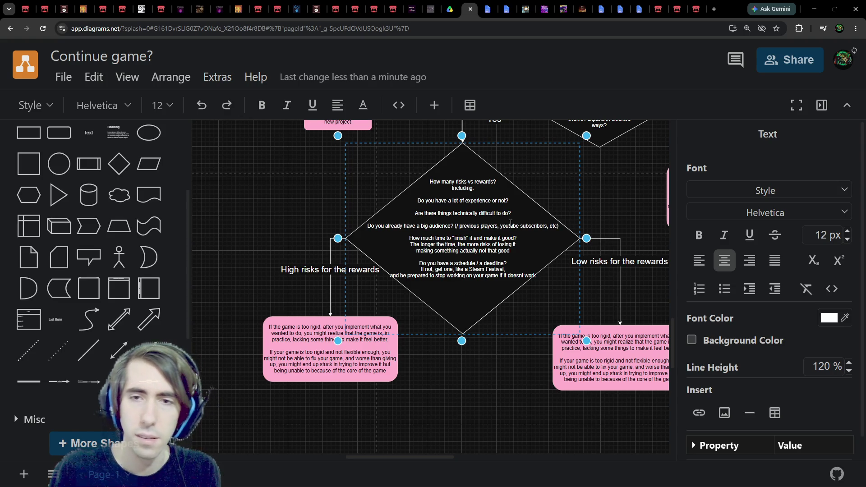
Step: Replace 'youtube subscribers' with 'social media followers' in the audience line
double_click(510, 225)
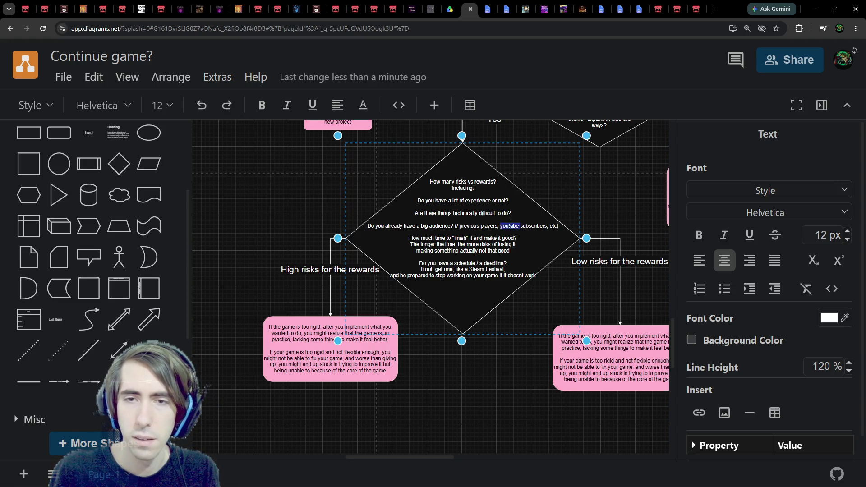
text(social media)
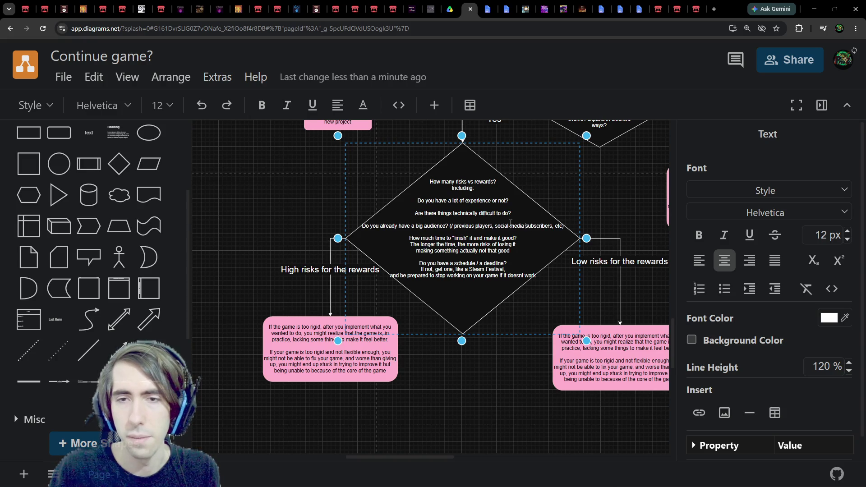
key(ctrl+shift+Right)
text(followers)
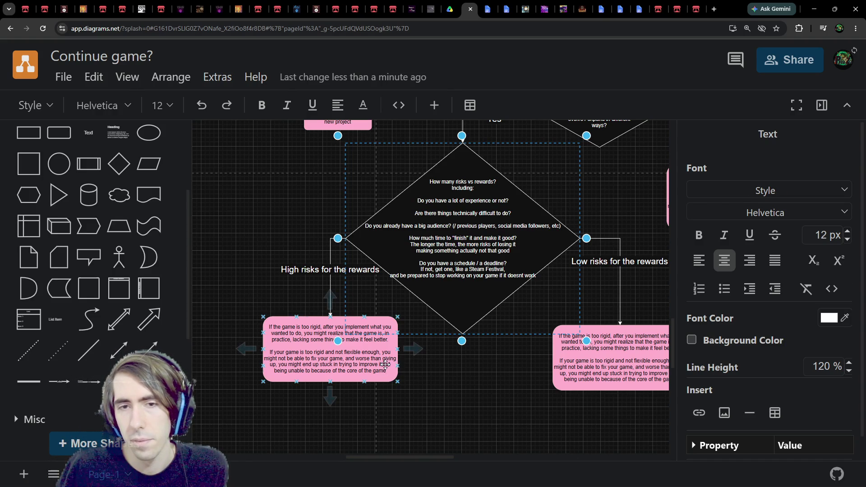
Step: Nudge the left pink box down-left and the right pink box slightly right
drag(396, 373, 388, 381)
click(612, 355)
drag(612, 355, 615, 355)
Step: Add 'steam' to the diamond's previous-players line and widen the diamond to fit
click(477, 226)
double_click(477, 226)
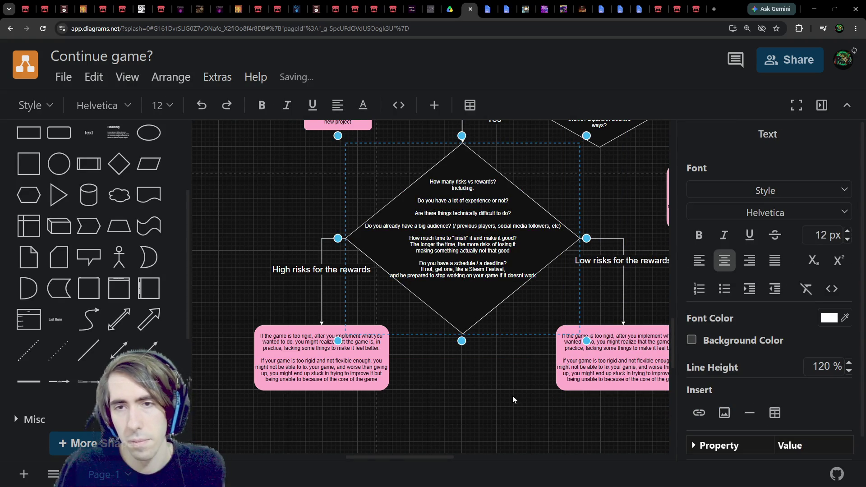
text(ste)
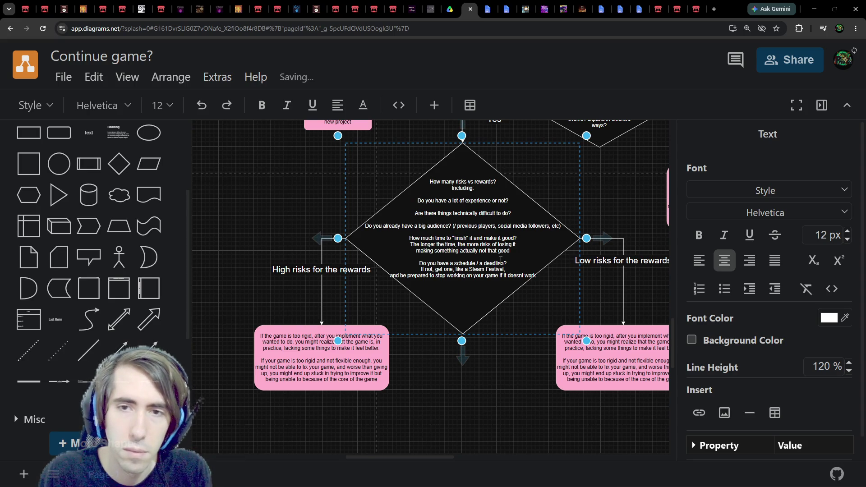
text(am)
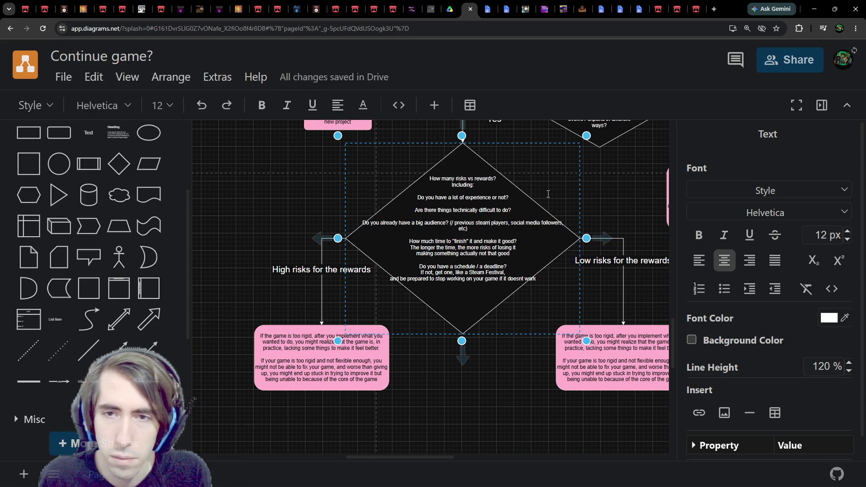
click(541, 311)
click(403, 232)
drag(346, 239, 335, 239)
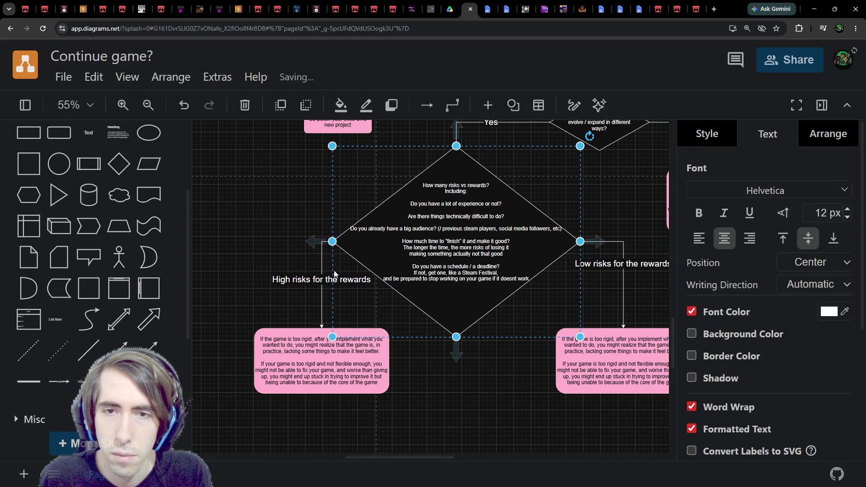
Step: Relabel the left high-risk pink box 'Not worth it' and shrink it
mouse_move(342, 377)
mouse_down()
mouse_move(318, 376)
mouse_move(384, 346)
mouse_move(325, 326)
mouse_move(320, 366)
mouse_up()
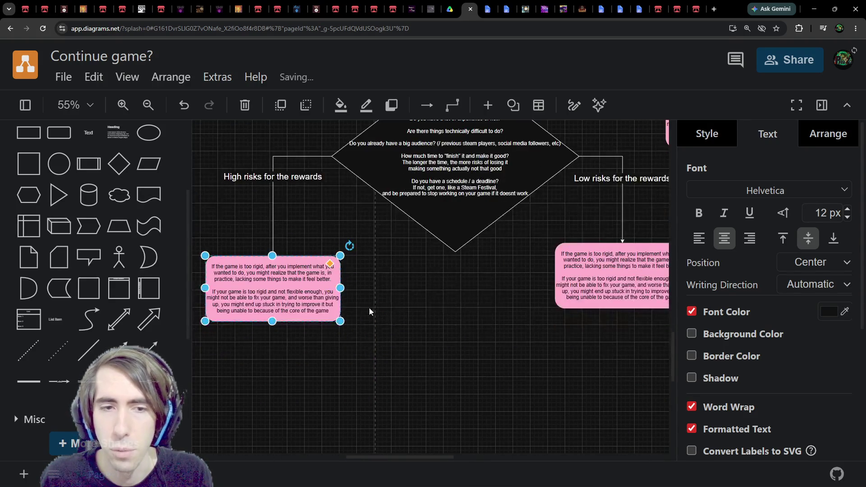
double_click(332, 295)
text(Not wo)
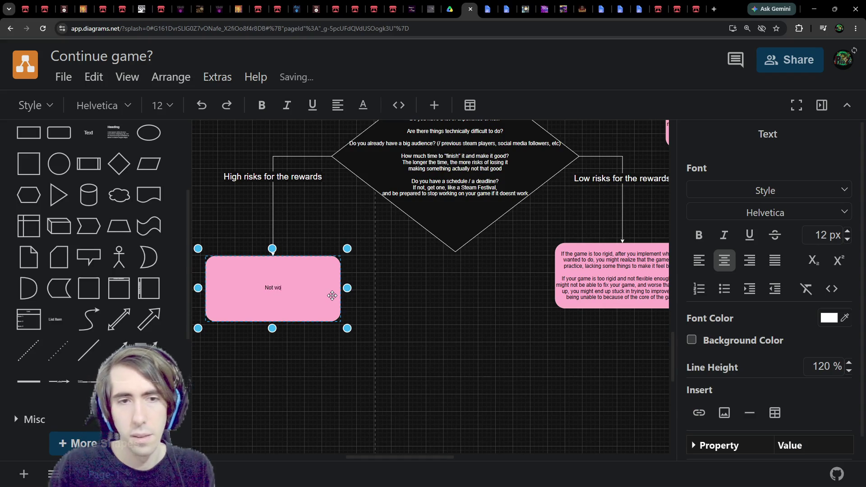
text(rth it)
drag(345, 306, 301, 257)
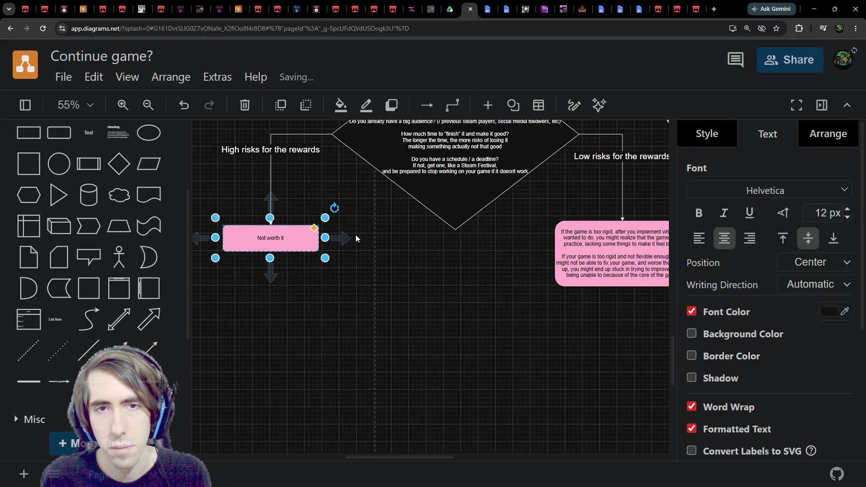
scroll(355, 234, up, 2)
scroll(470, 332, right, 3)
double_click(471, 332)
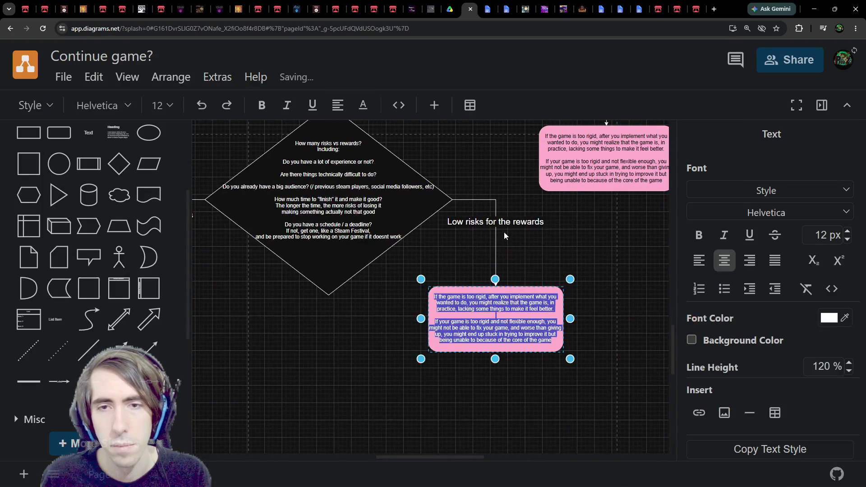
Step: Scroll back up to the green START box and first question diamond at the top
key(Escape)
scroll(455, 286, left, 3)
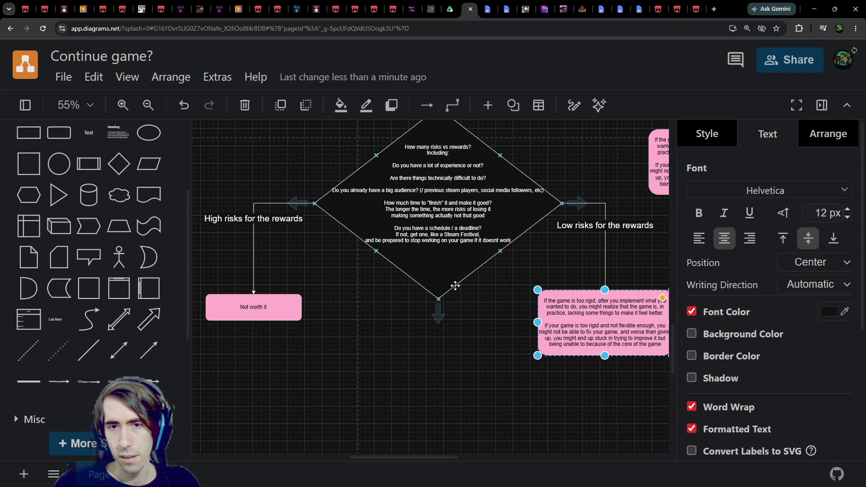
scroll(359, 241, up, 15)
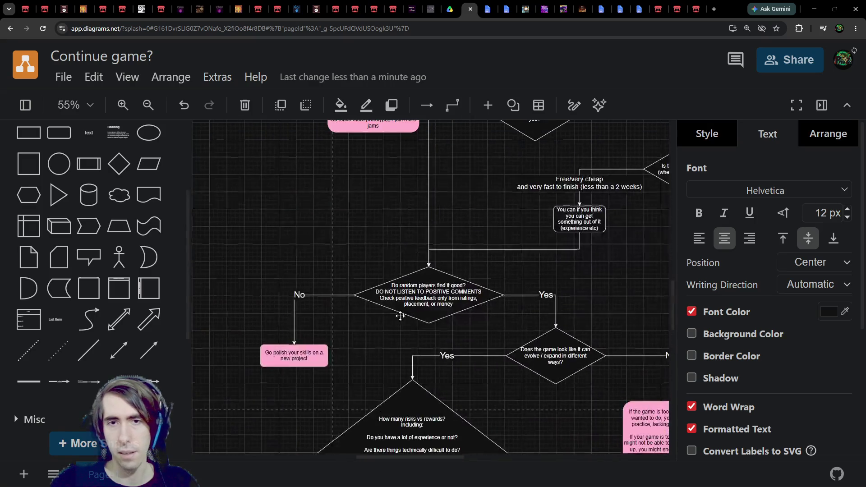
scroll(367, 294, up, 2)
click(427, 186)
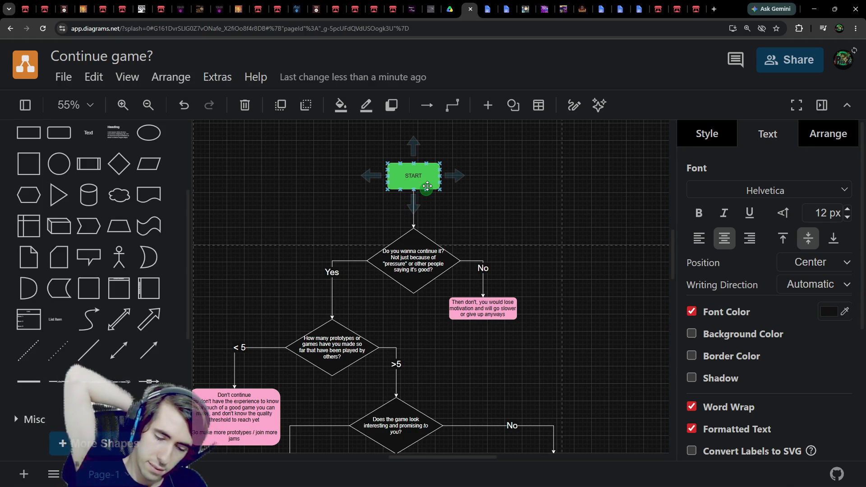
click(511, 176)
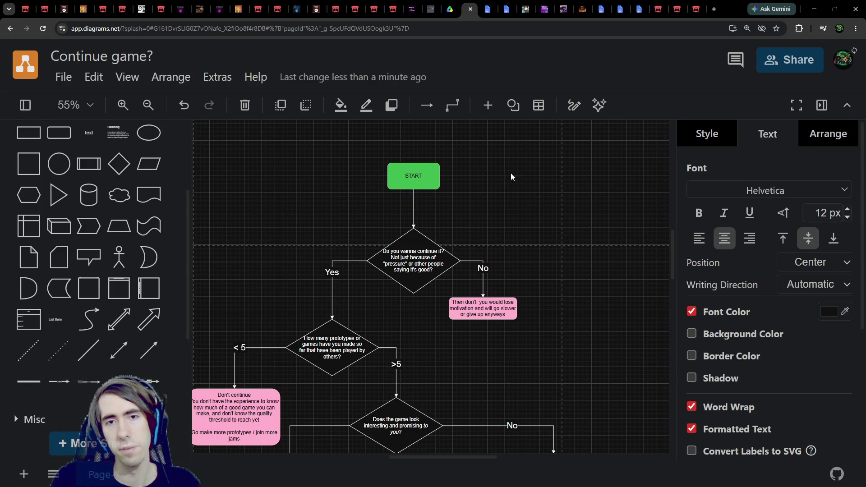
Step: Select the START section and paste a copy of the first question diamond onto its Yes branch
mouse_move(576, 133)
mouse_down()
mouse_move(447, 244)
mouse_move(359, 335)
mouse_move(414, 231)
mouse_move(441, 220)
mouse_up()
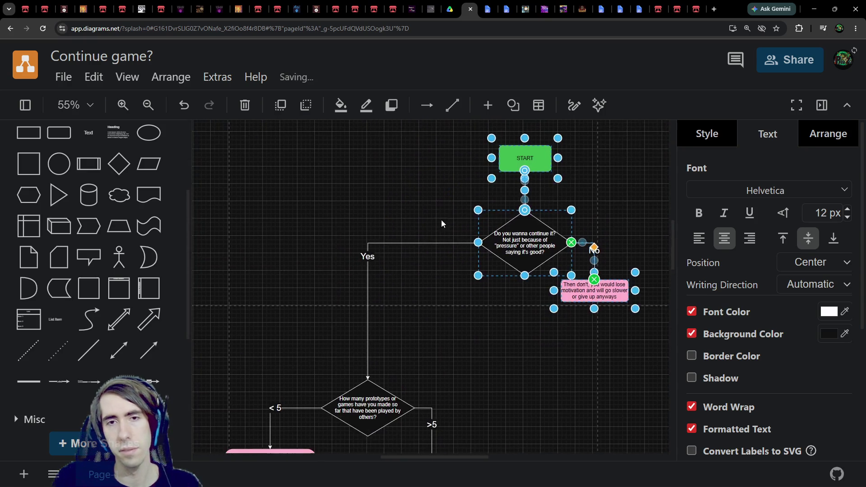
click(525, 242)
key(ctrl+c)
key(ctrl+v)
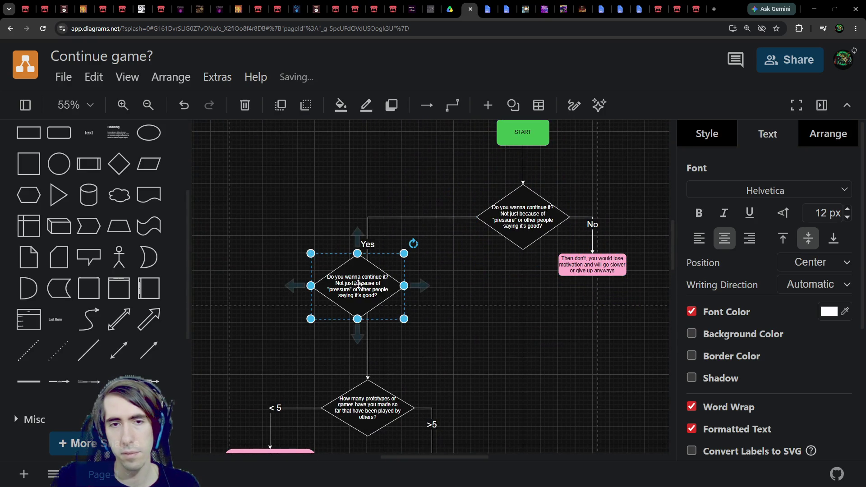
Step: Type the new diamond's question 'Is your main goal for it to be popular or'
double_click(356, 279)
text(Is your main reason)
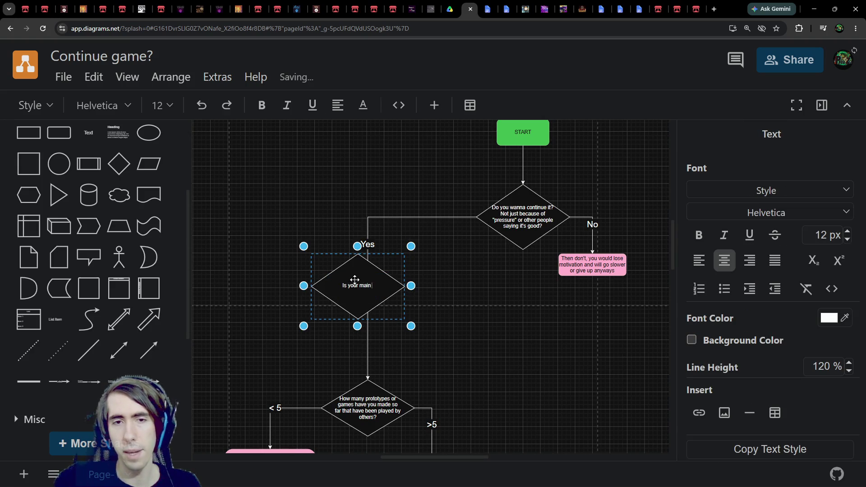
key(BackSpace)
key(BackSpace)
key(BackSpace)
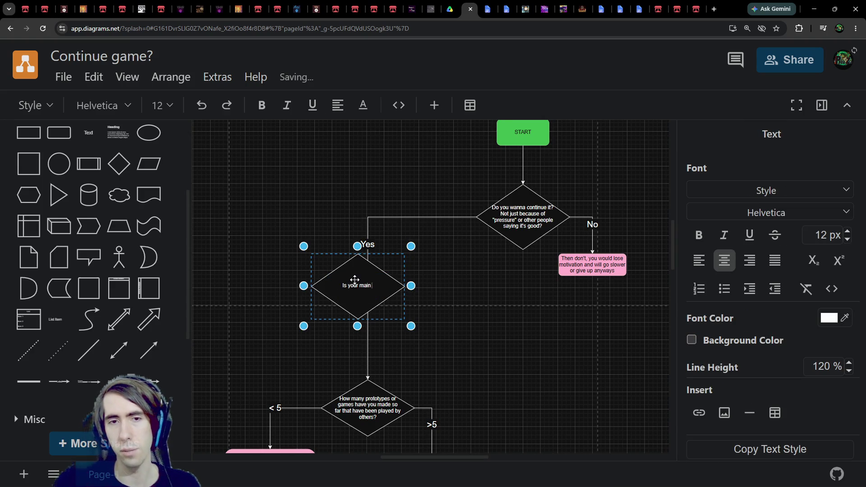
text(goal for y)
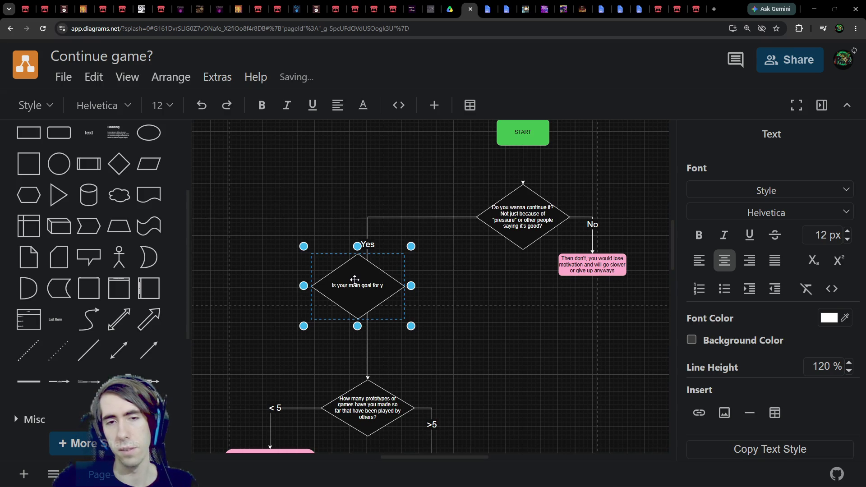
key(BackSpace)
text(it to be pop)
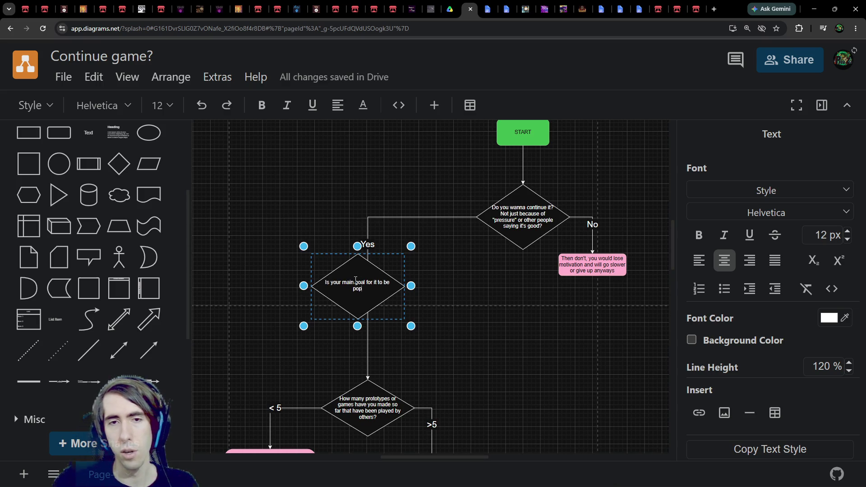
text(ular)
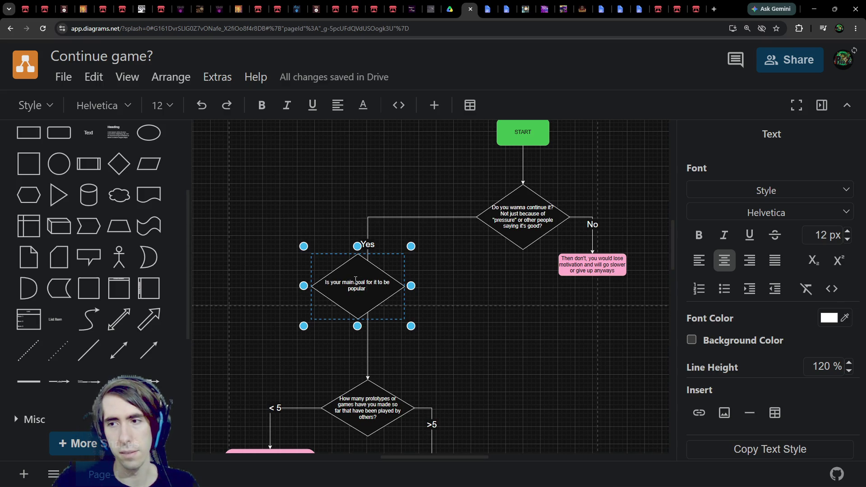
text( or)
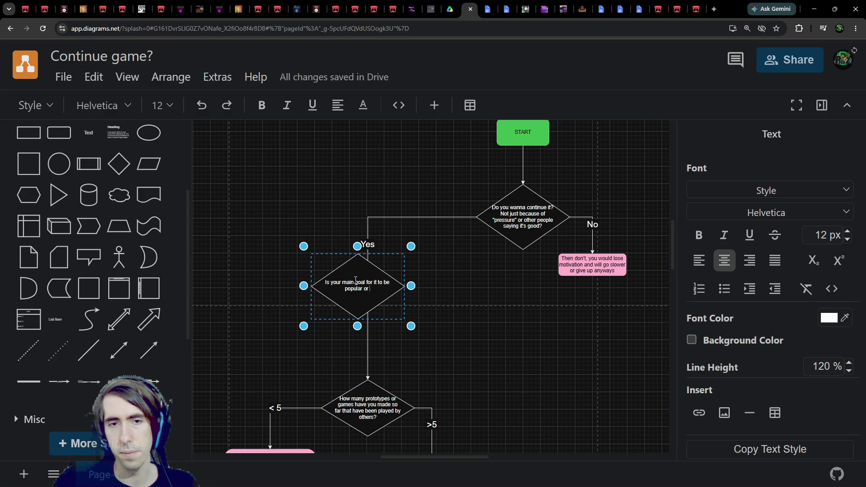
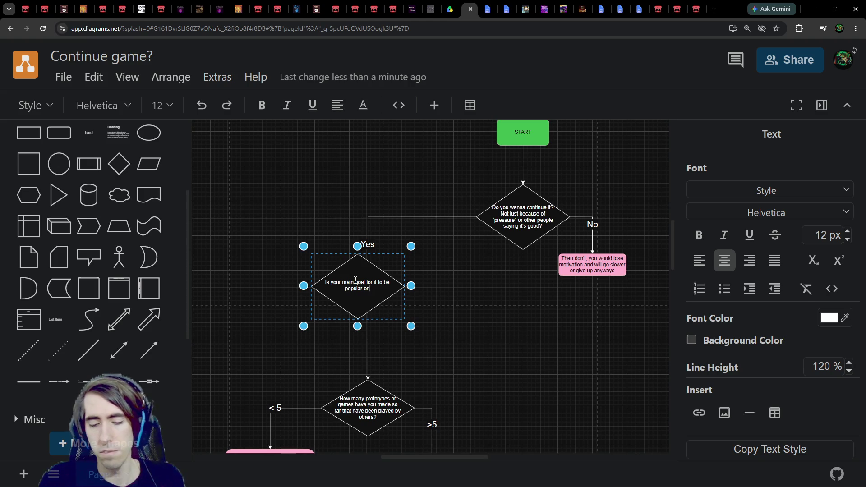
Step: Complete the diamond's question so it reads 'popular or for money?'
text(money?)
scroll(350, 355, down, 1)
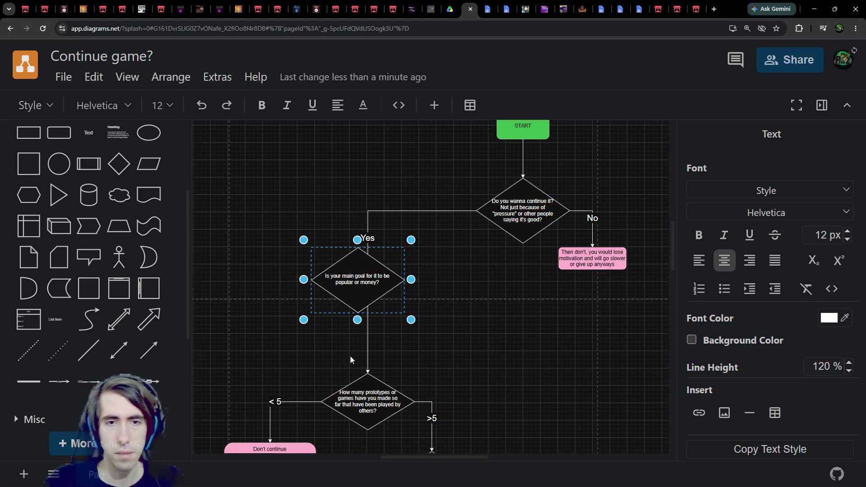
ctrl+scroll(356, 350, up, 2)
click(443, 324)
drag(365, 266, 380, 272)
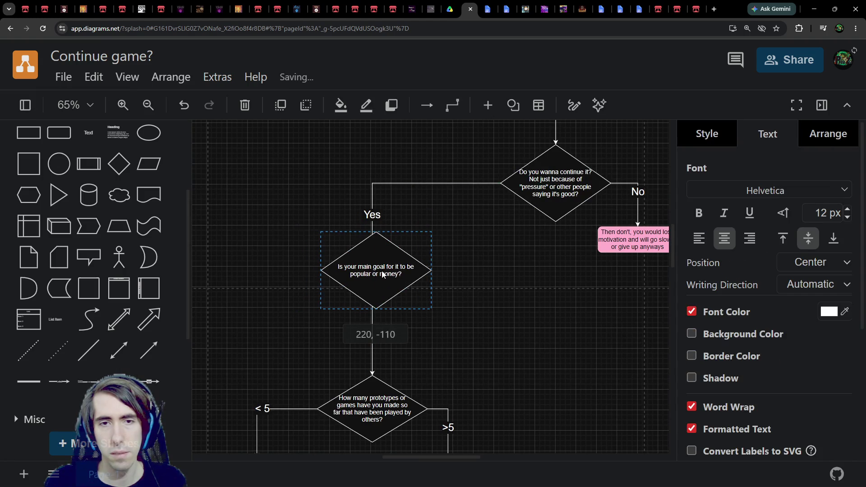
double_click(371, 279)
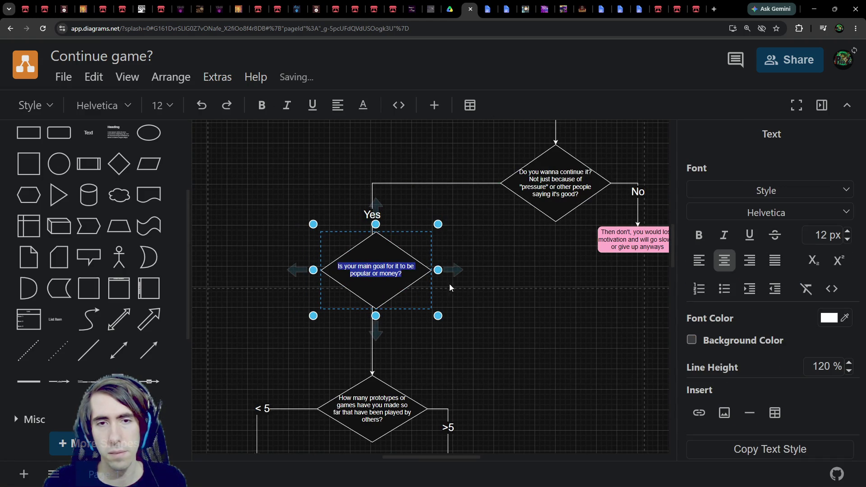
double_click(389, 274)
click(383, 242)
click(372, 274)
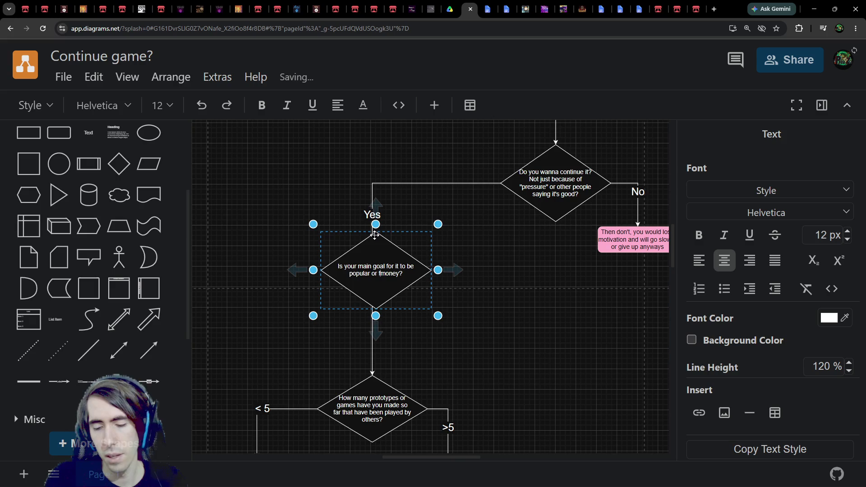
text(for)
click(484, 269)
Step: Reposition the money diamond and draw a 'Yes' connector from its left point
mouse_move(399, 270)
mouse_down()
mouse_move(326, 257)
mouse_move(372, 397)
mouse_move(371, 373)
mouse_up()
mouse_move(341, 269)
mouse_down()
mouse_move(435, 259)
mouse_move(459, 266)
mouse_up()
click(422, 337)
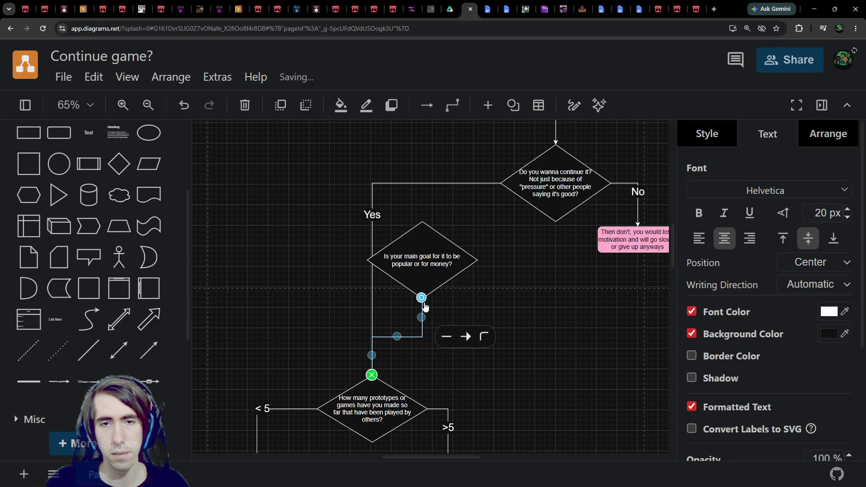
drag(421, 298, 366, 260)
text(Yes)
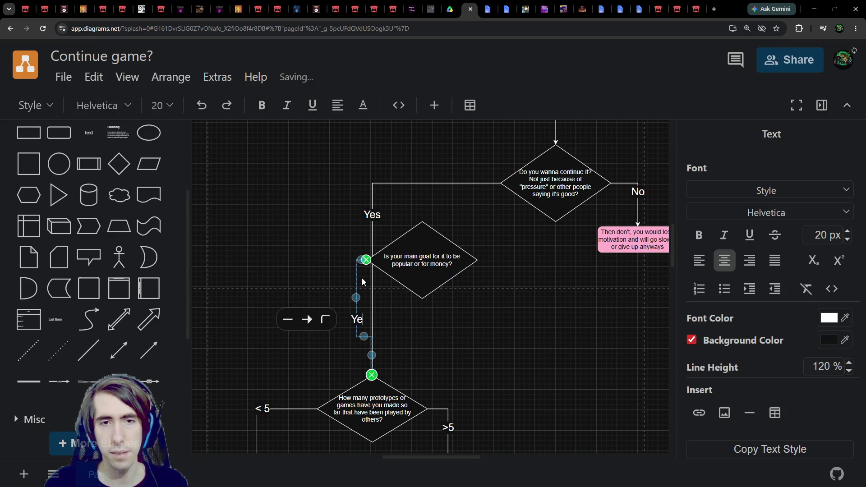
click(428, 267)
drag(357, 314, 357, 298)
Step: Attach the top question's Yes connector to the money diamond's top and shift the diamond right
click(427, 251)
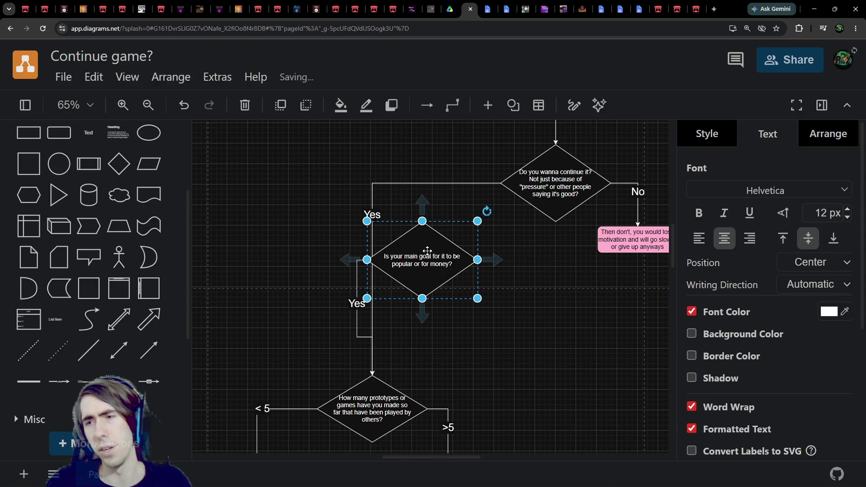
mouse_move(427, 250)
mouse_down()
mouse_move(450, 256)
mouse_move(439, 270)
mouse_move(438, 250)
mouse_move(404, 234)
mouse_move(412, 244)
mouse_move(308, 222)
mouse_up()
click(372, 257)
mouse_move(371, 374)
mouse_down()
mouse_move(313, 196)
mouse_move(303, 201)
mouse_up()
mouse_move(307, 236)
mouse_down()
mouse_move(407, 244)
mouse_move(421, 259)
mouse_move(411, 232)
mouse_up()
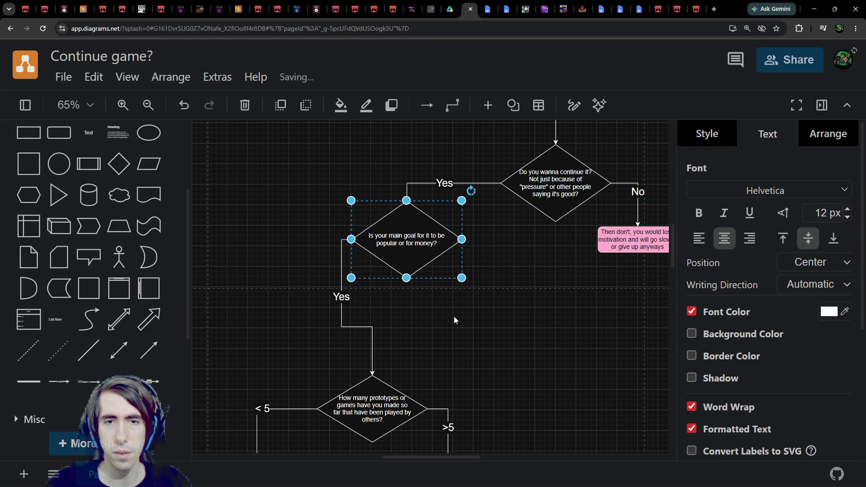
scroll(466, 296, down, 5)
scroll(465, 296, up, 5)
right_click(397, 247)
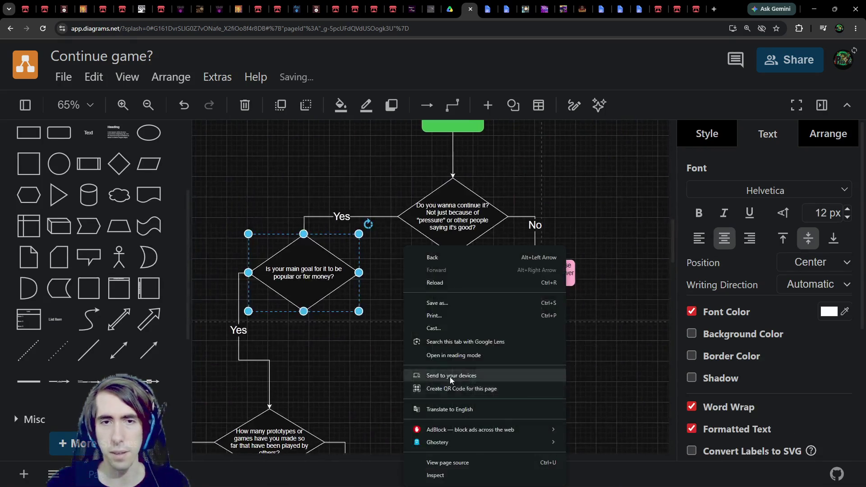
scroll(426, 238, down, 2)
Step: Move the money diamond up and anchor its Yes branch at the diamond's left point
drag(395, 170, 546, 355)
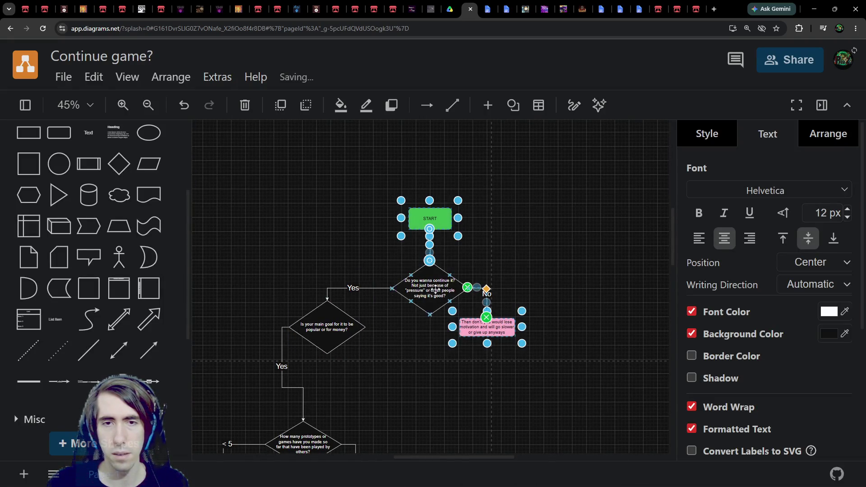
mouse_move(345, 147)
mouse_down()
mouse_move(491, 270)
mouse_move(465, 300)
mouse_move(456, 231)
mouse_move(476, 212)
mouse_up()
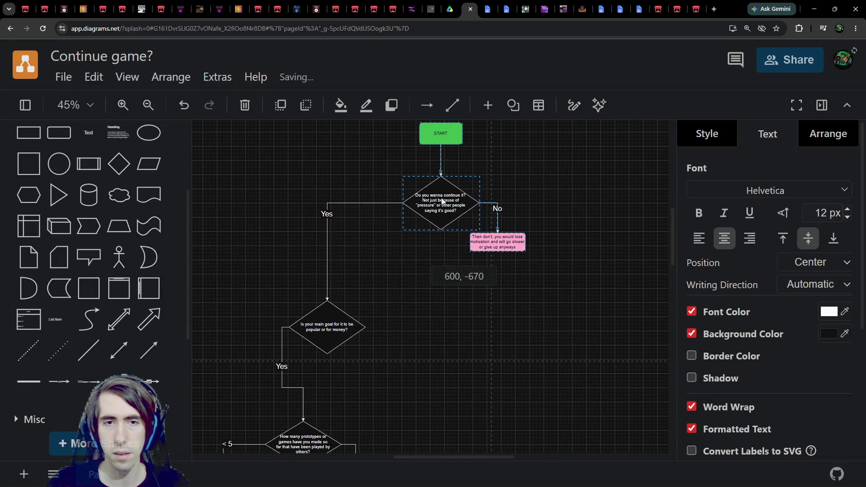
click(340, 321)
drag(341, 321, 359, 266)
click(299, 316)
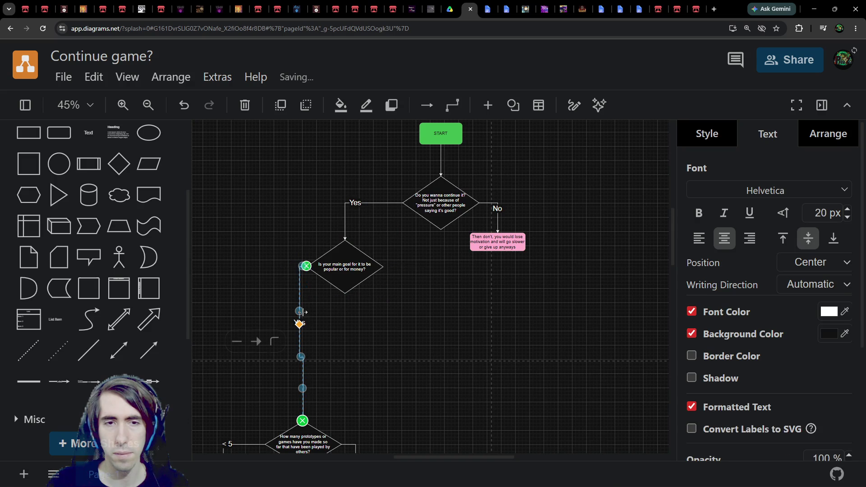
mouse_move(306, 266)
mouse_down()
mouse_move(362, 296)
mouse_move(312, 269)
mouse_move(305, 274)
mouse_move(356, 311)
mouse_move(340, 281)
mouse_up()
scroll(332, 378, up, 2)
click(334, 383)
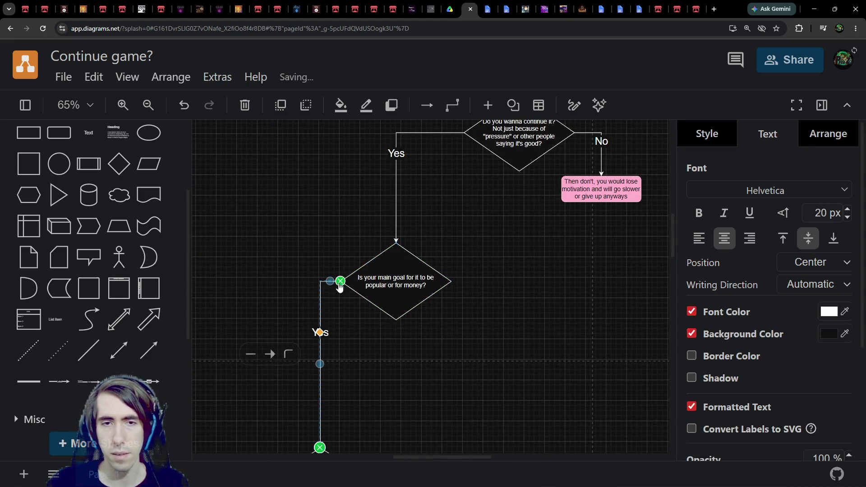
click(415, 311)
Step: Duplicate the money diamond below-right and label the copy 'Is it for learning?'
key(ctrl+c)
key(ctrl+v)
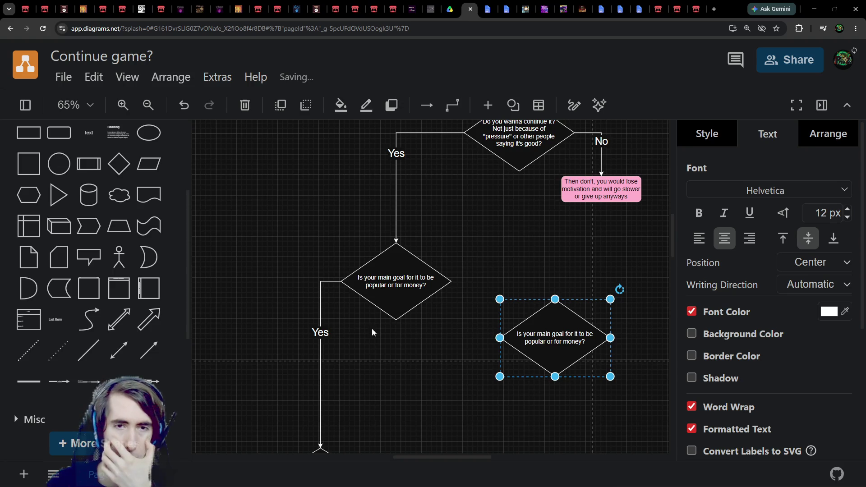
mouse_move(543, 337)
mouse_down()
mouse_move(496, 359)
mouse_move(487, 347)
mouse_up()
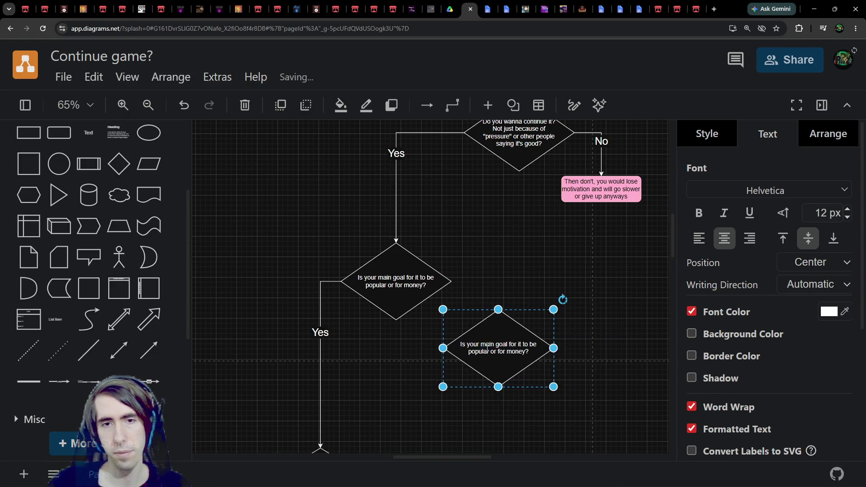
double_click(487, 348)
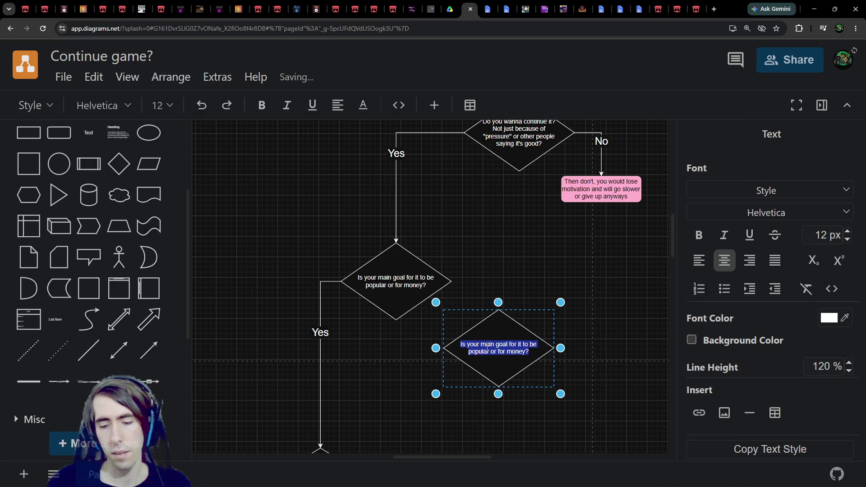
text(Is it for learning?)
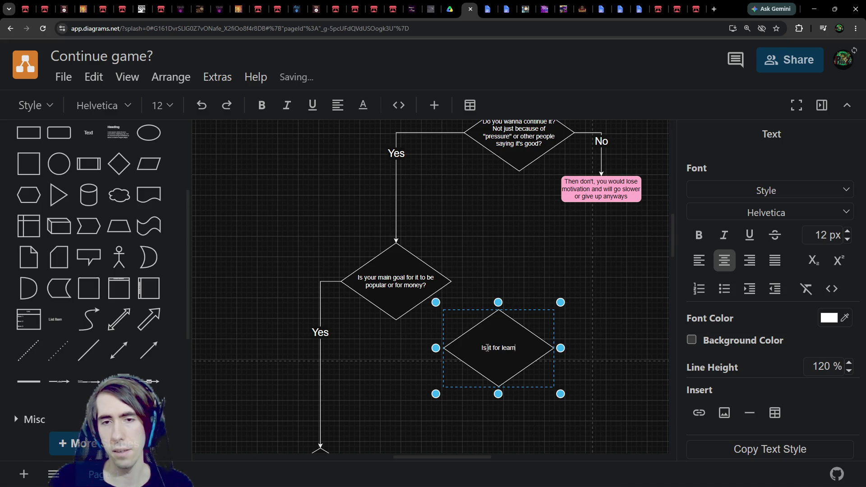
Step: Connect the money diamond's right point to the copy and relabel it 'If it is for learning,'
click(433, 277)
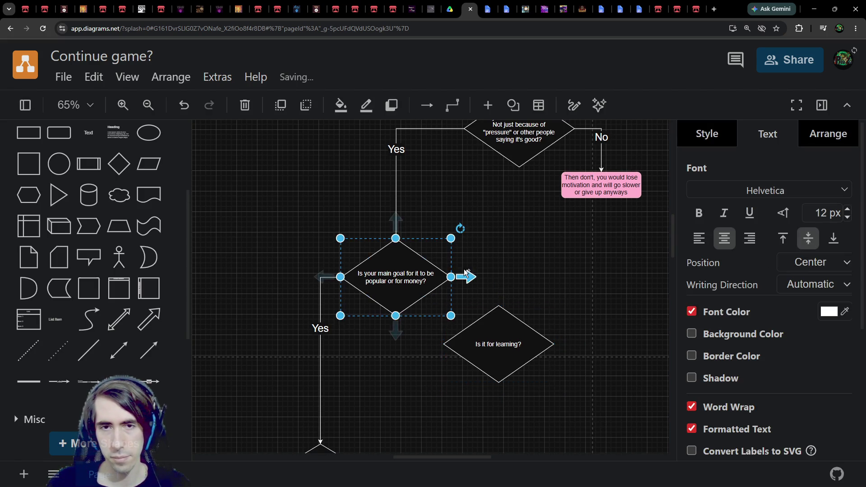
drag(465, 276, 504, 308)
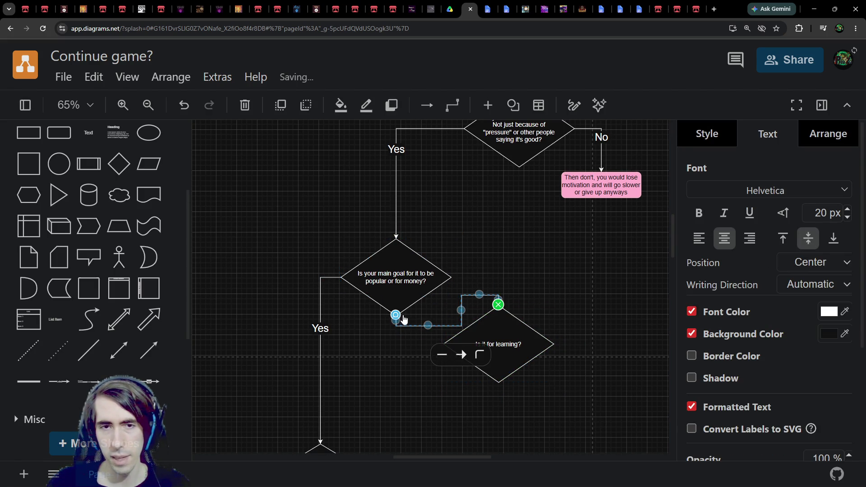
drag(404, 320, 446, 277)
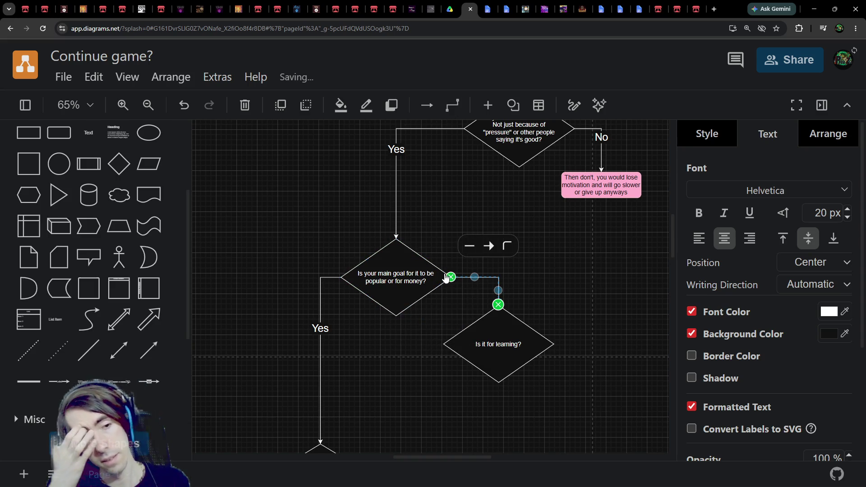
double_click(519, 342)
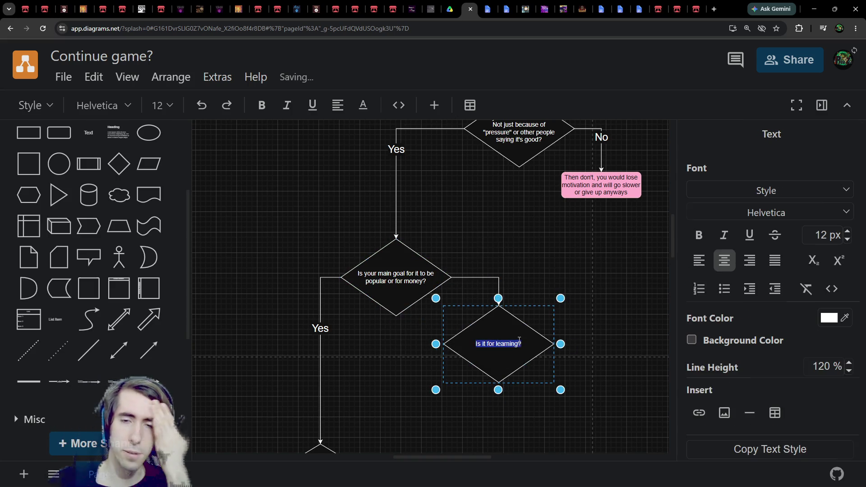
text(If it is for learning,)
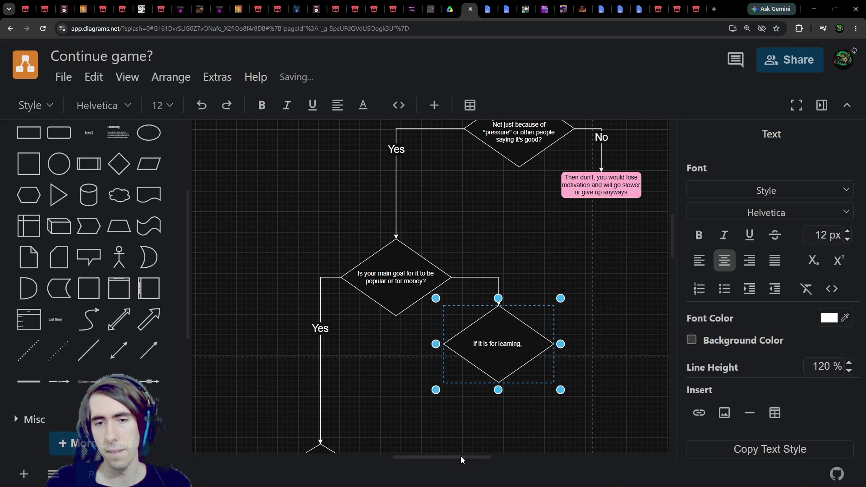
scroll(440, 389, down, 1)
scroll(466, 359, up, 3)
double_click(491, 280)
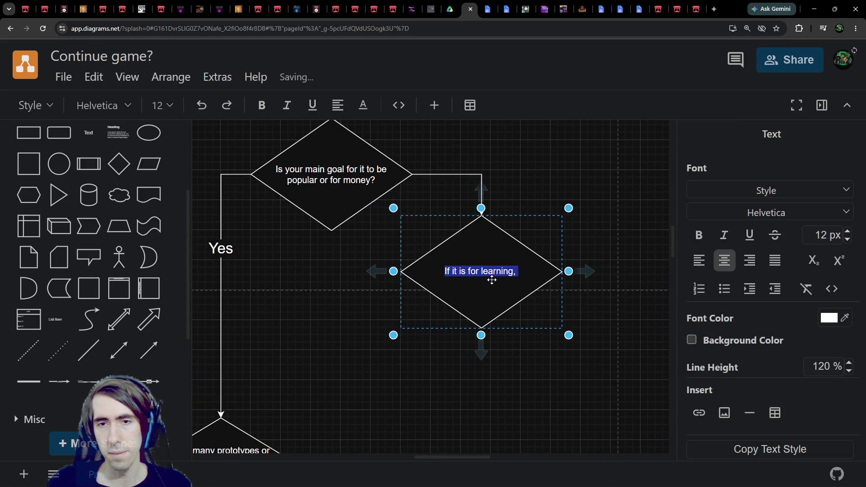
Step: Extend the label to ask if that experience can come from other projects (vs it being too specific)
click(519, 273)
double_click(509, 259)
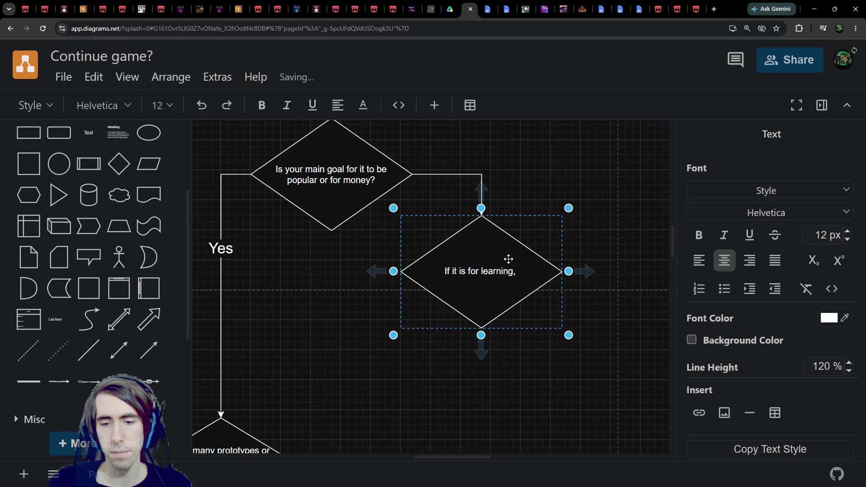
key(BackSpace)
key(BackSpace)
text(an depo)
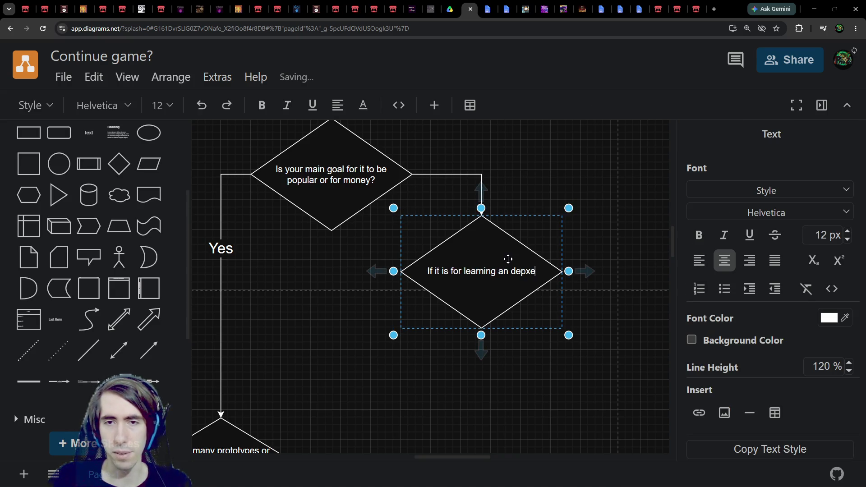
key(BackSpace)
key(BackSpace)
key(BackSpace)
text(experience, is t)
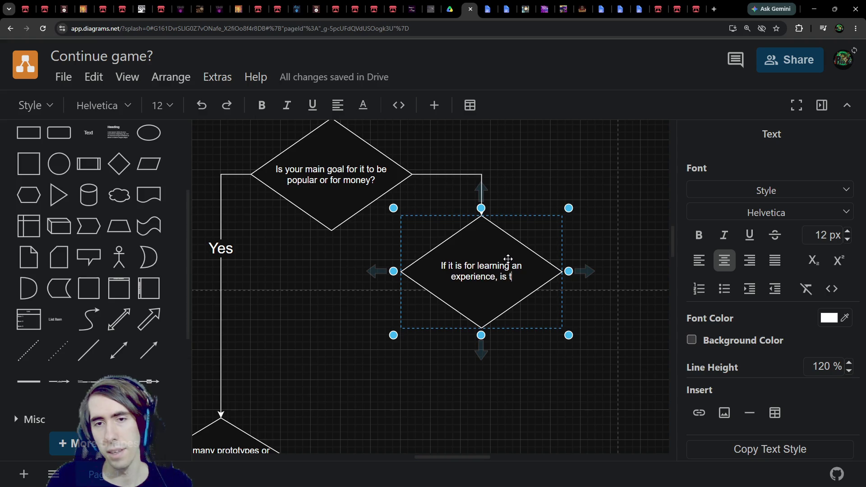
text(hat something you can g)
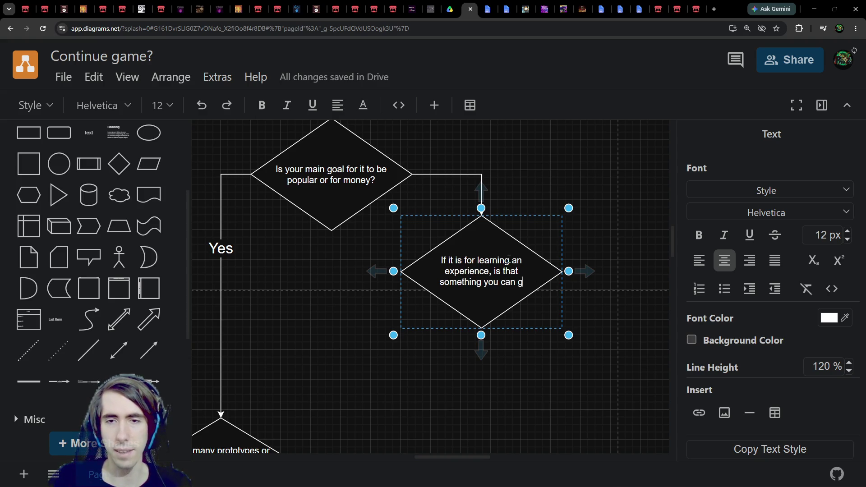
text(et from other projects)
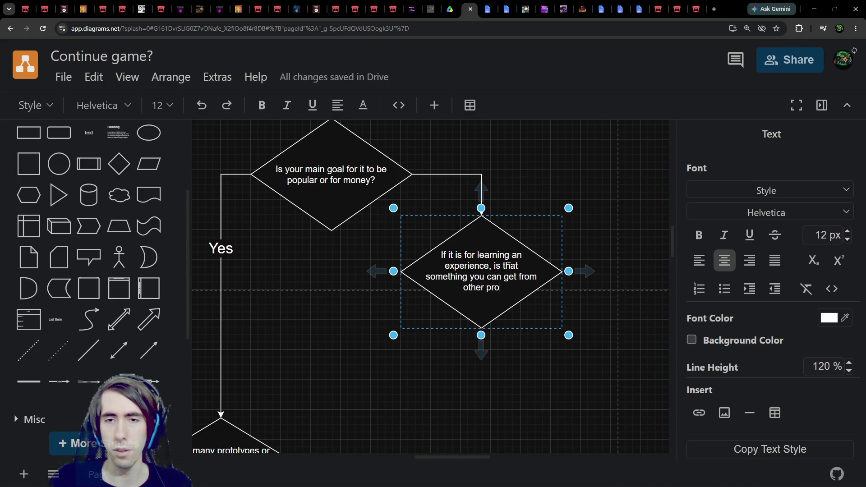
key(BackSpace)
text(? Or)
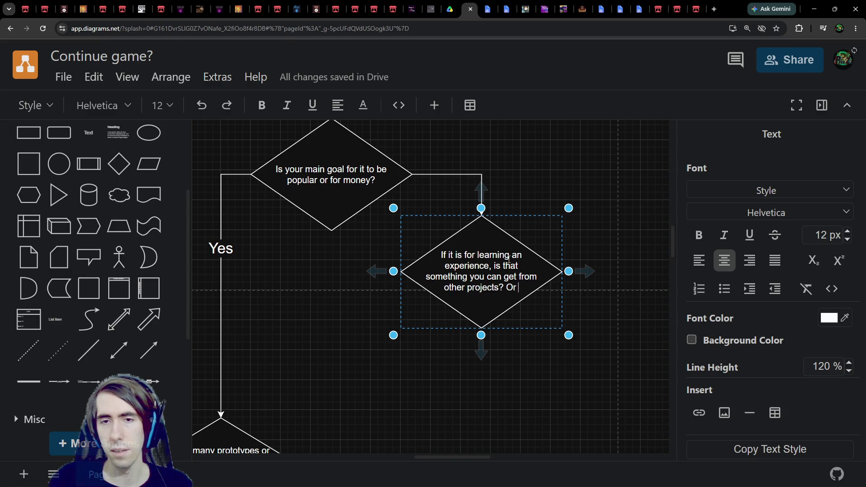
key(BackSpace)
key(BackSpace)
text((vs )
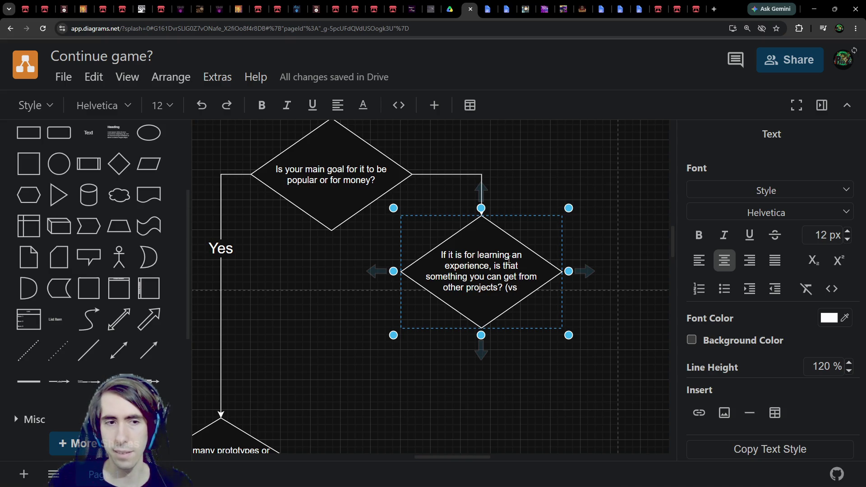
text(it's too specificc)
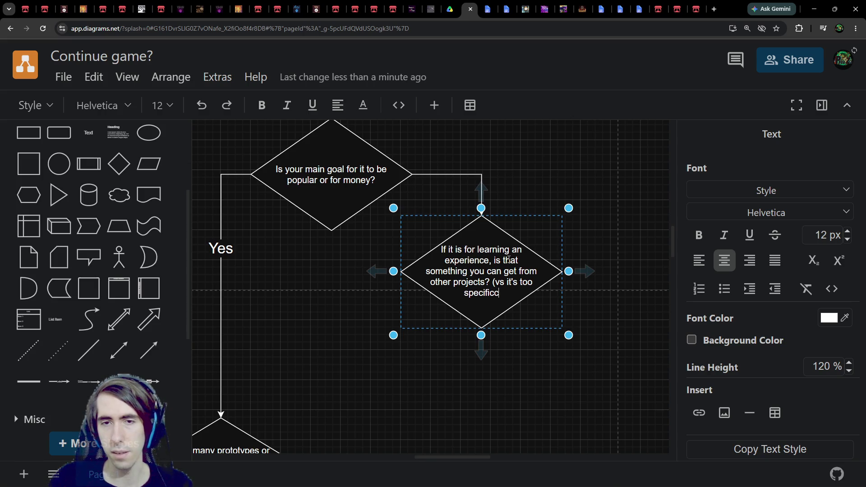
key(ctrl+BackSpace)
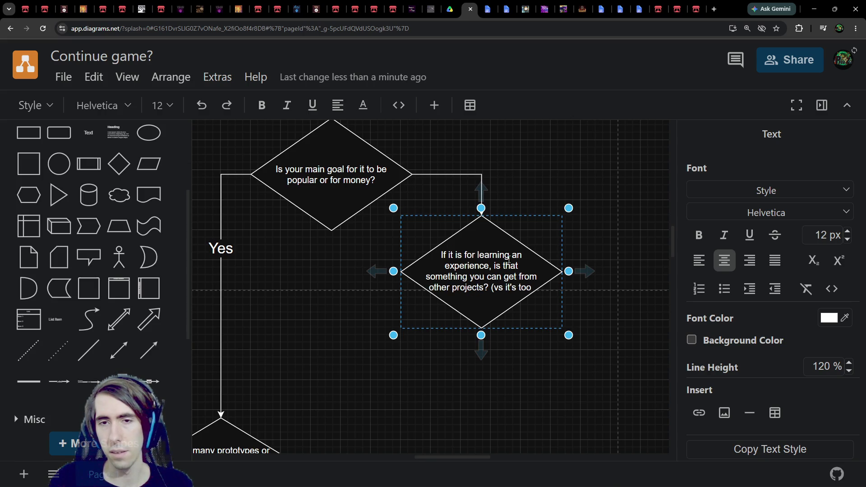
key(ctrl+BackSpace)
key(ctrl+BackSpace)
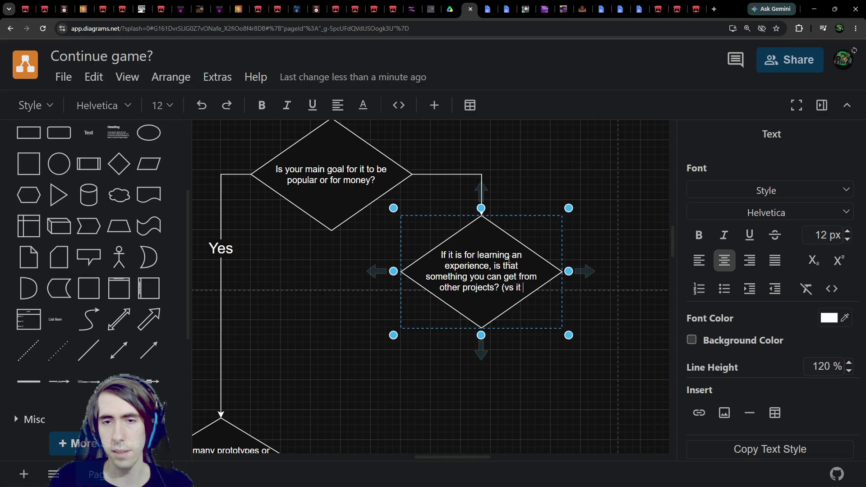
text(being too specific)
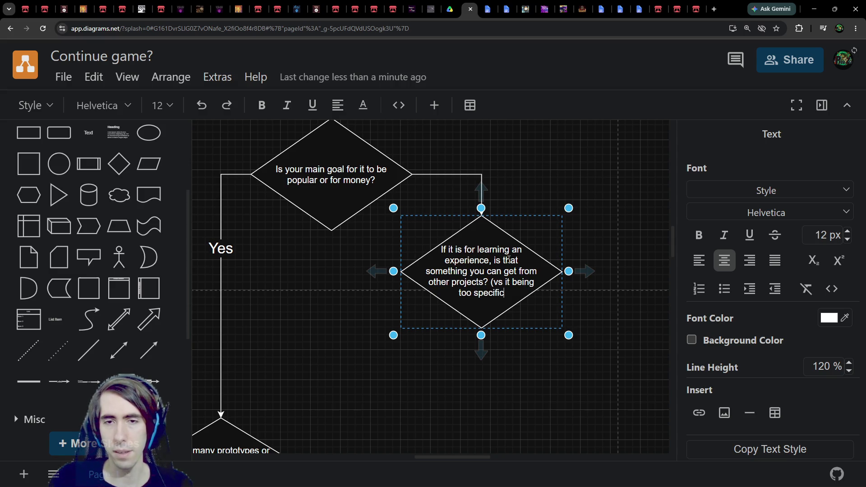
text())
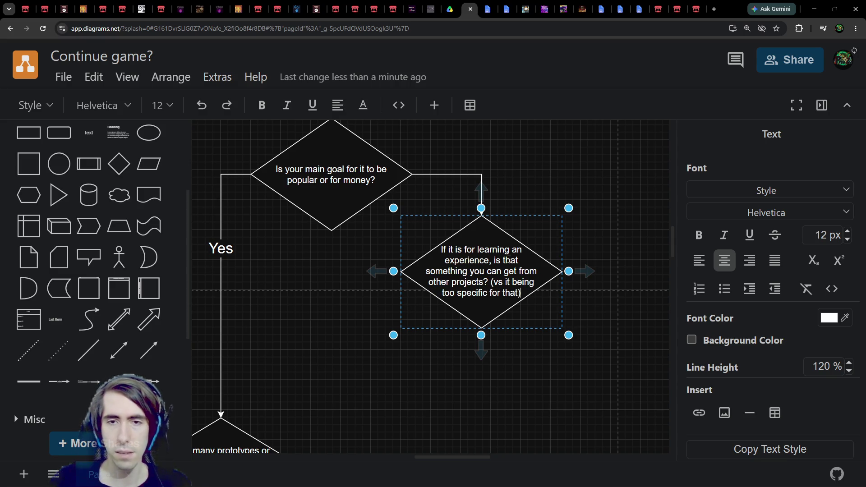
scroll(303, 383, up, 1)
key(Escape)
click(323, 315)
scroll(324, 315, down, 1)
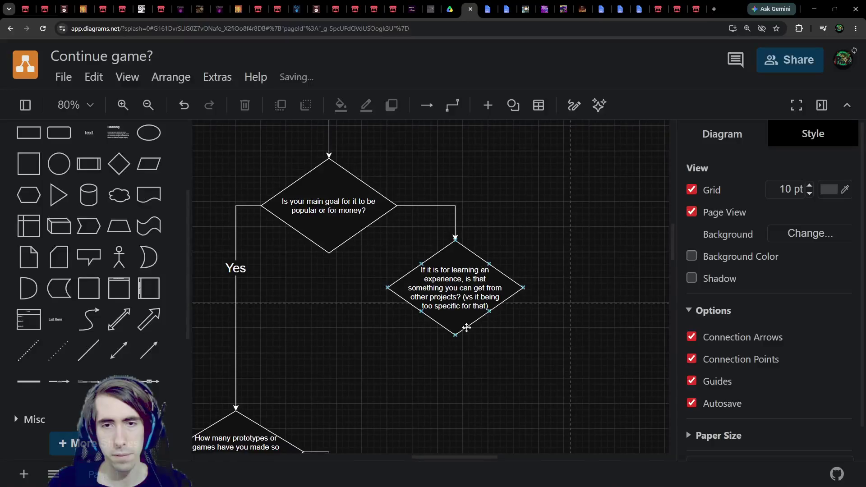
Step: Insert 'games/' before 'projects' and widen the diamond slightly
click(455, 298)
double_click(451, 289)
click(429, 296)
text(games/)
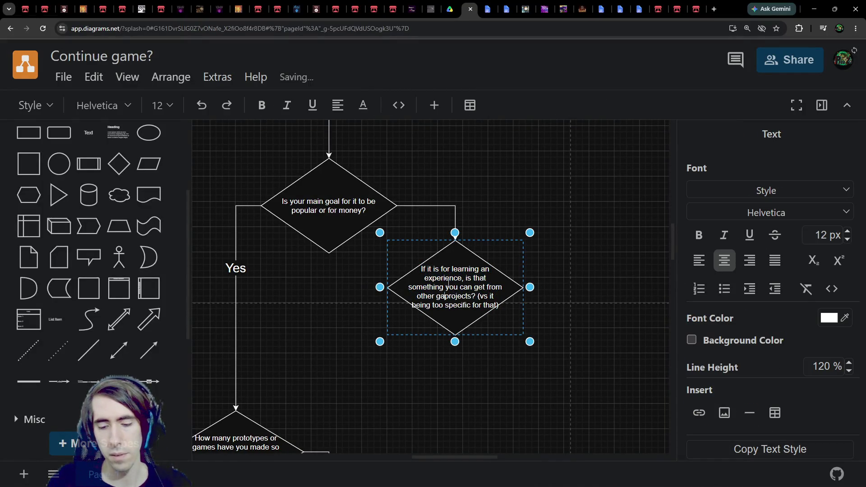
mouse_move(530, 289)
mouse_down()
mouse_move(545, 286)
mouse_move(532, 286)
mouse_up()
Step: Replace the parenthetical with 'Is it not too specific?'
double_click(472, 299)
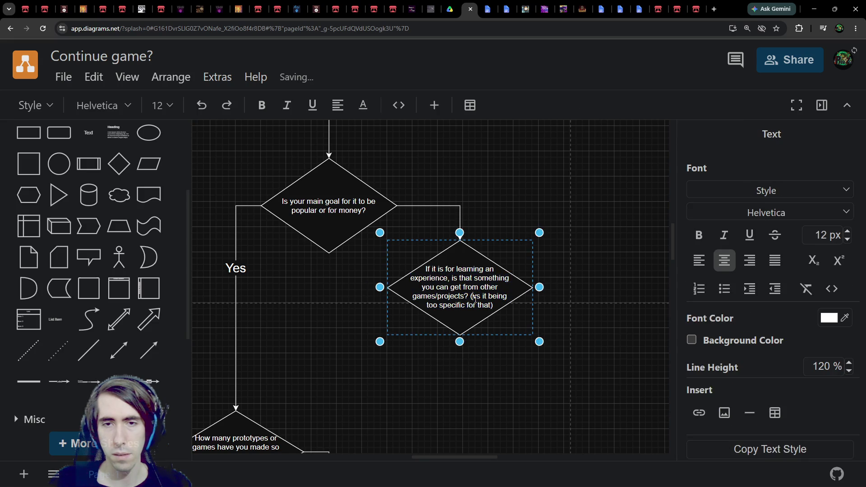
drag(473, 298, 493, 306)
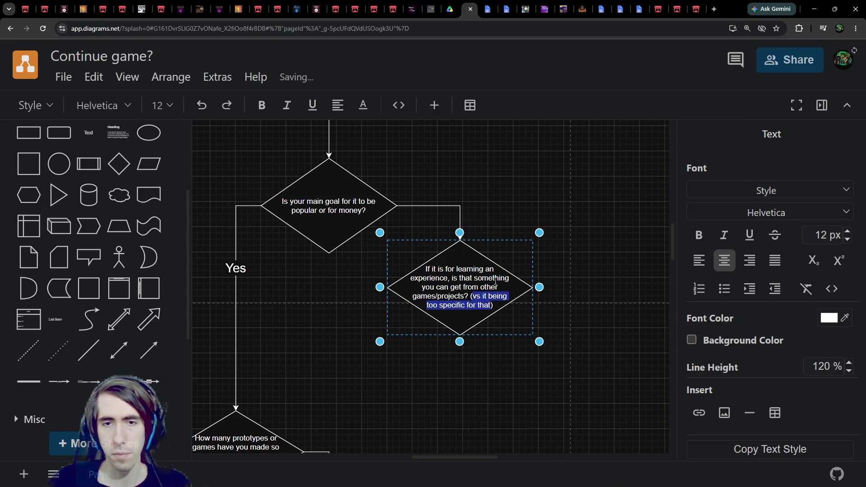
key(BackSpace)
text(Or)
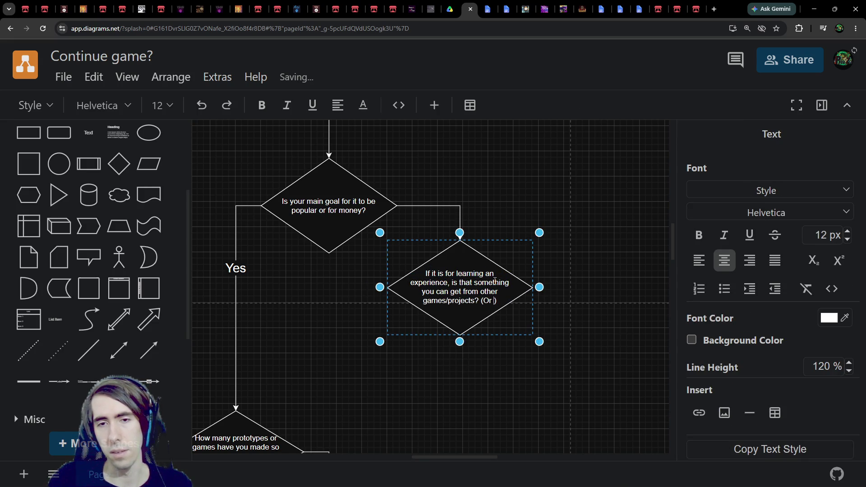
key(BackSpace)
key(BackSpace)
key(BackSpace)
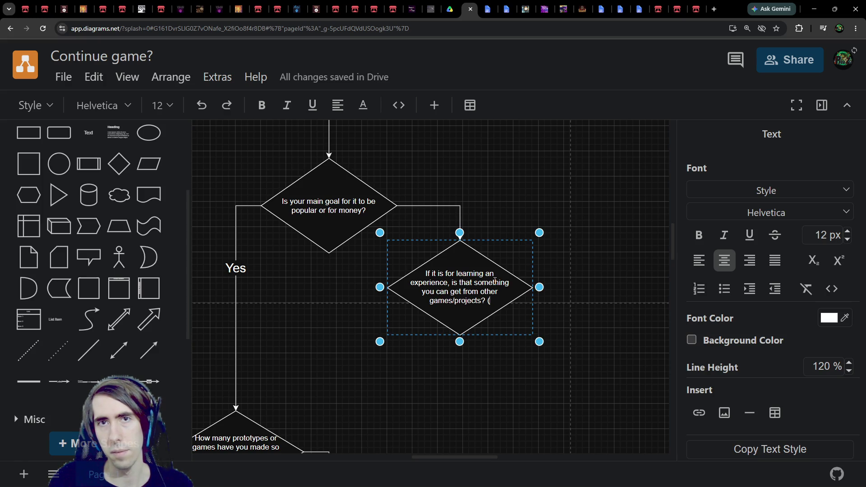
key(BackSpace)
text(is it not)
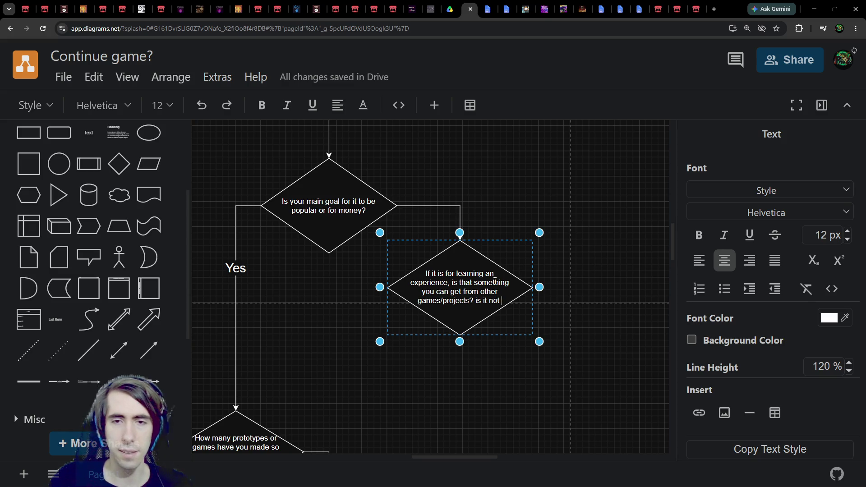
key(BackSpace)
key(BackSpace)
key(BackSpace)
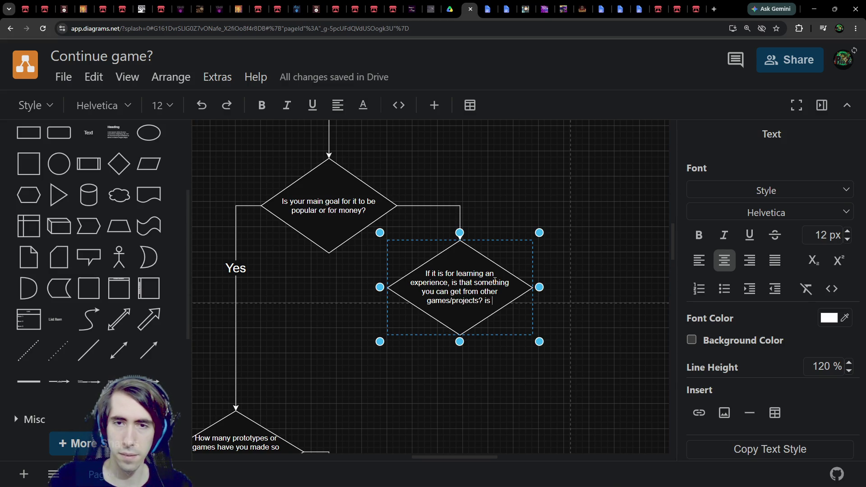
text(Is it not )
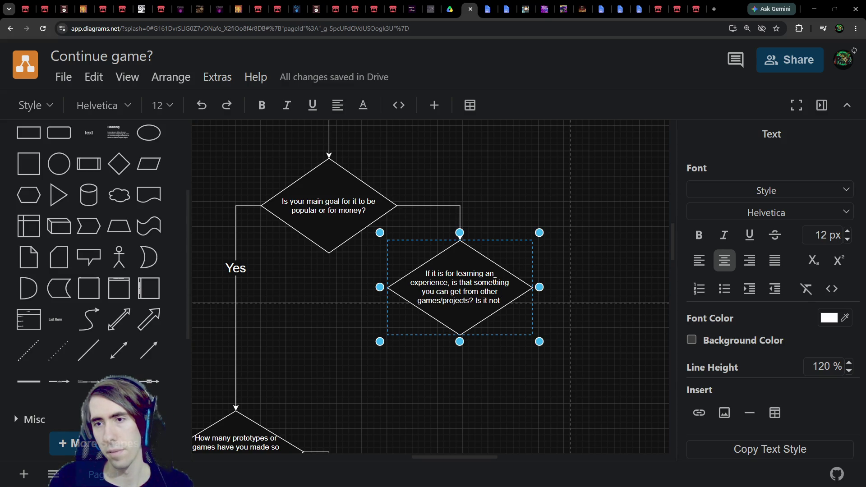
text(too specific)
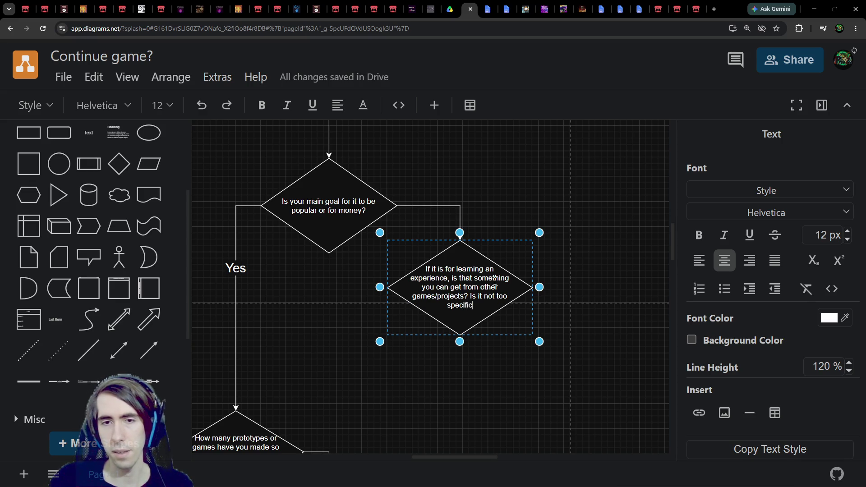
text(?)
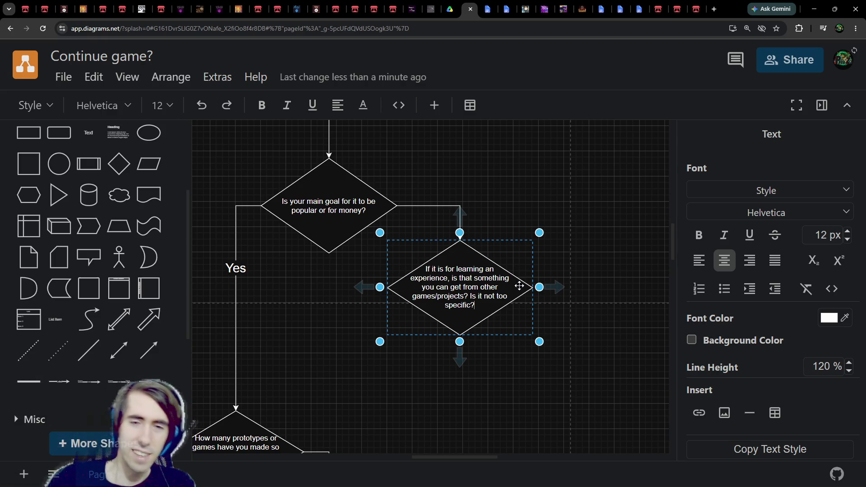
Step: Move the learning diamond down and correct 'an' to 'and' in its label
drag(458, 255, 443, 321)
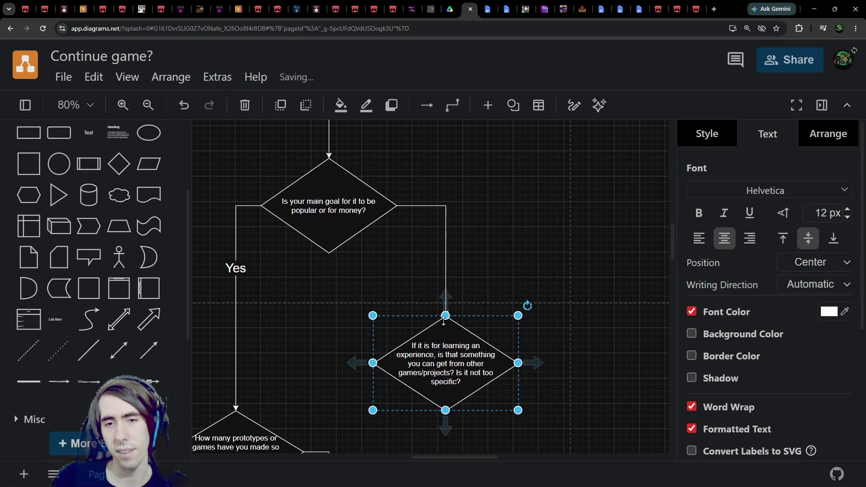
double_click(457, 357)
click(479, 345)
text(d)
key(Delete)
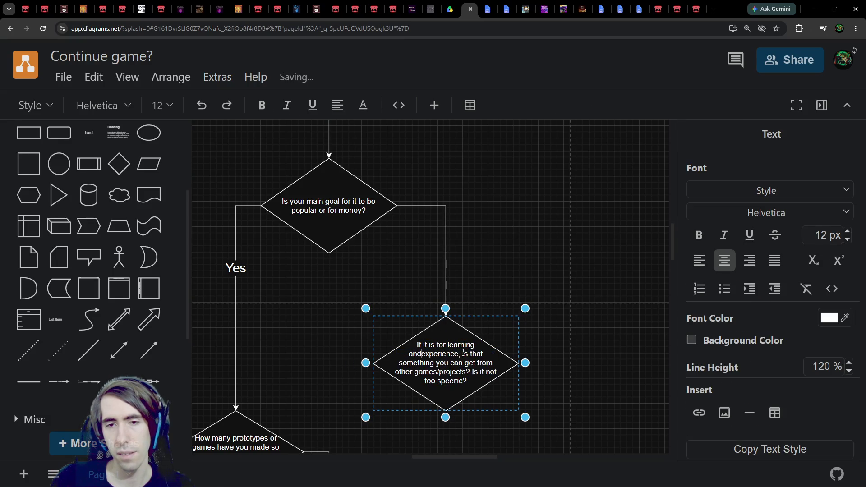
click(454, 328)
Step: Duplicate the diamond and label the copy 'Is it for learning / getting more experience?'
key(ctrl+c)
key(ctrl+v)
double_click(534, 234)
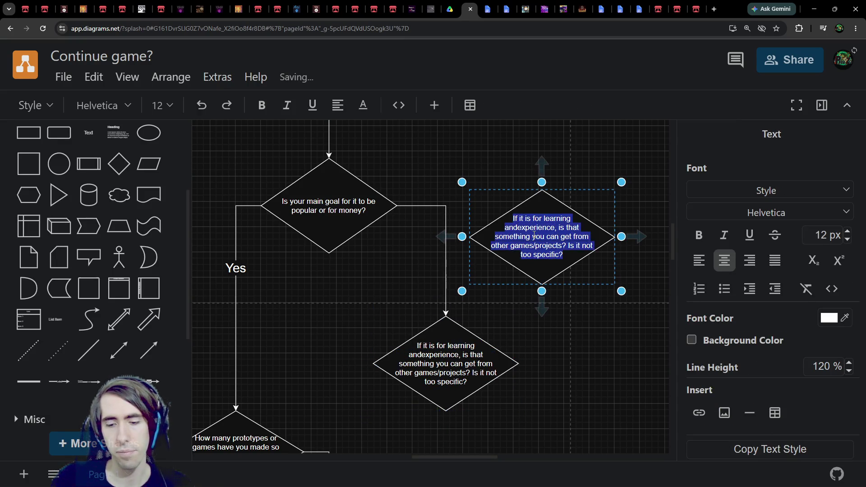
text(Is it for learning )
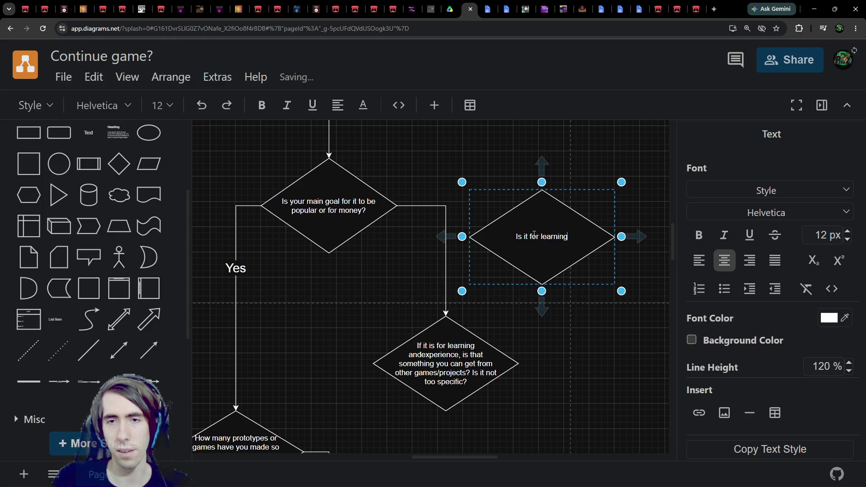
text(/ getting m)
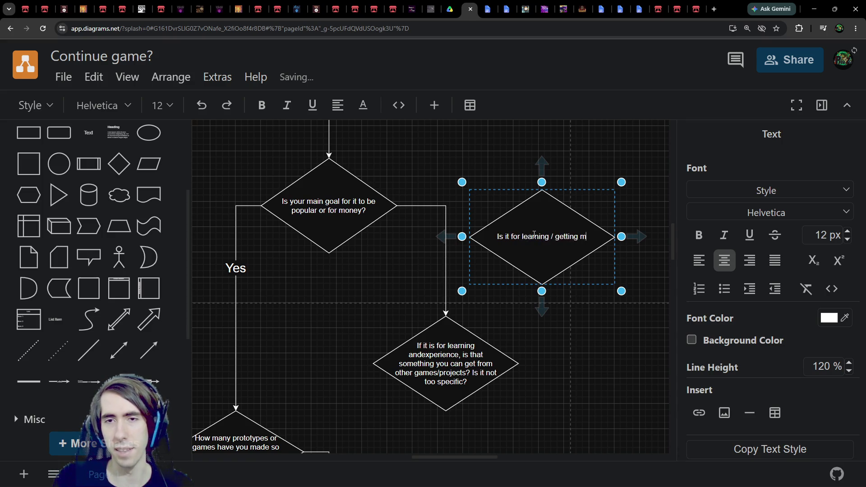
text(ore experience?)
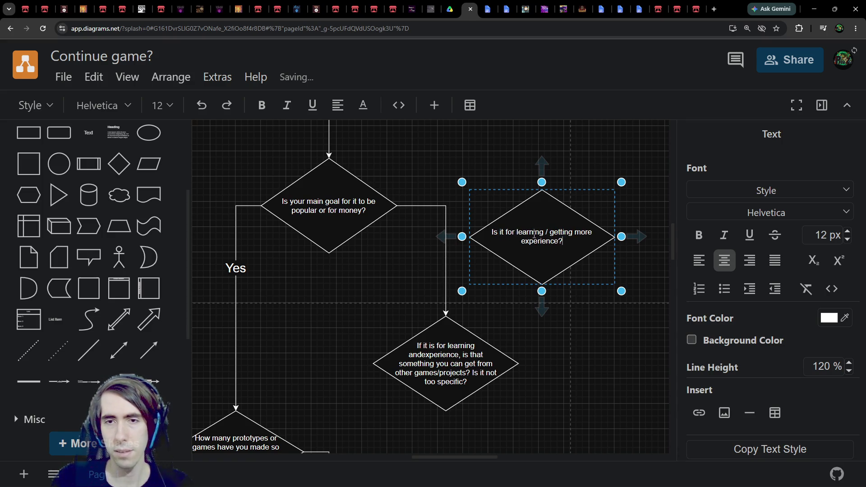
click(379, 216)
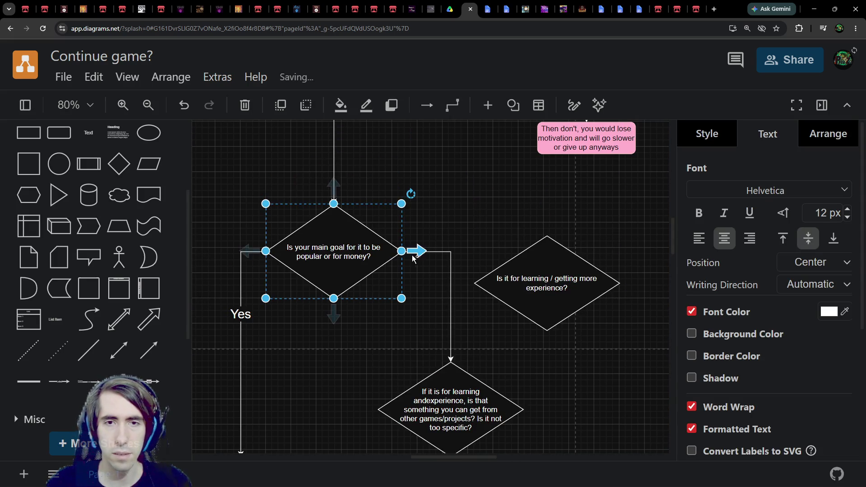
Step: Connect the main-goal diamond to the new diamond's top and delete the old vertical connector
drag(413, 251, 548, 236)
drag(552, 284, 553, 329)
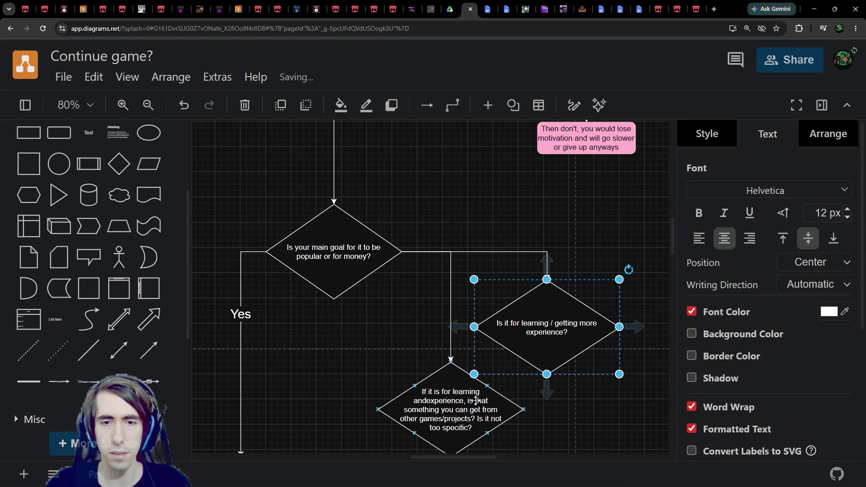
click(475, 399)
scroll(412, 279, down, 1)
click(452, 249)
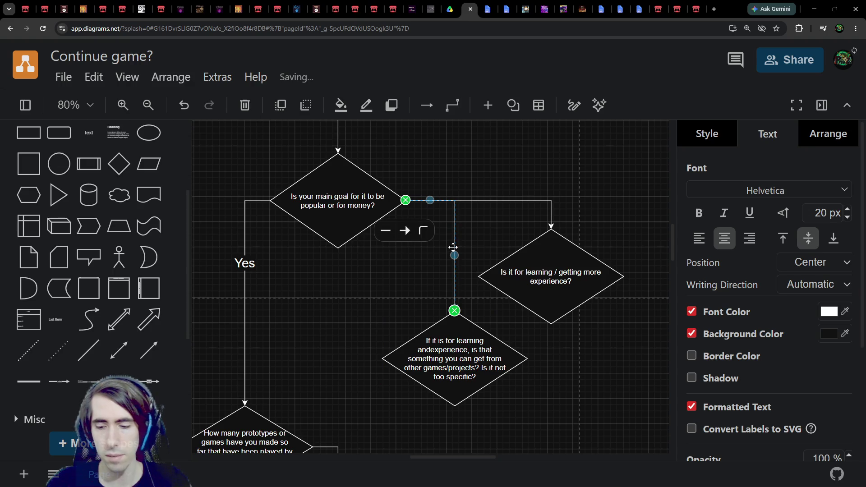
key(Delete)
Step: Link the experience diamond's left point down to the top of the specificity question
click(529, 248)
mouse_move(479, 276)
mouse_down()
mouse_move(464, 284)
mouse_move(455, 310)
mouse_up()
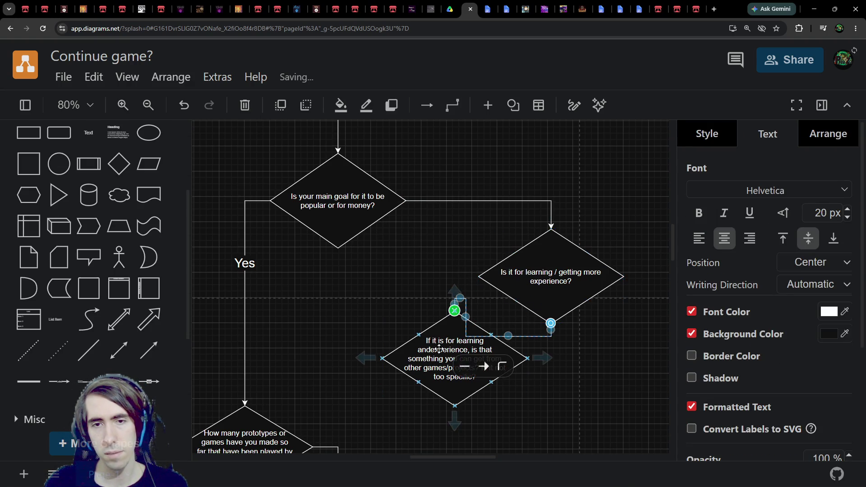
drag(518, 372, 487, 382)
scroll(488, 381, down, 1)
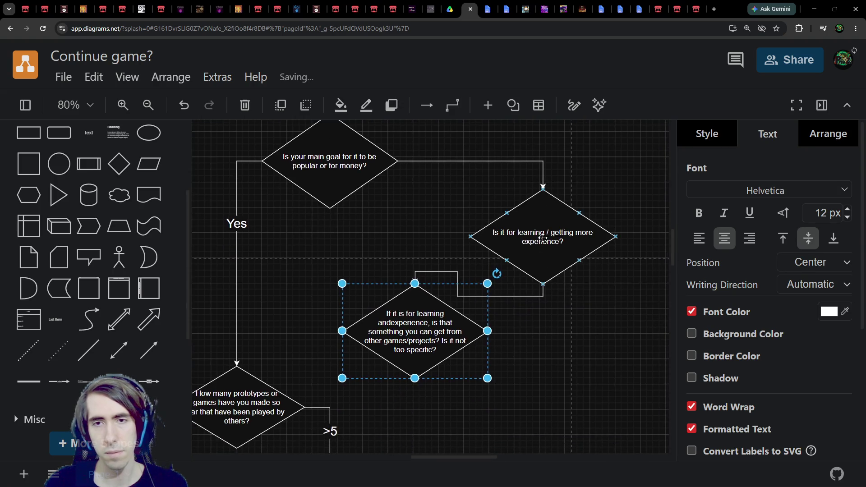
click(501, 311)
scroll(501, 311, up, 2)
scroll(450, 329, right, 2)
click(450, 355)
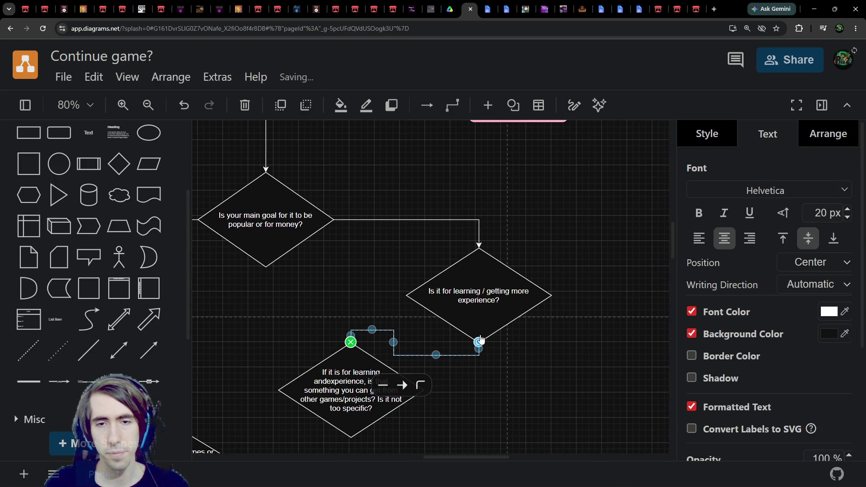
drag(478, 342, 405, 299)
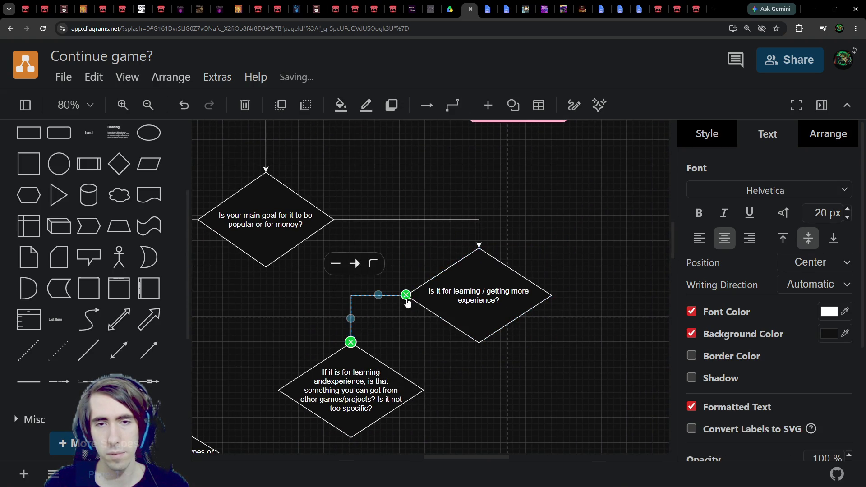
Step: Move the pink note beside the learning/experience diamond
click(469, 294)
key(Tab)
drag(459, 180, 546, 334)
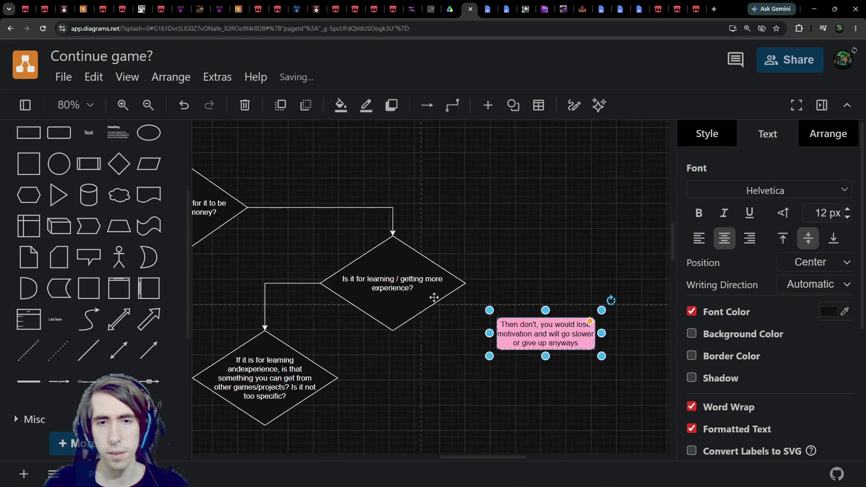
Step: Add a 'No' connector from the experience diamond's right side to the pink note
click(433, 293)
drag(475, 283, 548, 320)
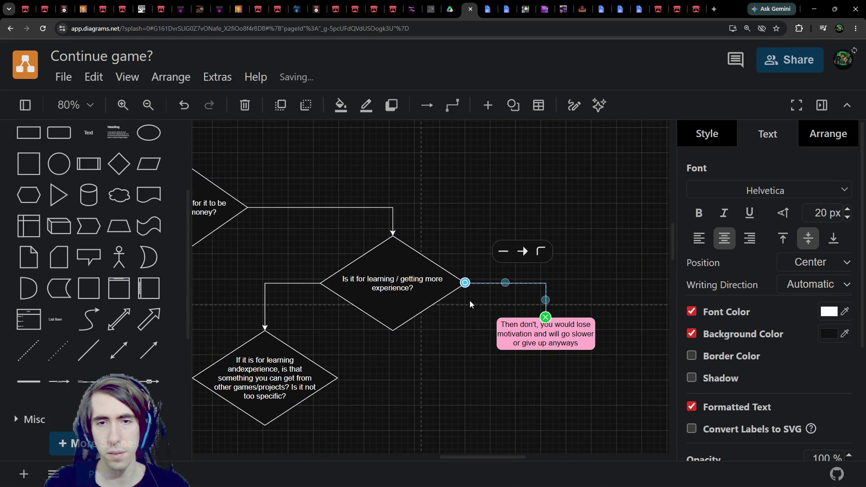
double_click(505, 284)
text(No)
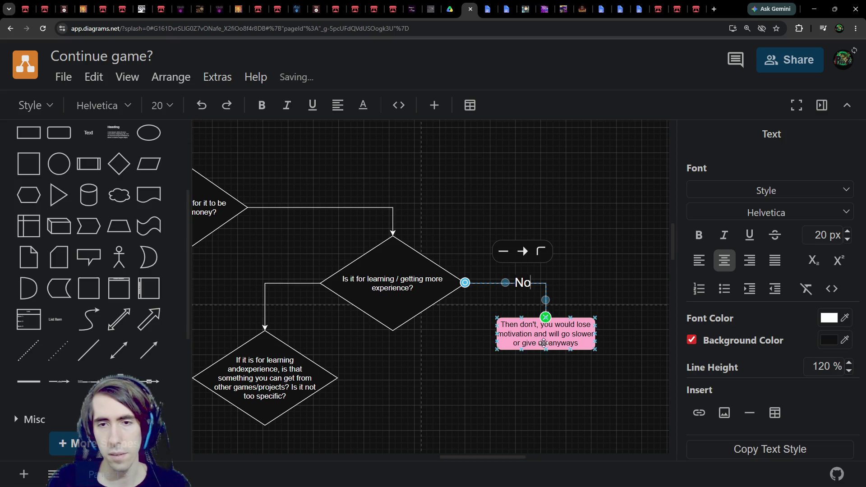
Step: Reword the pink box to "I don't know what you want, I can't help you"
click(544, 342)
text(I)
text(n't want)
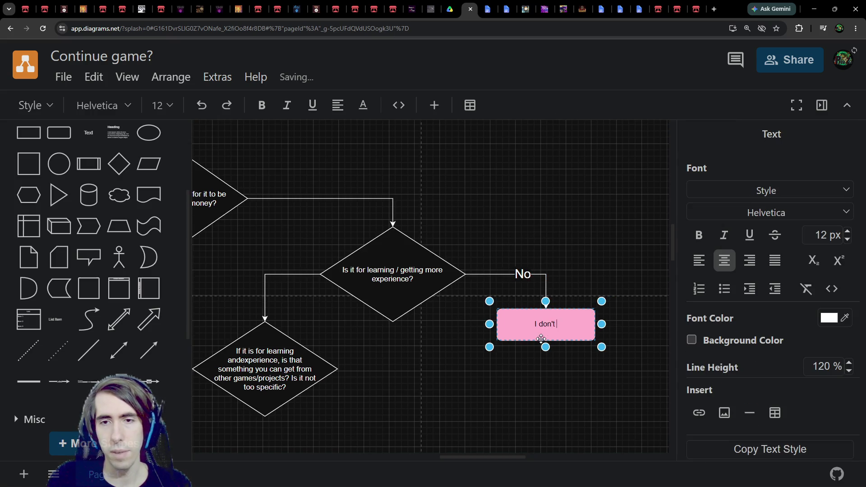
key(BackSpace)
key(BackSpace)
key(BackSpace)
text(know w)
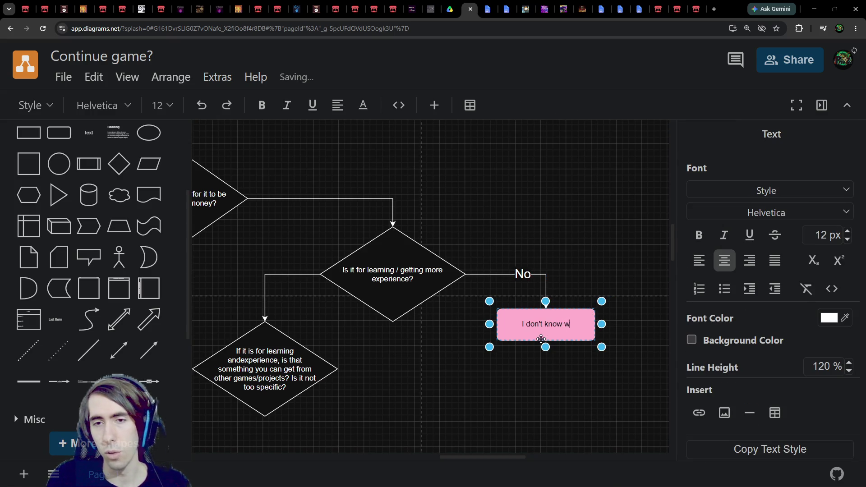
text(hat you want, I can)
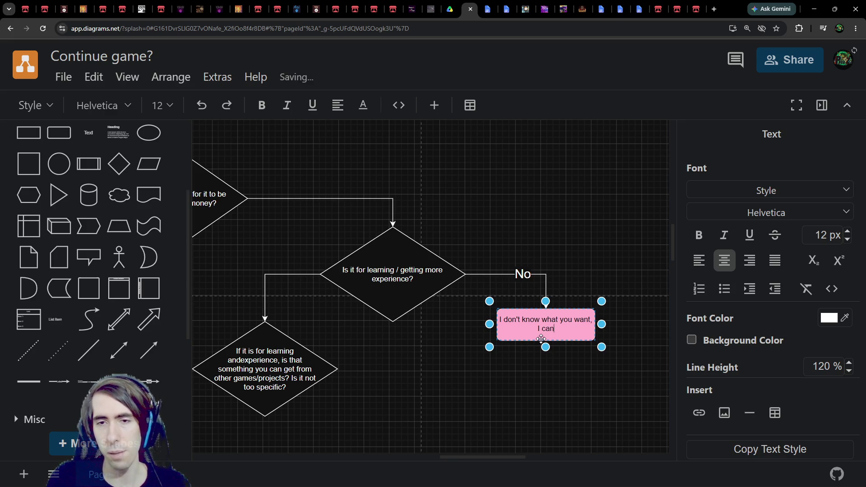
text('t help you)
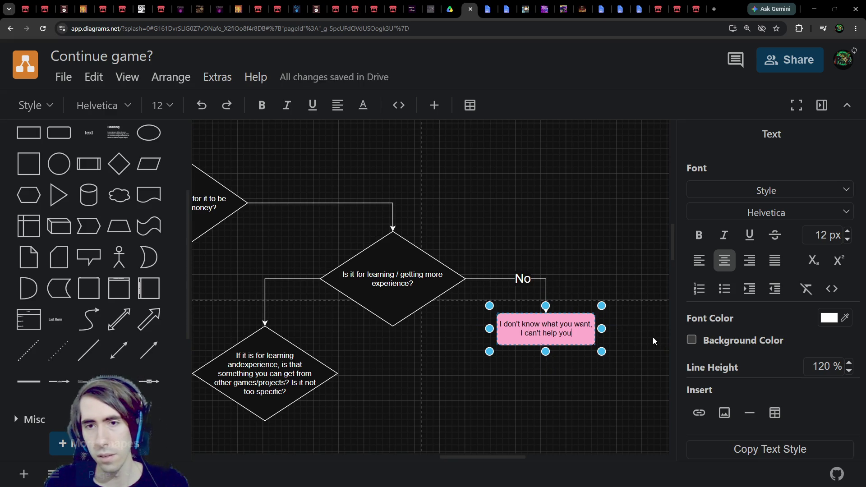
click(653, 337)
click(563, 331)
Step: Try brown, orange, salmon, dark yellow, olive and maroon style presets on the 'I don't know what you want' box
click(724, 143)
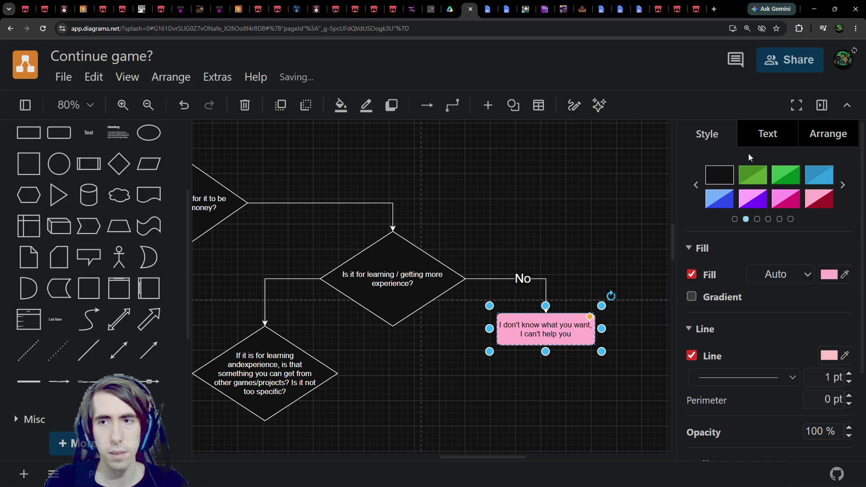
click(842, 185)
click(789, 177)
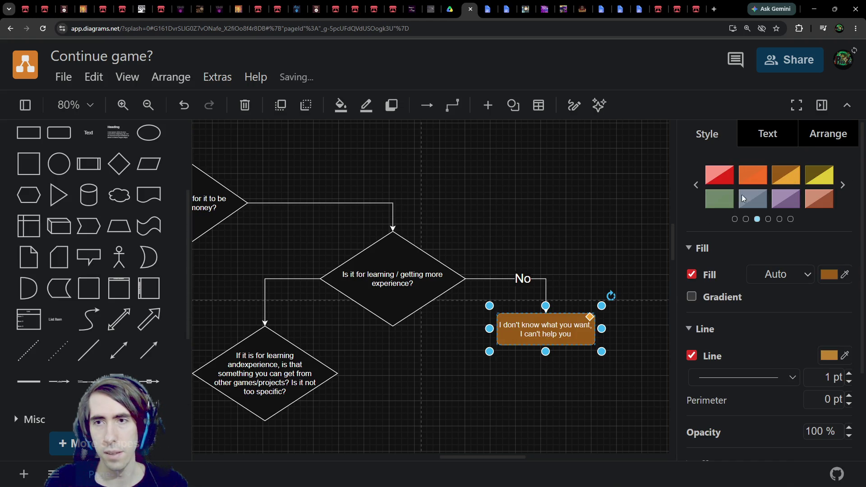
click(757, 178)
click(814, 190)
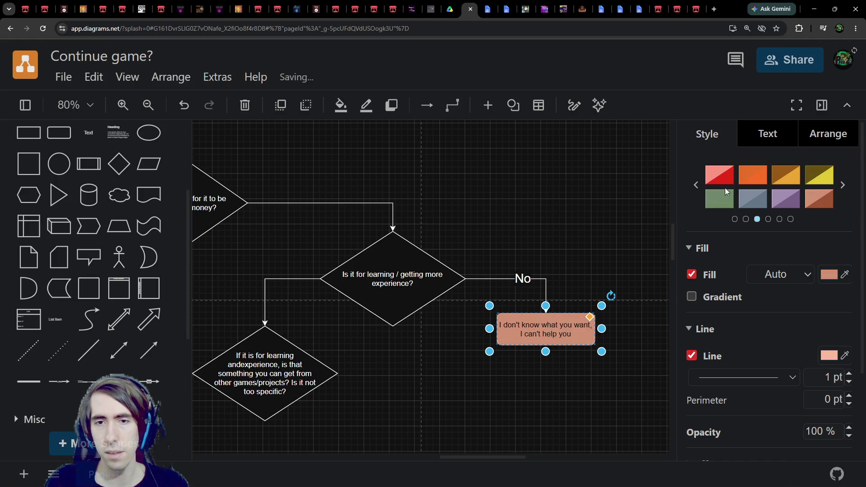
click(695, 185)
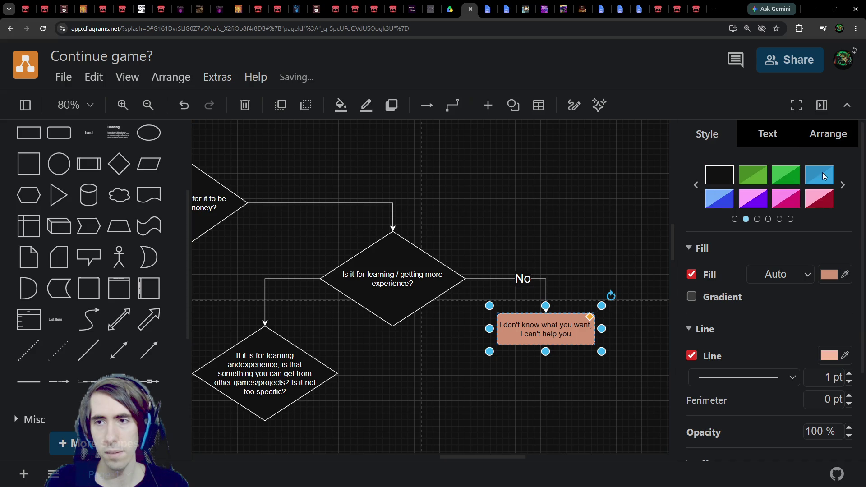
click(696, 185)
click(747, 200)
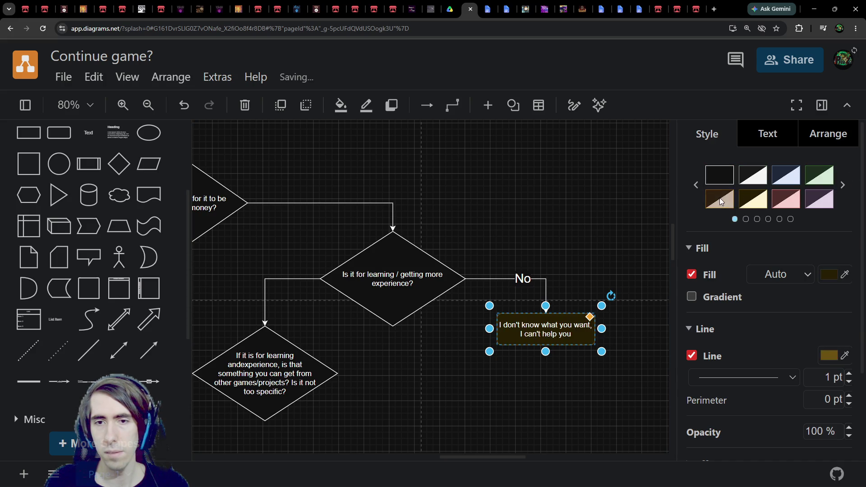
click(842, 185)
click(842, 185)
click(821, 175)
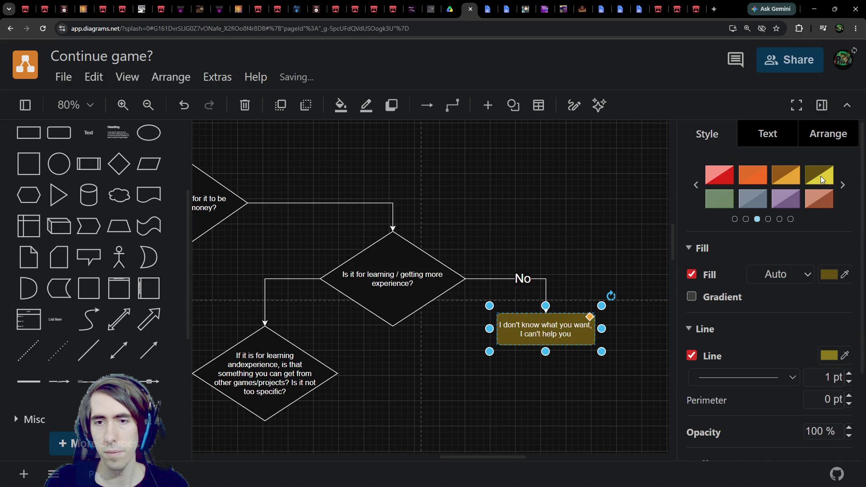
click(842, 185)
click(819, 178)
Step: Compare gradient, olive, orange and grey-blue presets, then settle on the salmon fill and deselect
click(784, 180)
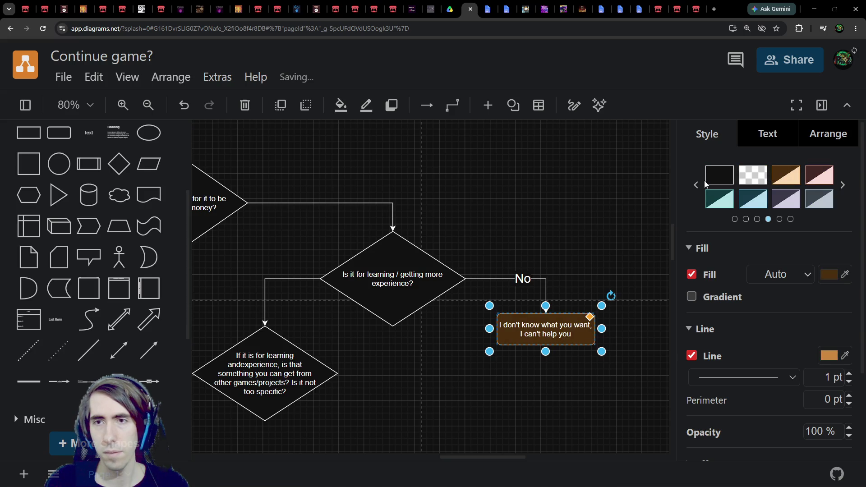
click(695, 185)
click(843, 185)
click(842, 185)
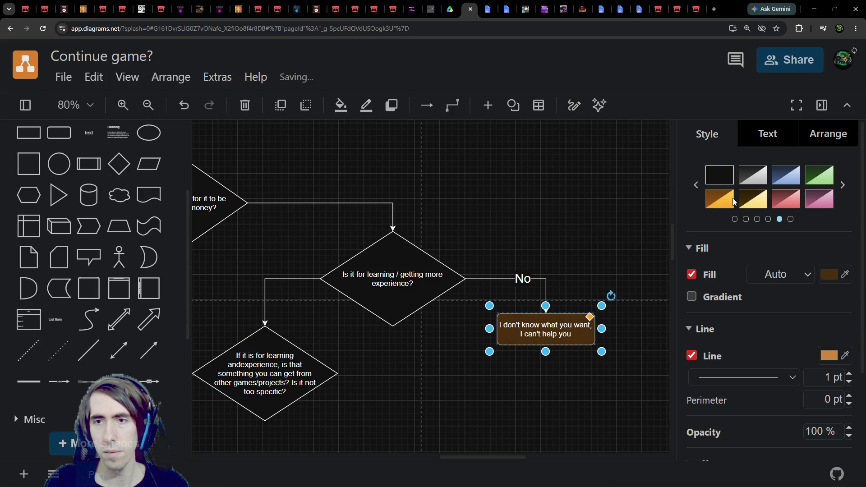
click(721, 199)
click(842, 185)
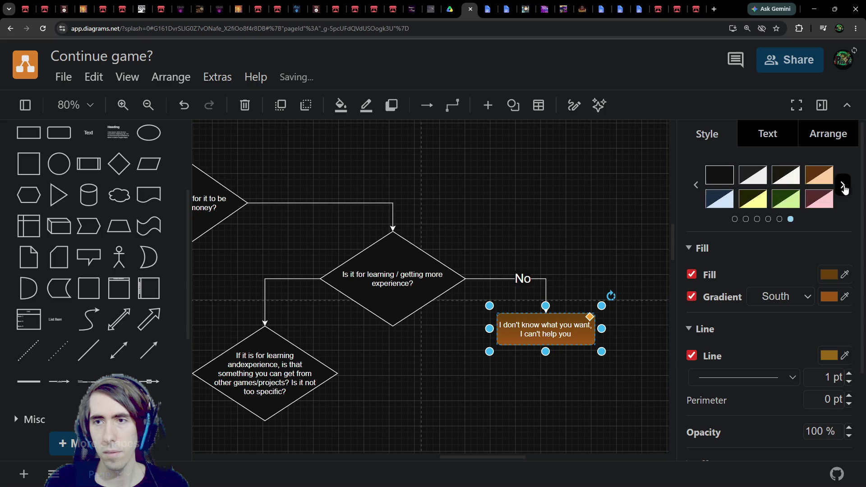
click(765, 198)
click(695, 185)
click(695, 185)
click(696, 185)
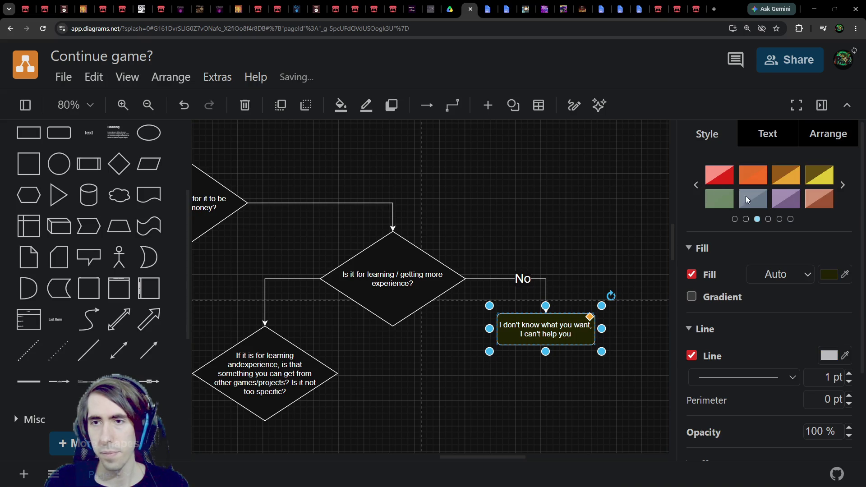
click(776, 176)
click(749, 178)
click(757, 194)
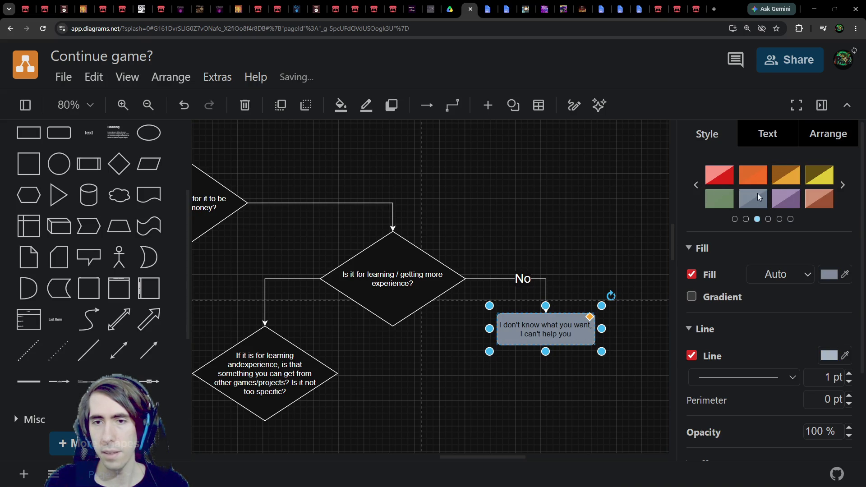
click(818, 198)
click(822, 173)
click(821, 195)
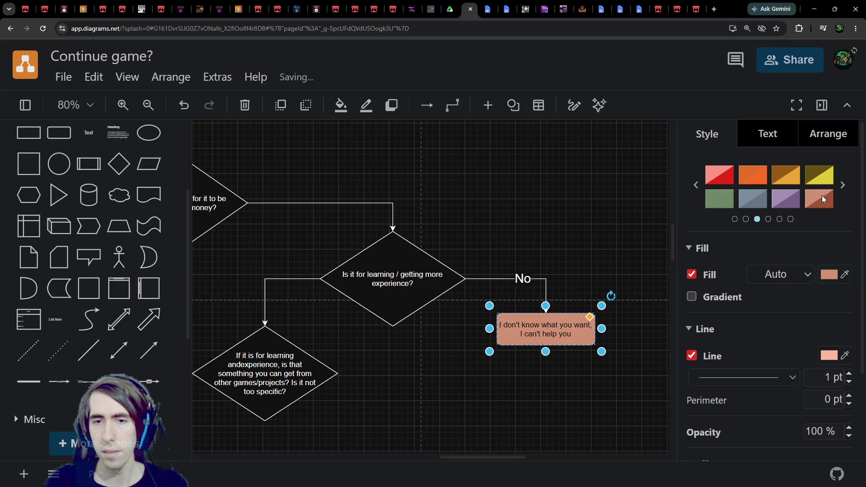
scroll(586, 190, down, 1)
click(587, 194)
scroll(518, 224, left, 3)
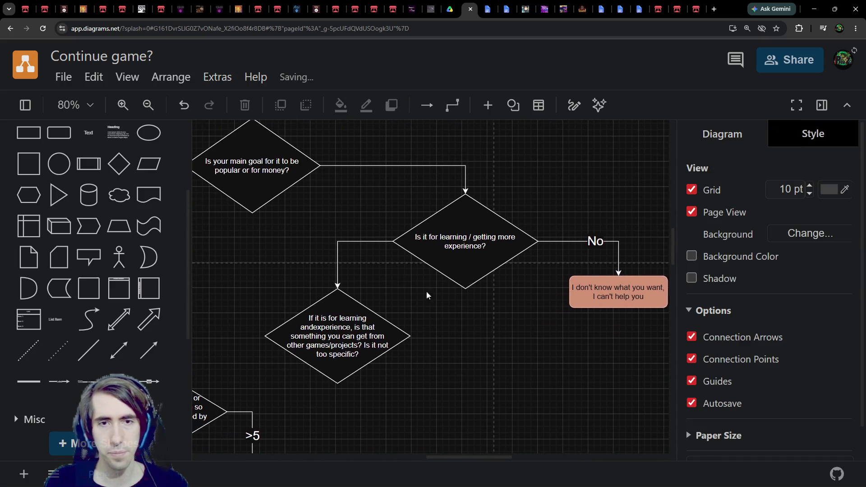
Step: Label the connector into the learning diamond 'Yes' and move the lower learning diamond up
click(354, 242)
text(Yes)
click(398, 299)
scroll(462, 289, left, 3)
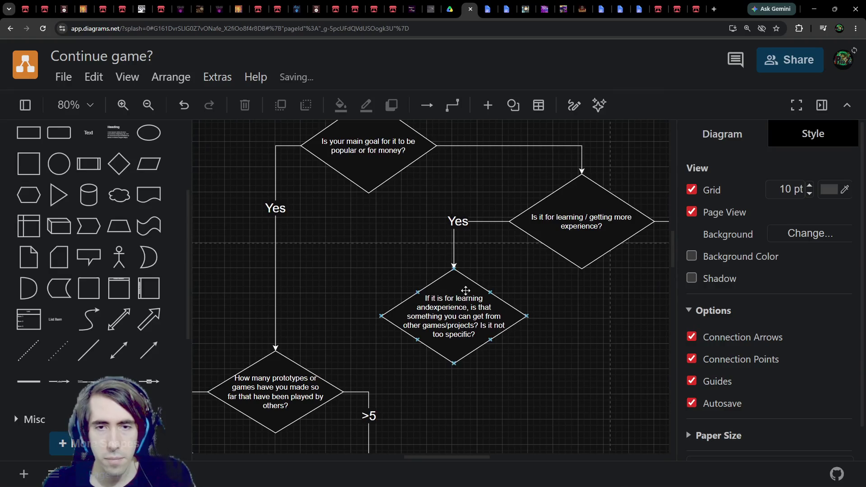
ctrl+scroll(418, 359, up, 1)
scroll(418, 359, left, 2)
mouse_move(467, 328)
mouse_down()
mouse_move(481, 294)
mouse_move(467, 286)
mouse_up()
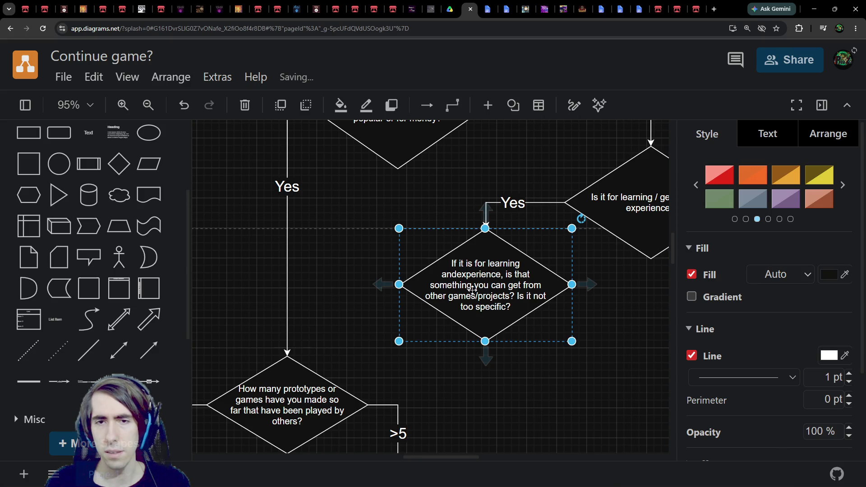
Step: Delete the sentence 'Is it not too specific?' from the lower diamond's question text
double_click(470, 288)
click(555, 285)
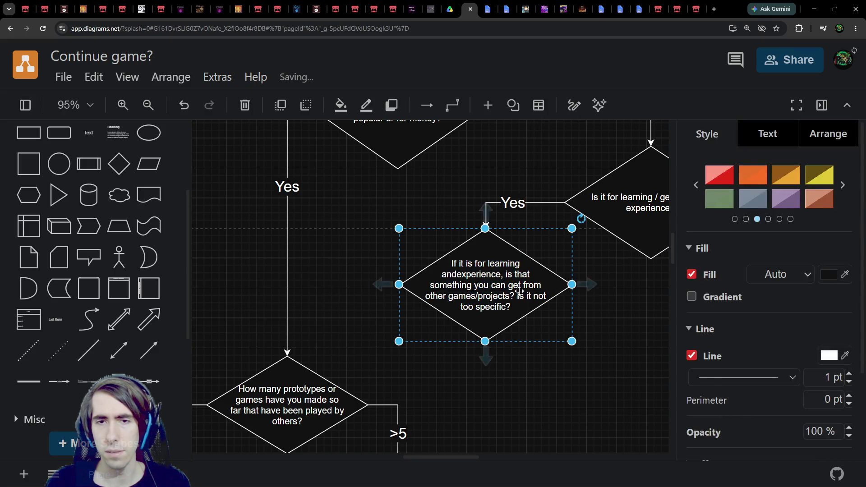
double_click(518, 292)
click(515, 295)
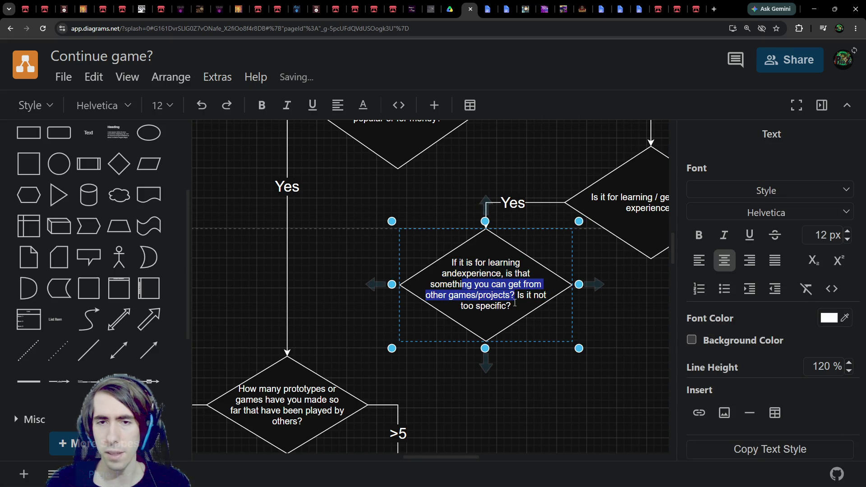
drag(528, 314, 516, 294)
key(Delete)
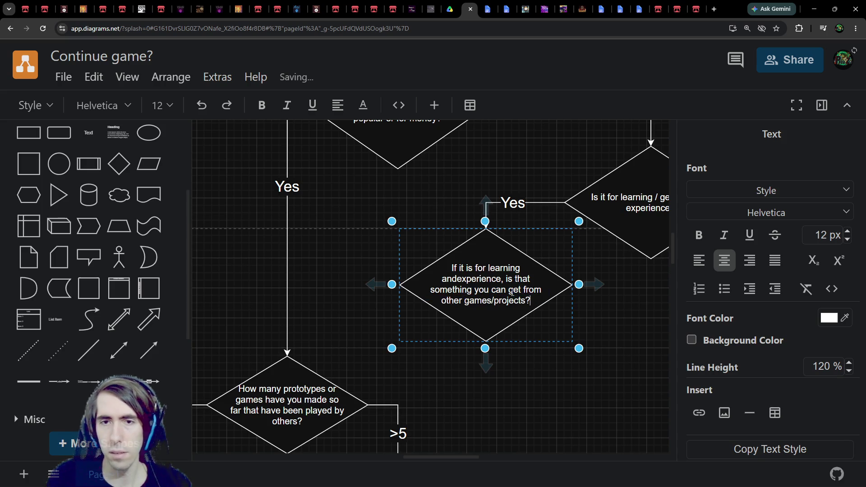
scroll(484, 292, down, 2)
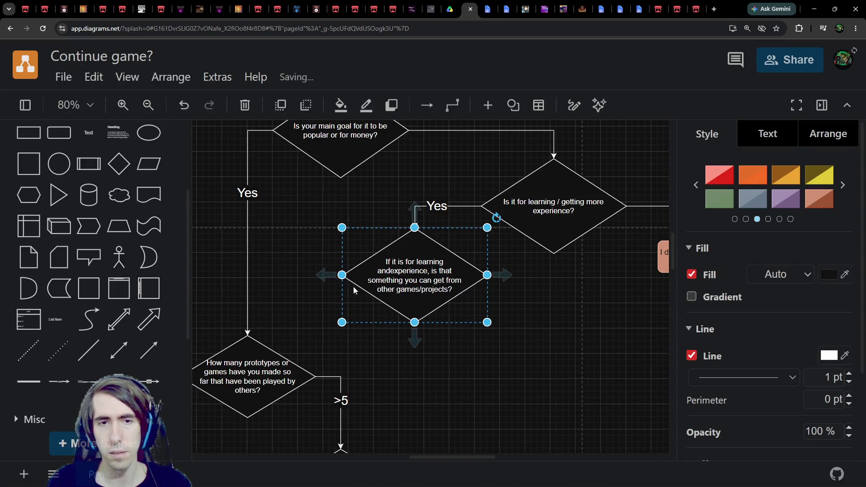
Step: Connect the middle diamond to the lower diamond and fix 'andexperience' to 'and experience'
drag(331, 275, 249, 345)
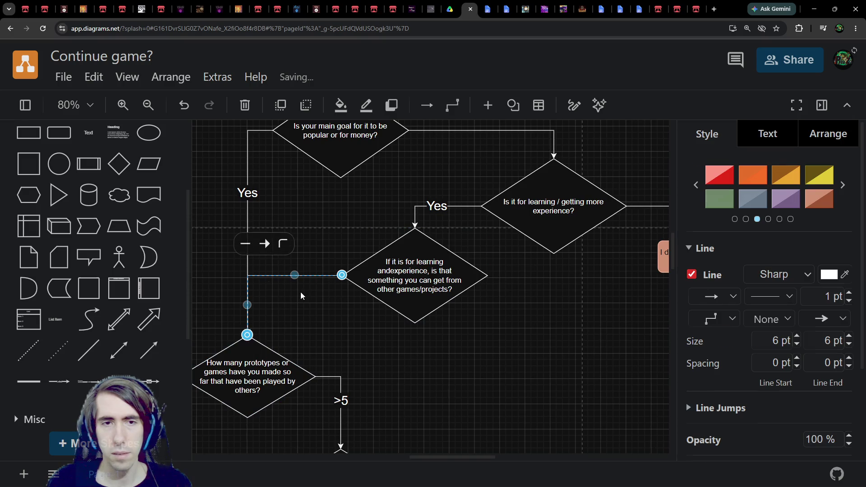
text(Yes)
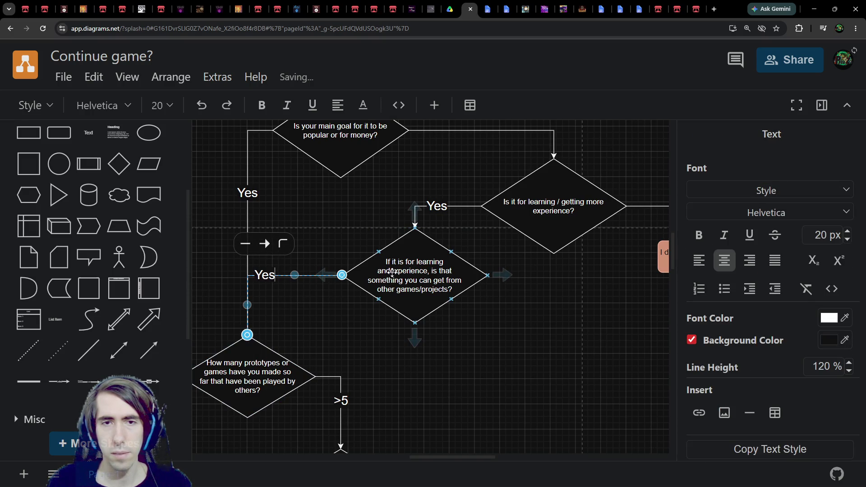
double_click(388, 280)
click(389, 270)
Step: Relabel the new connector 'No' and slide the label right along the line
click(265, 274)
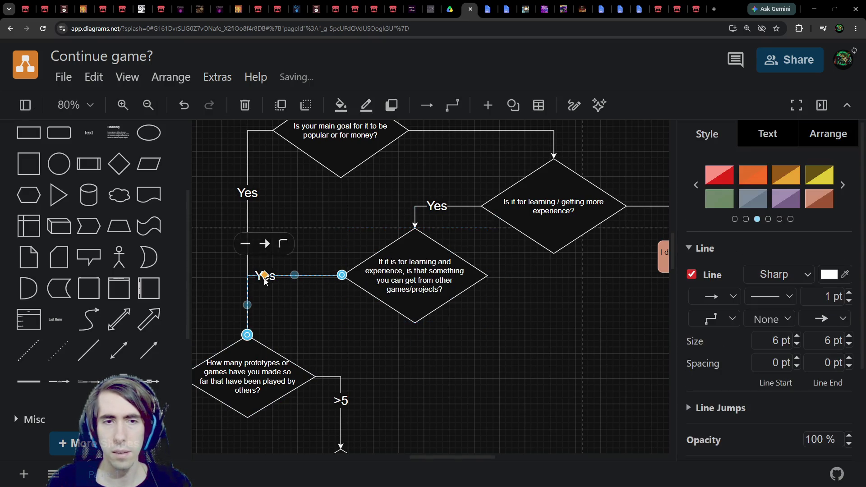
double_click(267, 275)
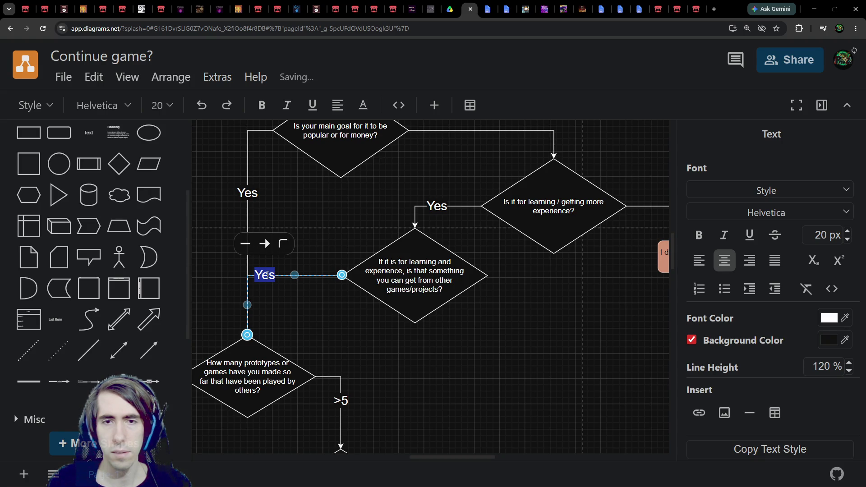
text(No)
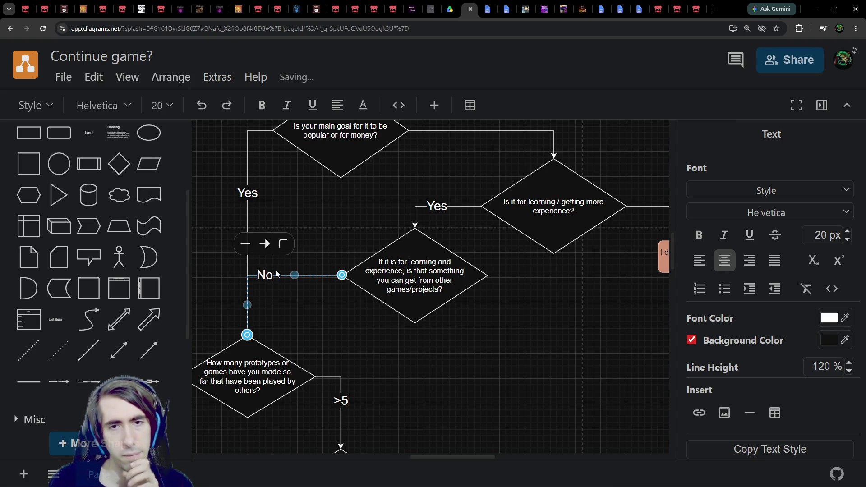
click(282, 289)
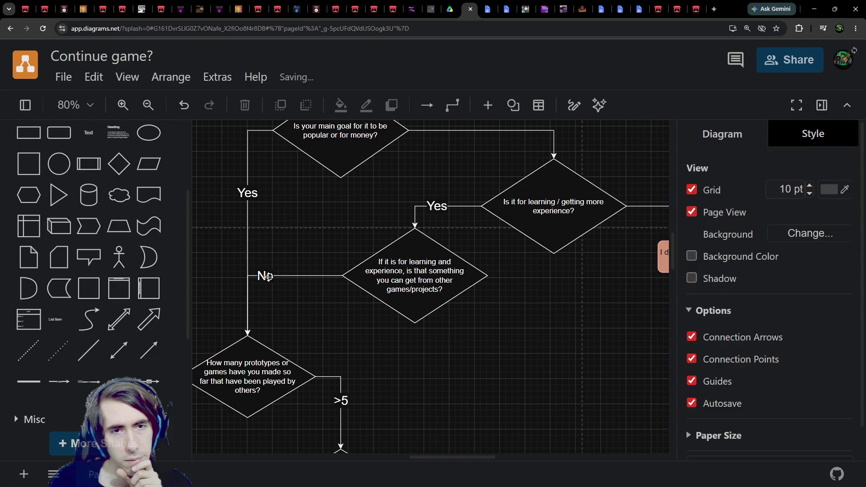
click(268, 277)
drag(268, 276, 291, 276)
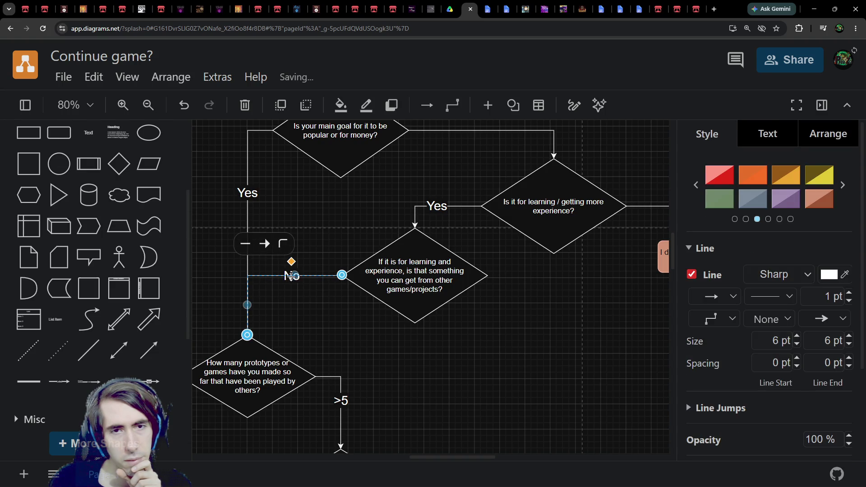
click(296, 289)
double_click(293, 282)
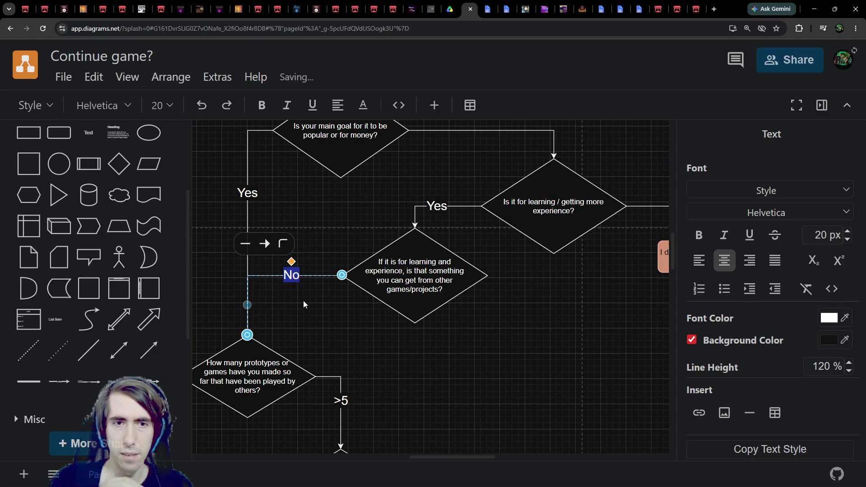
click(303, 301)
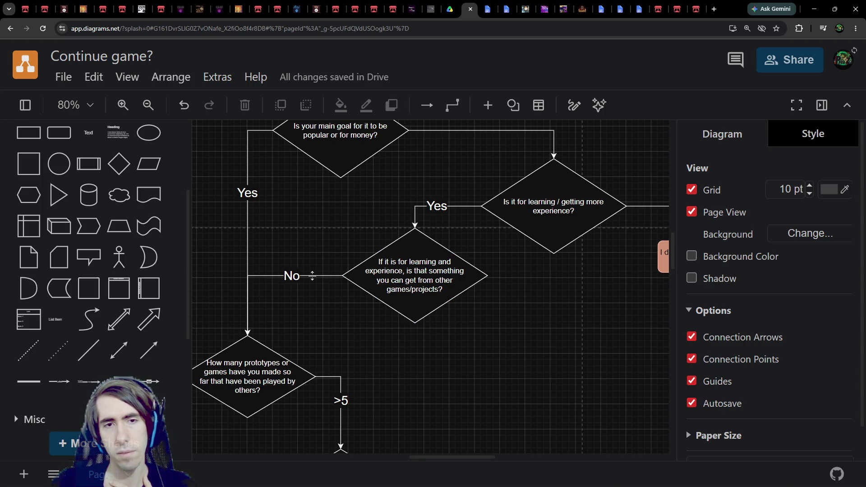
Step: Extend the No label so it reads 'No, it's too specific'
click(312, 276)
double_click(304, 274)
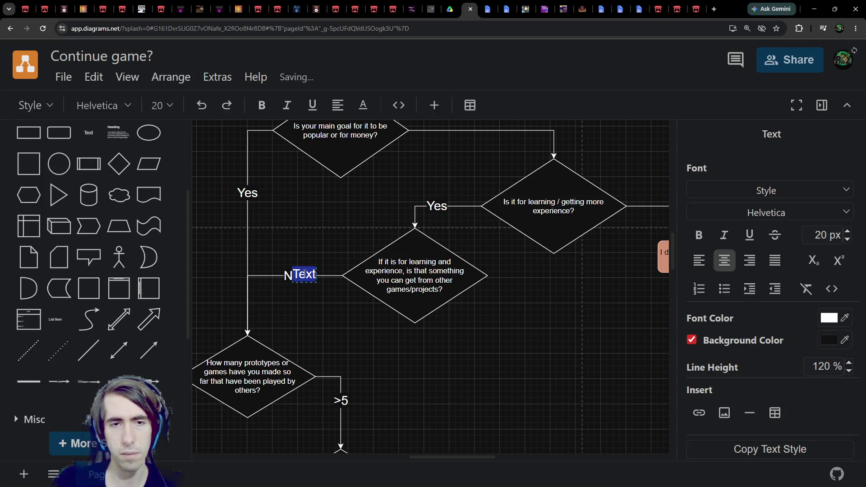
click(334, 225)
key(ctrl+z)
double_click(292, 275)
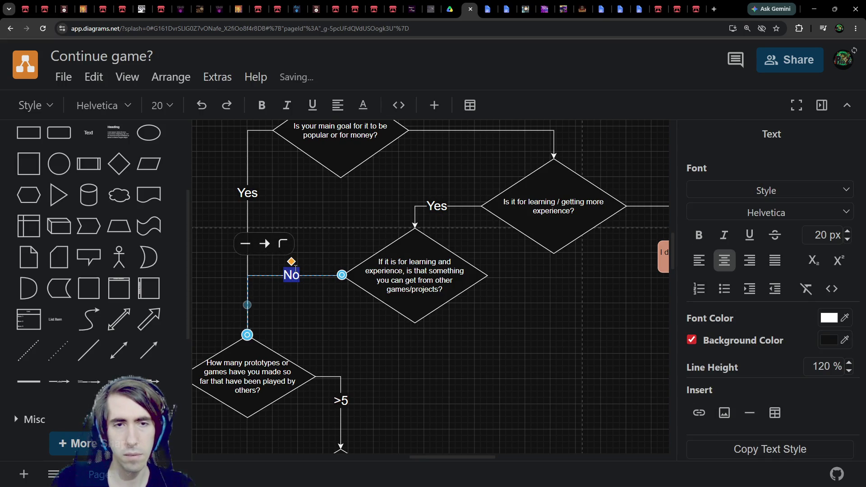
click(296, 268)
text(, it's t)
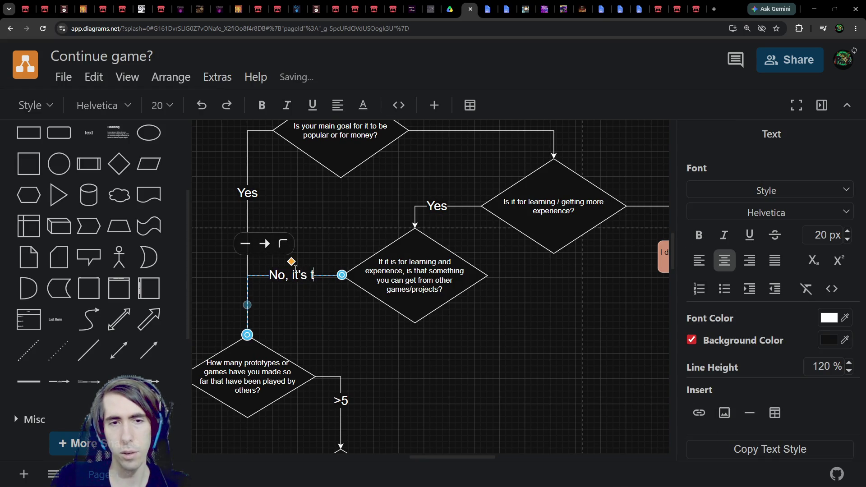
text(oo specific)
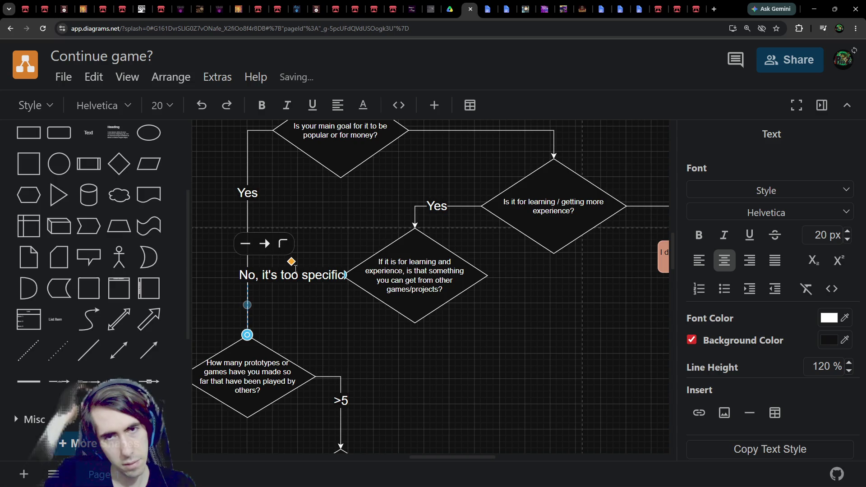
drag(406, 374, 456, 381)
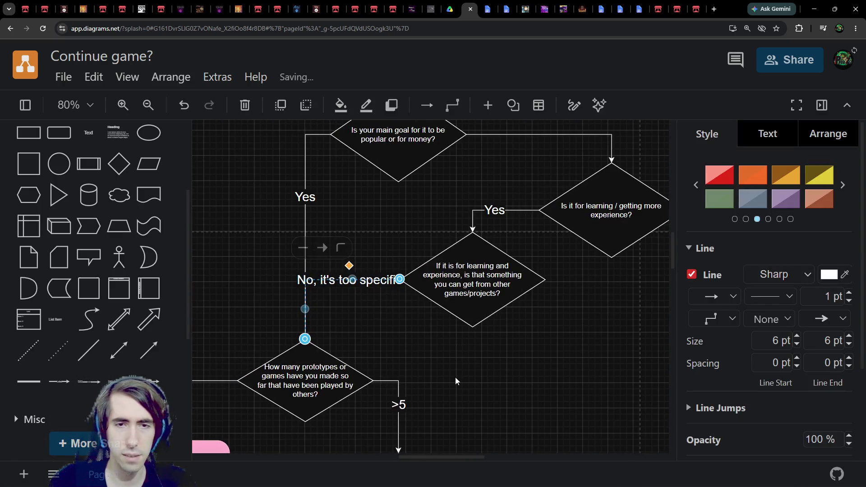
Step: Move the learning diamond slightly to the right
drag(450, 299, 481, 305)
mouse_move(463, 373)
mouse_down()
mouse_move(553, 283)
mouse_move(553, 261)
mouse_up()
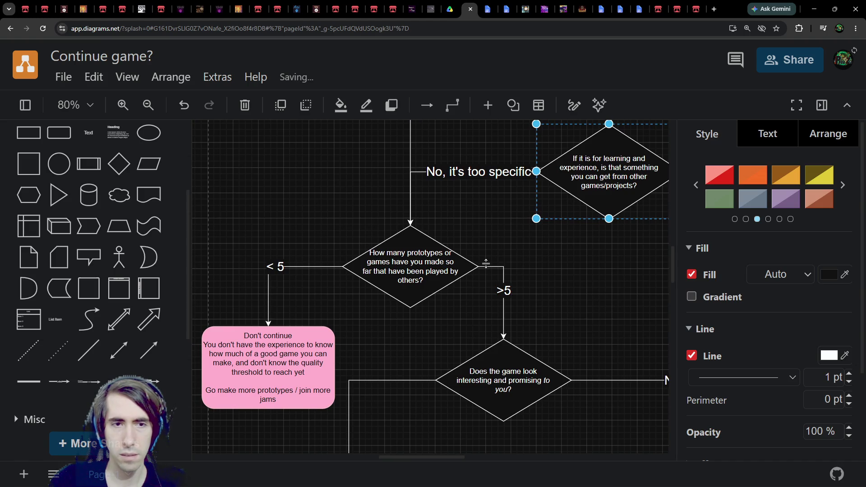
drag(482, 270, 494, 273)
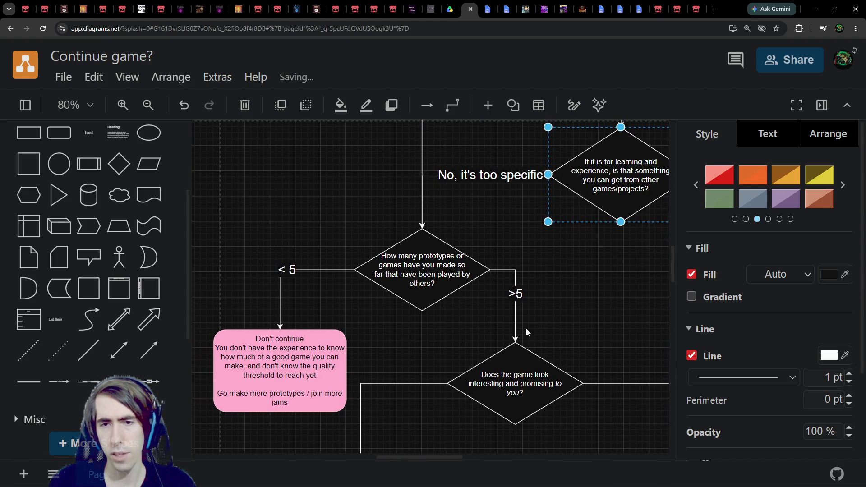
mouse_move(497, 310)
mouse_down()
mouse_move(448, 290)
mouse_move(437, 241)
mouse_move(526, 419)
mouse_up()
scroll(501, 386, down, 2)
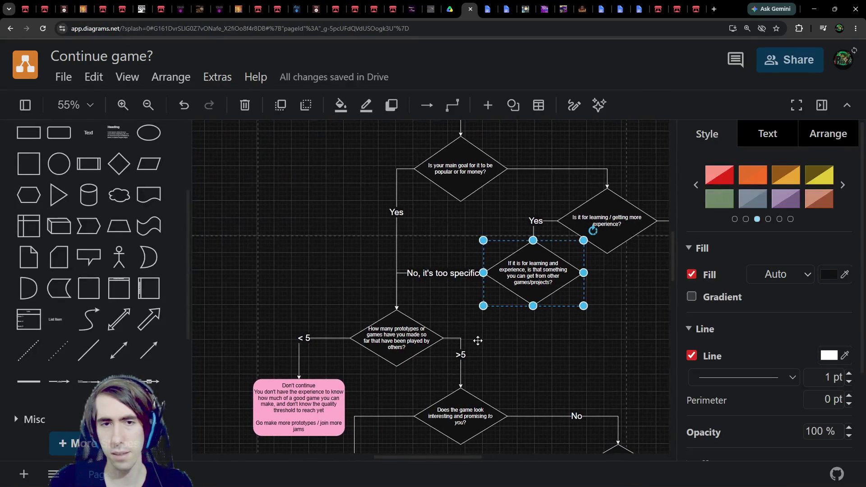
Step: Move the How many prototypes diamond and the pink Don't continue box up and left
mouse_move(388, 342)
mouse_down()
mouse_move(388, 266)
mouse_move(374, 247)
mouse_up()
mouse_move(336, 404)
mouse_down()
mouse_move(317, 306)
mouse_move(314, 317)
mouse_up()
scroll(314, 317, up, 3)
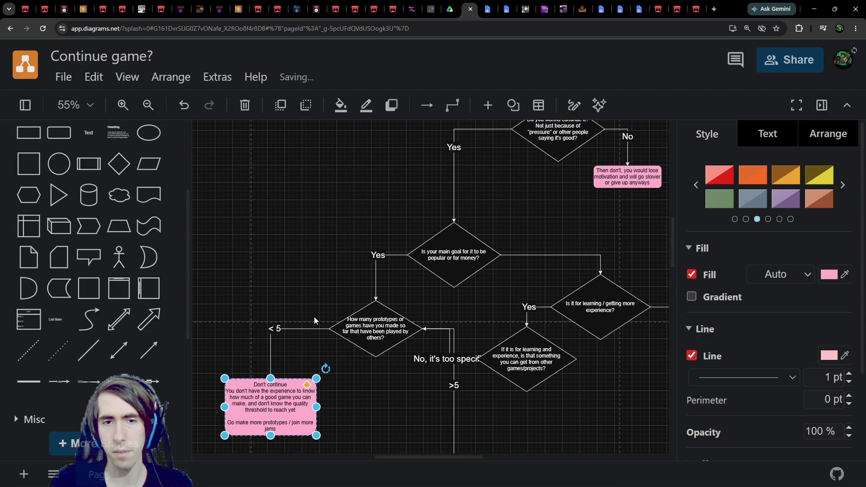
scroll(329, 290, up, 5)
scroll(329, 290, right, 3)
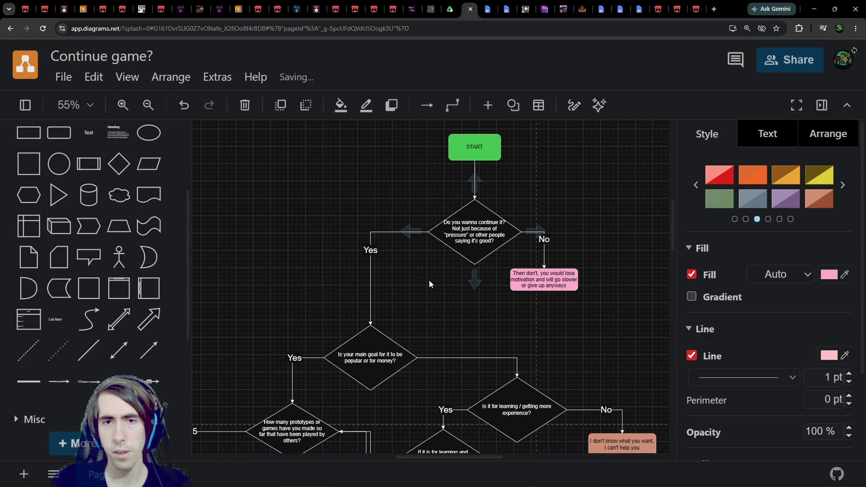
ctrl+scroll(428, 280, up, 1)
scroll(439, 339, down, 1)
ctrl+scroll(438, 340, down, 1)
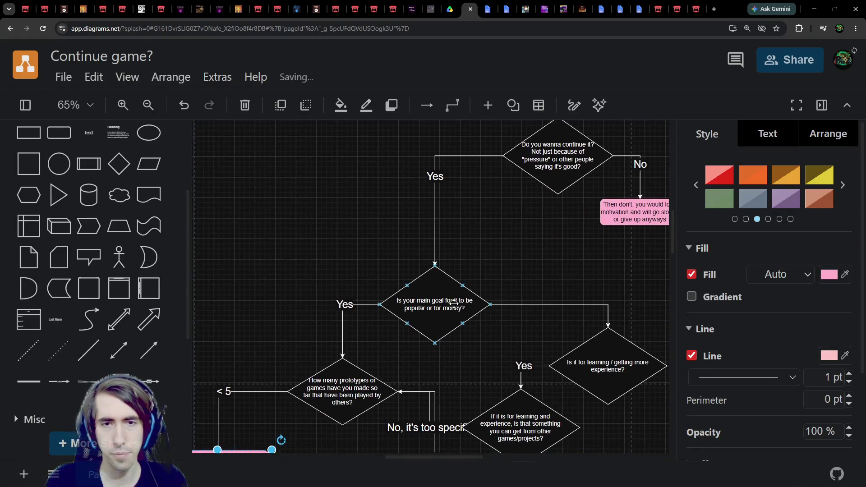
scroll(439, 239, down, 3)
right_click(552, 314)
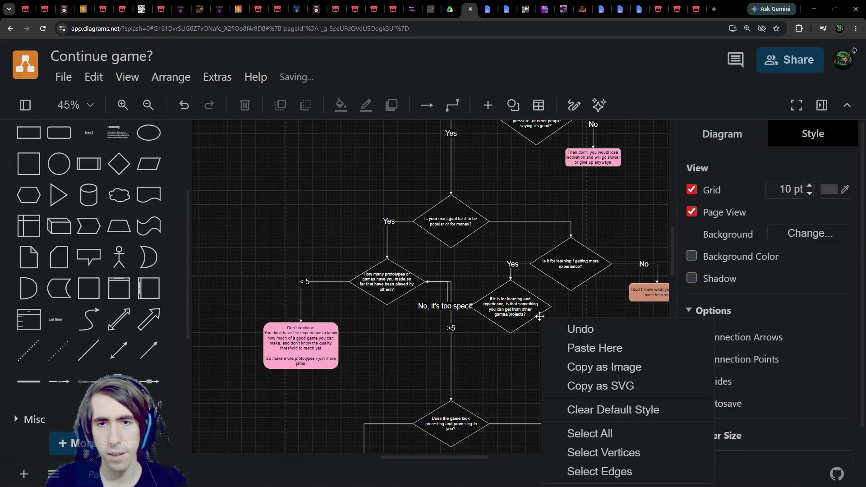
Step: Move the learning question group and the main-goal diamond further down
ctrl+scroll(477, 367, down, 1)
scroll(580, 344, right, 5)
drag(585, 341, 361, 223)
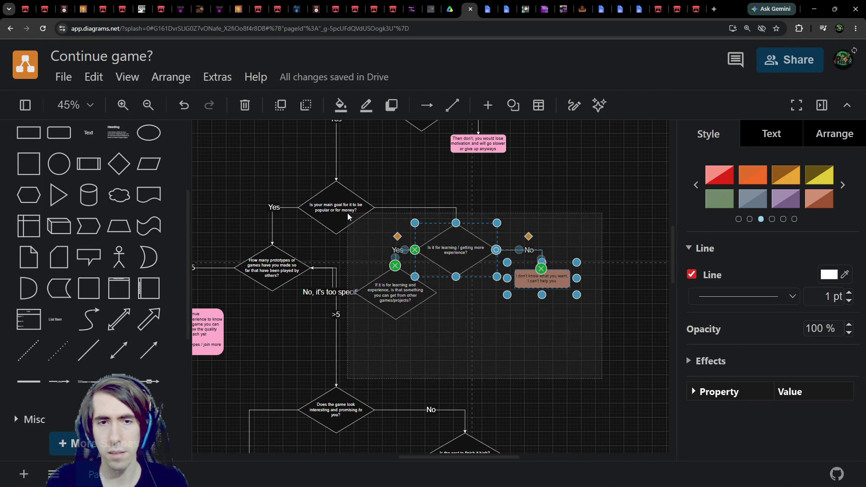
shift+click(397, 300)
mouse_move(458, 247)
mouse_down()
mouse_move(523, 308)
mouse_move(516, 297)
mouse_up()
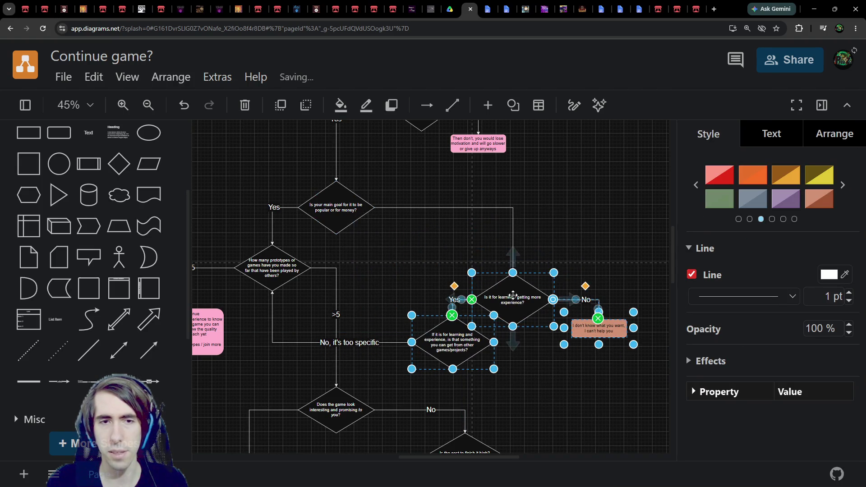
drag(337, 217, 414, 235)
Step: Attach the first question's Yes connector to the prototypes diamond
scroll(456, 277, up, 5)
scroll(456, 277, left, 5)
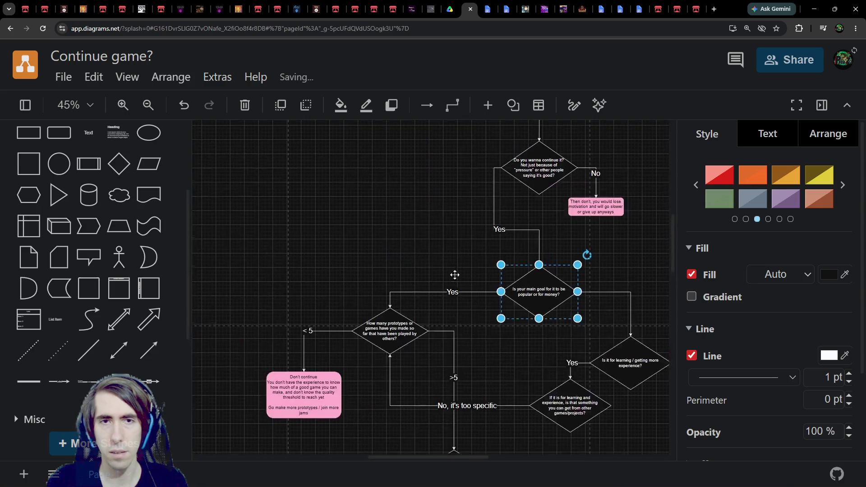
click(558, 259)
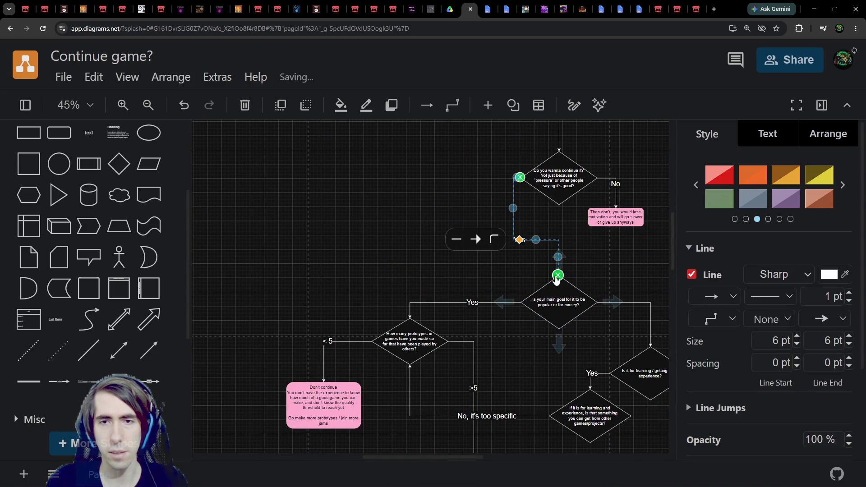
mouse_move(558, 275)
mouse_down()
mouse_move(415, 305)
mouse_move(410, 318)
mouse_up()
Step: Reconnect the prototypes diamond's >5 branch to the main-goal diamond
scroll(516, 344, down, 3)
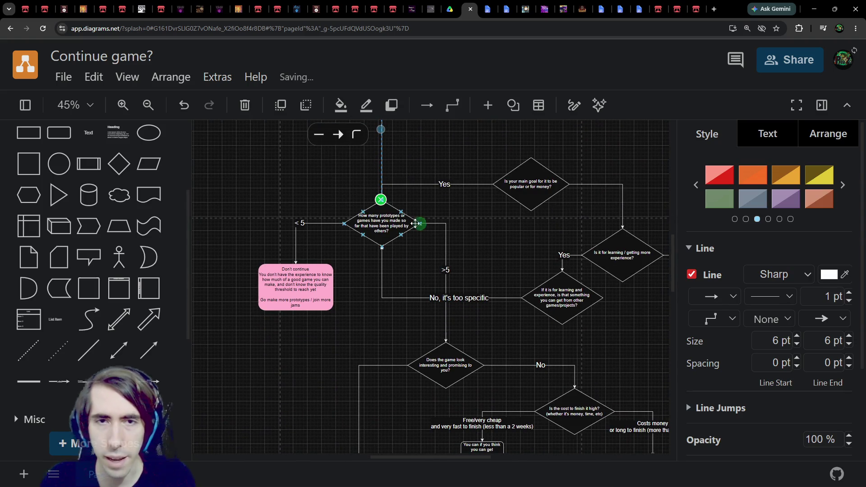
click(415, 223)
click(444, 305)
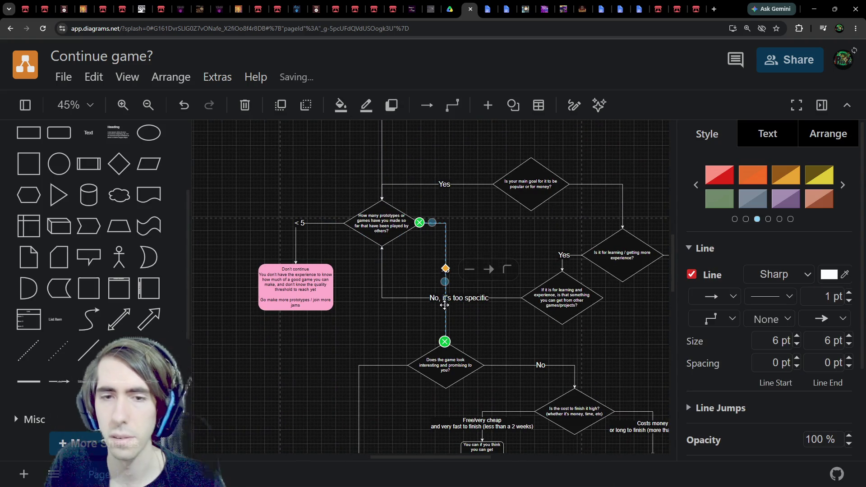
mouse_move(444, 342)
mouse_down()
mouse_move(531, 178)
mouse_move(531, 159)
mouse_up()
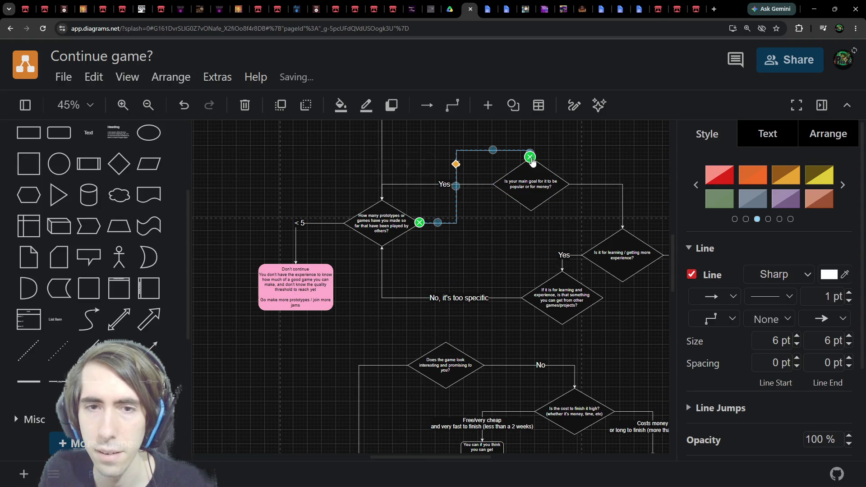
Step: Move the prototypes diamond and its pink box up together
scroll(587, 299, down, 3)
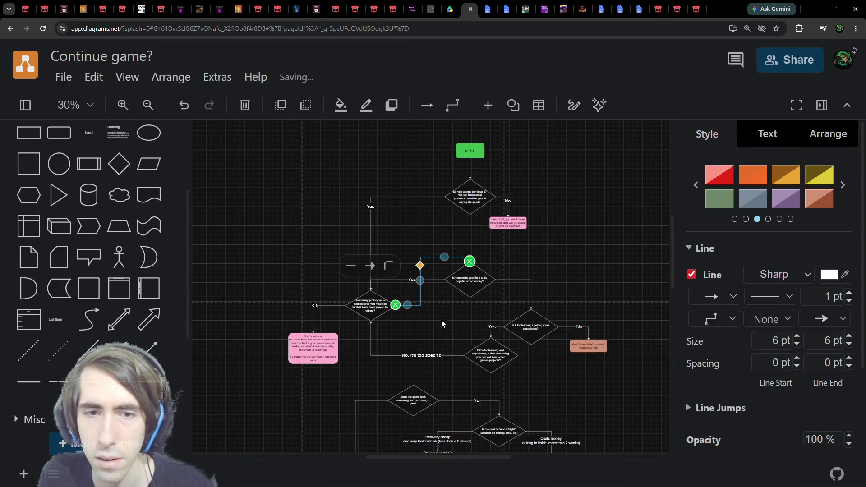
mouse_move(276, 263)
mouse_down()
mouse_move(336, 324)
mouse_move(405, 376)
mouse_up()
mouse_move(379, 299)
mouse_down()
mouse_move(379, 267)
mouse_move(397, 226)
mouse_up()
scroll(420, 319, up, 1)
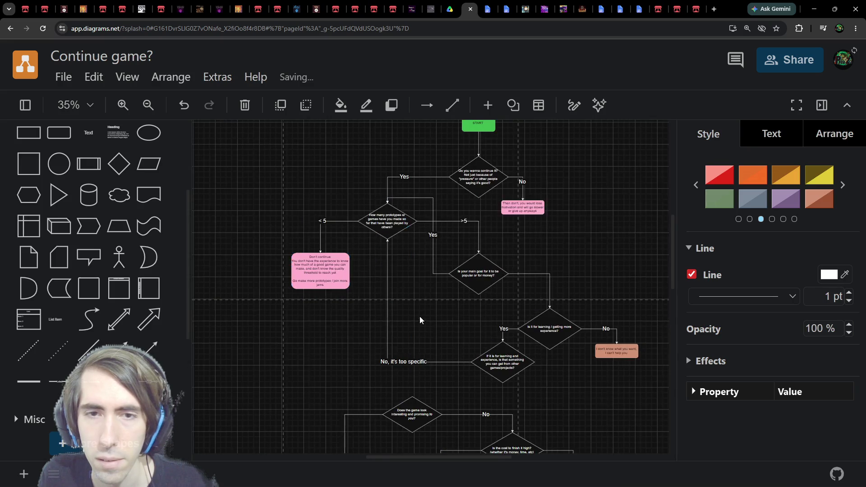
Step: Route the main-goal Yes branch to the Does the game look interesting diamond
scroll(420, 320, up, 2)
scroll(426, 309, down, 1)
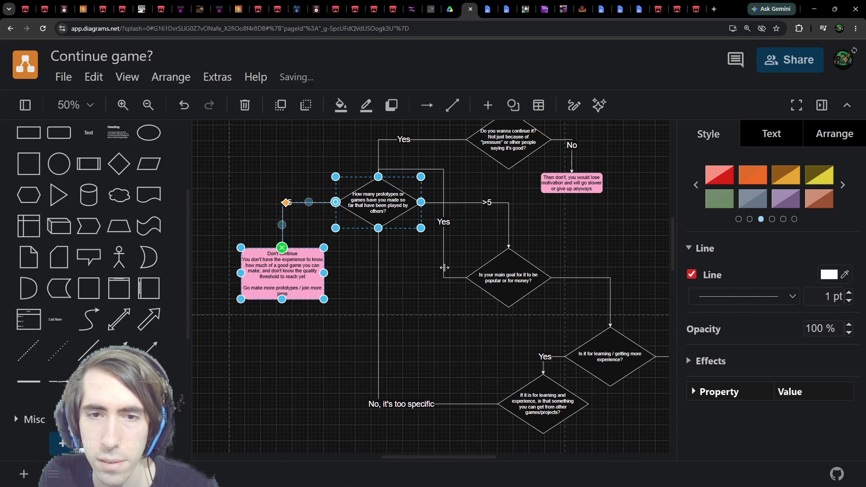
click(444, 267)
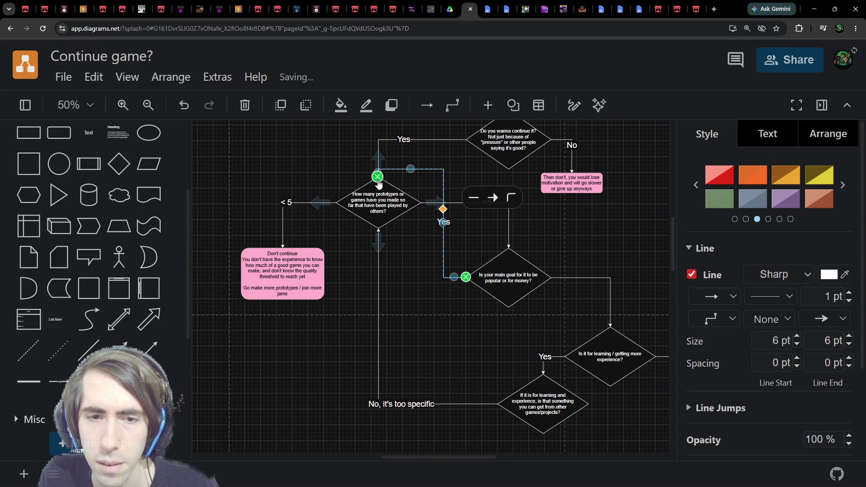
scroll(415, 280, down, 3)
scroll(420, 252, up, 2)
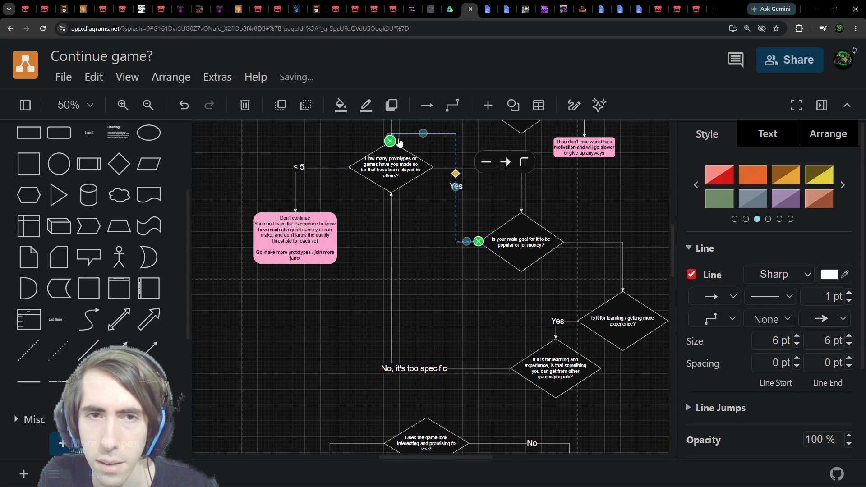
drag(390, 144, 431, 420)
key(ctrl+z)
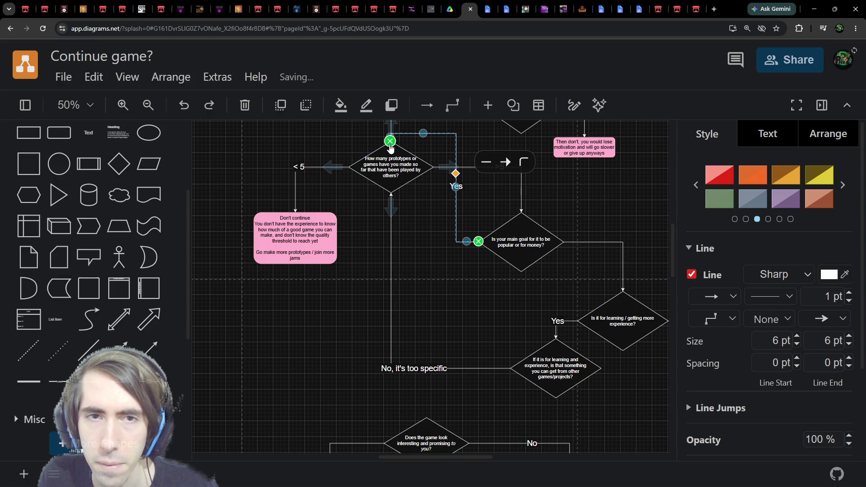
drag(391, 149, 428, 422)
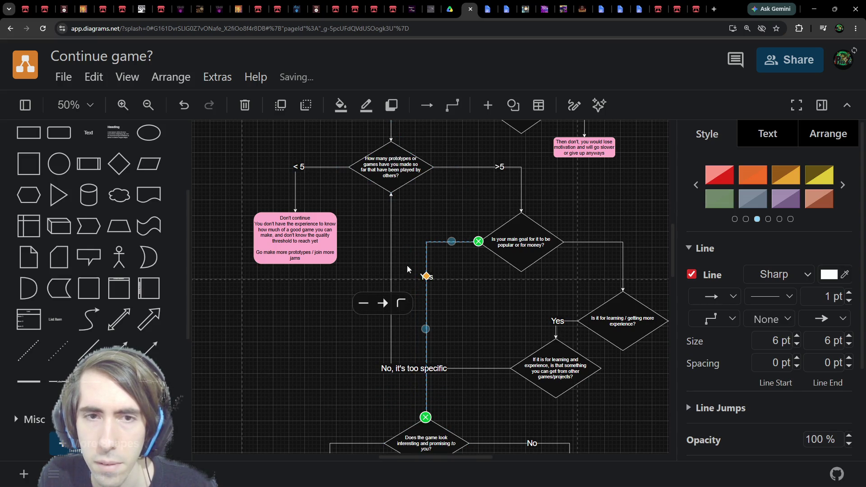
Step: Connect 'No, it's too specific' to the same game-looks-interesting diamond
click(390, 238)
drag(387, 193, 425, 417)
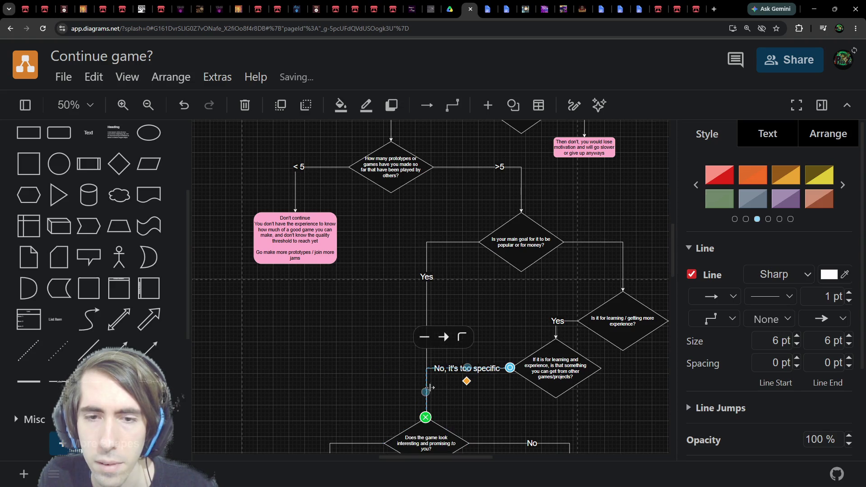
scroll(451, 261, right, 3)
scroll(464, 255, down, 2)
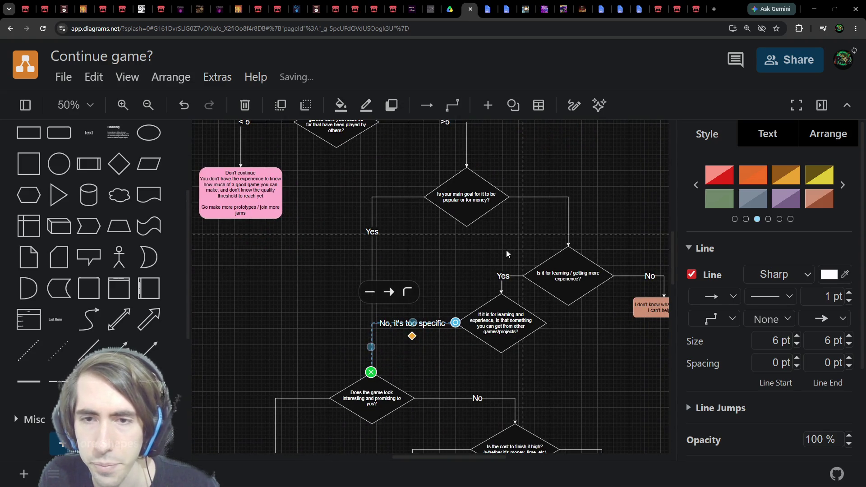
Step: Move the Is it for learning diamond up
click(506, 251)
drag(506, 256, 514, 233)
click(546, 320)
click(619, 247)
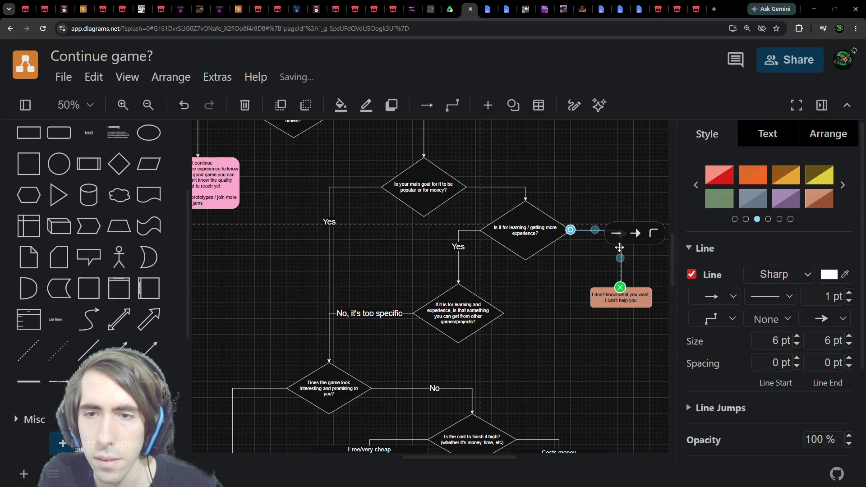
scroll(528, 296, up, 1)
scroll(527, 296, right, 1)
click(548, 293)
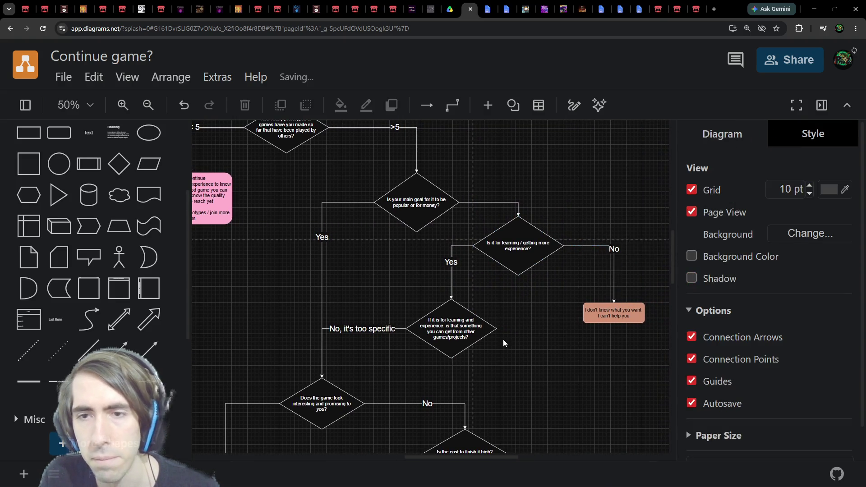
scroll(501, 313, down, 1)
scroll(518, 318, up, 1)
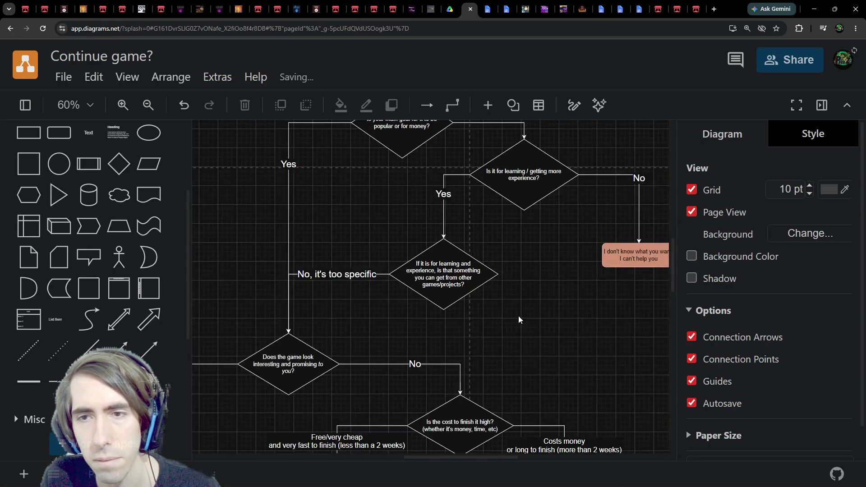
scroll(541, 298, right, 1)
scroll(489, 367, up, 2)
scroll(546, 323, left, 2)
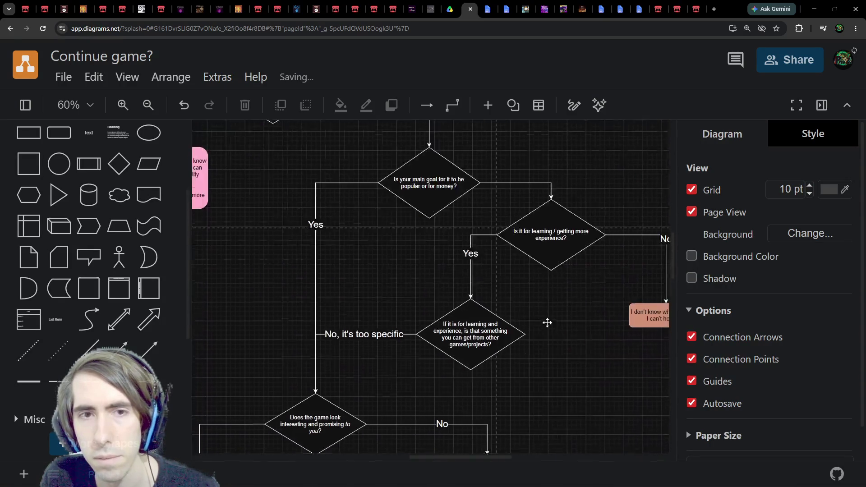
scroll(560, 316, up, 3)
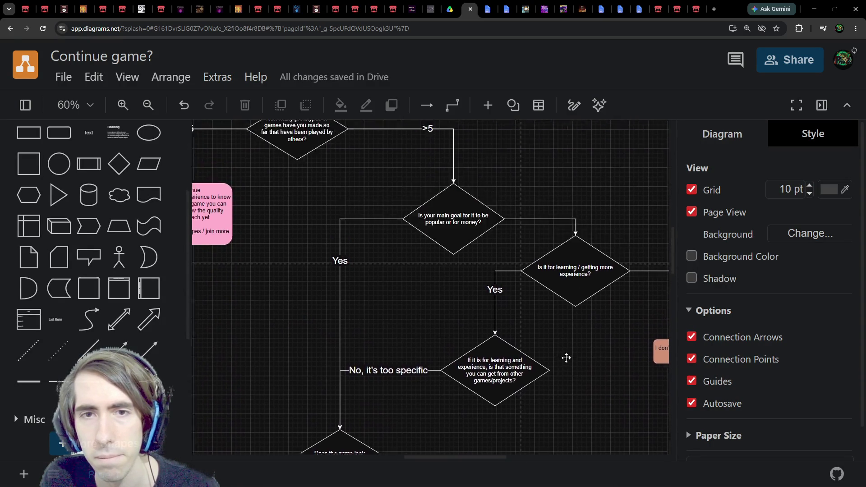
scroll(564, 352, left, 1)
scroll(532, 324, down, 2)
drag(495, 291, 516, 236)
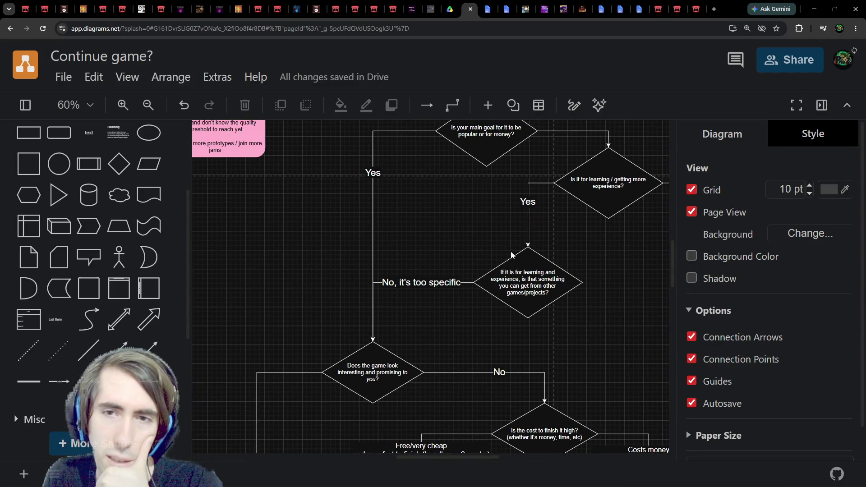
scroll(505, 271, right, 3)
scroll(505, 271, down, 1)
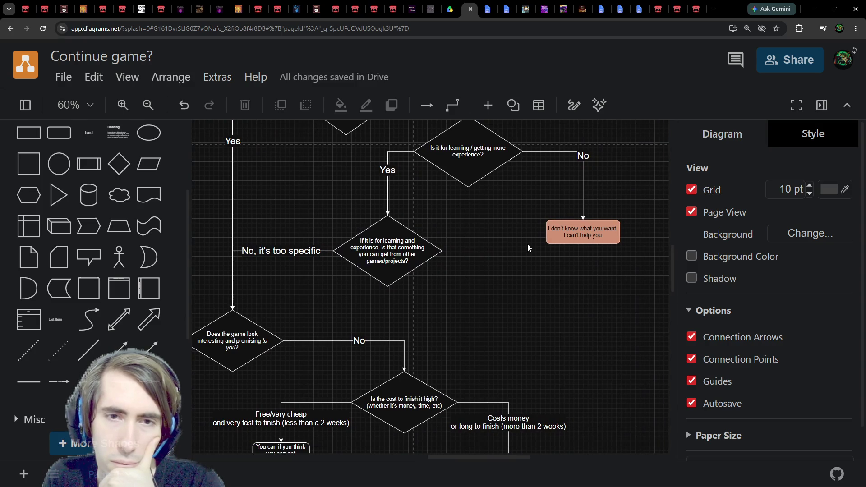
click(396, 261)
scroll(258, 215, up, 3)
scroll(258, 215, left, 4)
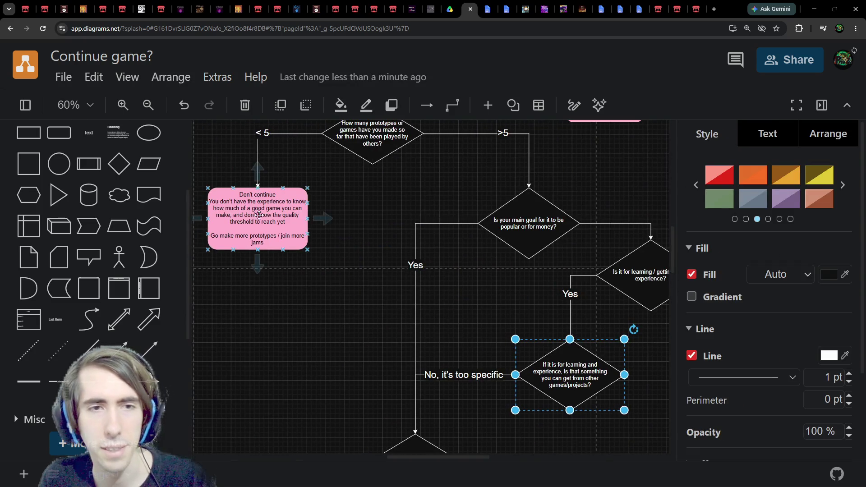
Step: Place a pink box beside the learning diamond reading 'Go make other games, you're gonna learn more'
mouse_move(258, 216)
mouse_down()
mouse_move(575, 334)
mouse_move(541, 321)
mouse_up()
triple_click(539, 317)
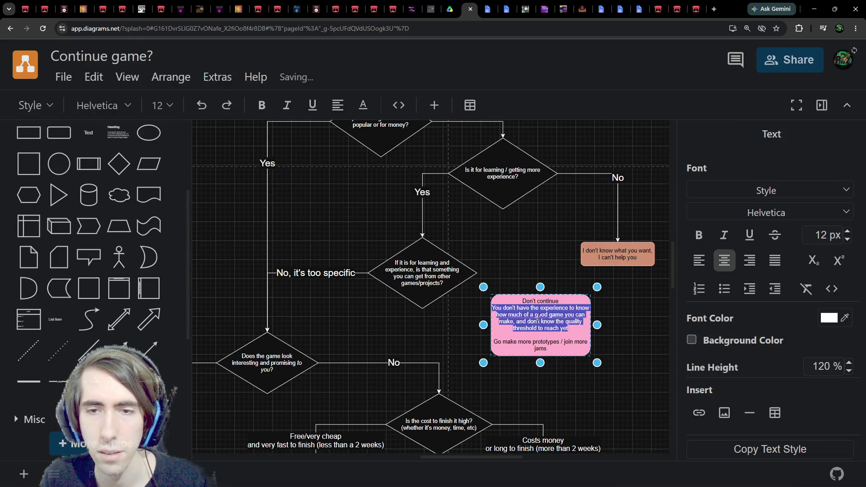
key(ctrl+a)
text(Go)
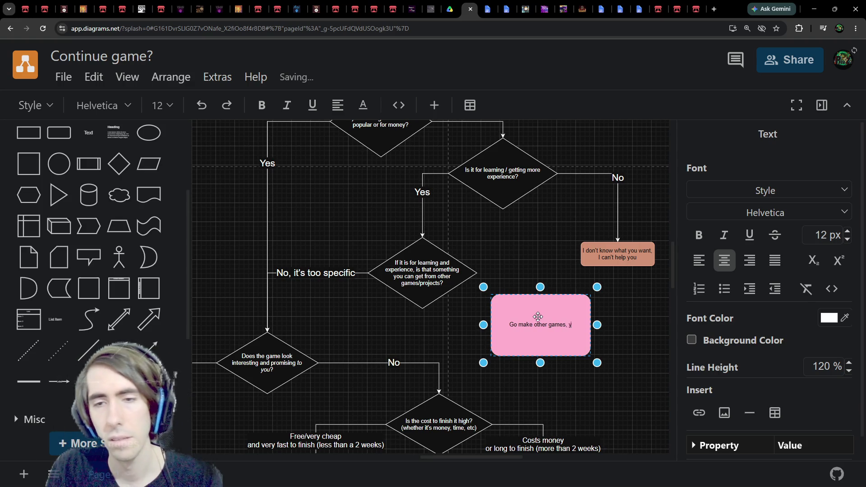
text(gonna learn more)
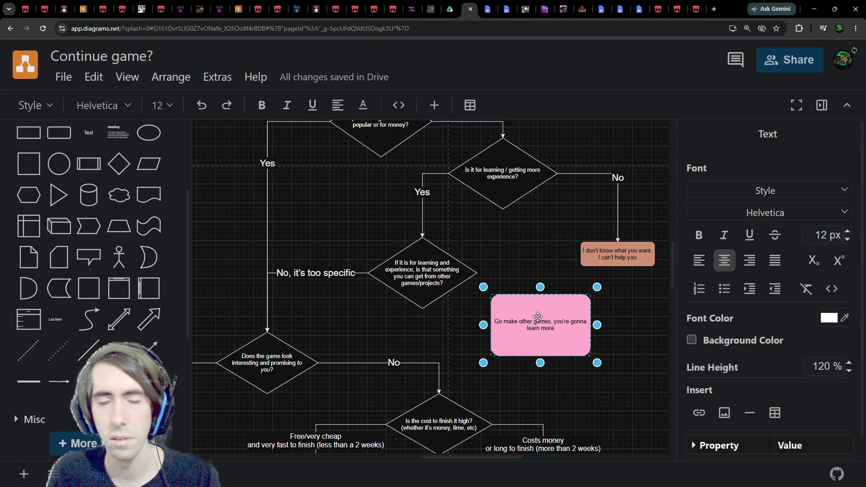
scroll(538, 316, down, 1)
Step: Connect the learning diamond to the new pink box and shorten the box
click(451, 253)
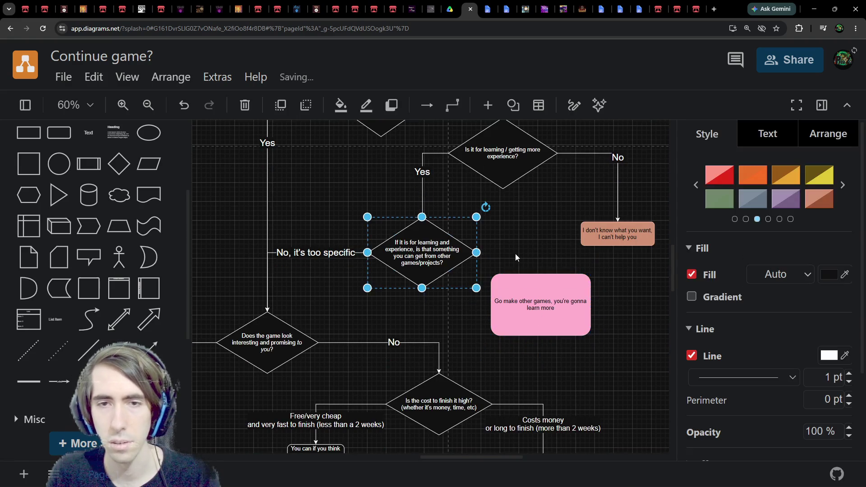
mouse_move(490, 253)
mouse_down()
mouse_move(540, 293)
mouse_move(538, 312)
mouse_up()
click(562, 258)
click(541, 298)
scroll(443, 259, down, 2)
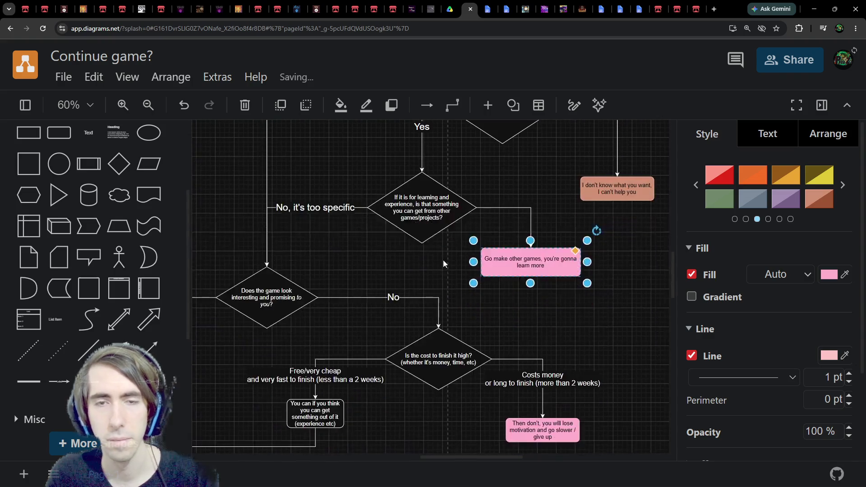
click(443, 259)
scroll(442, 250, down, 2)
scroll(441, 250, up, 5)
scroll(441, 250, left, 2)
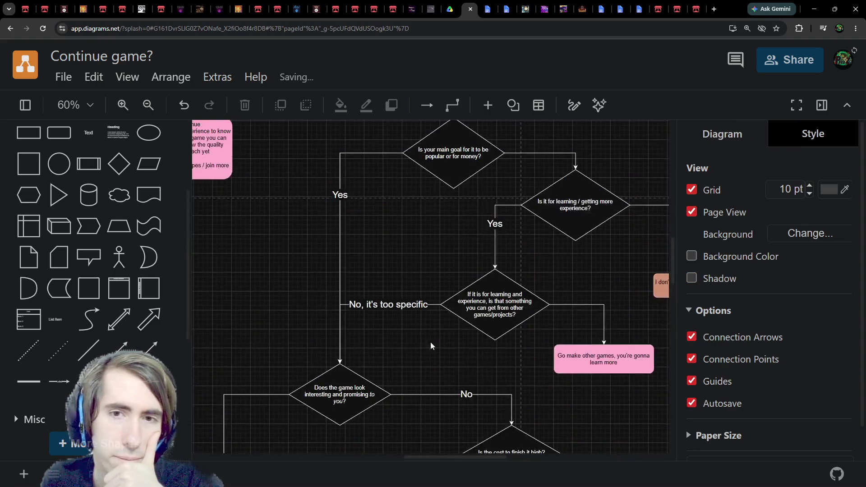
scroll(432, 339, down, 5)
scroll(432, 339, right, 1)
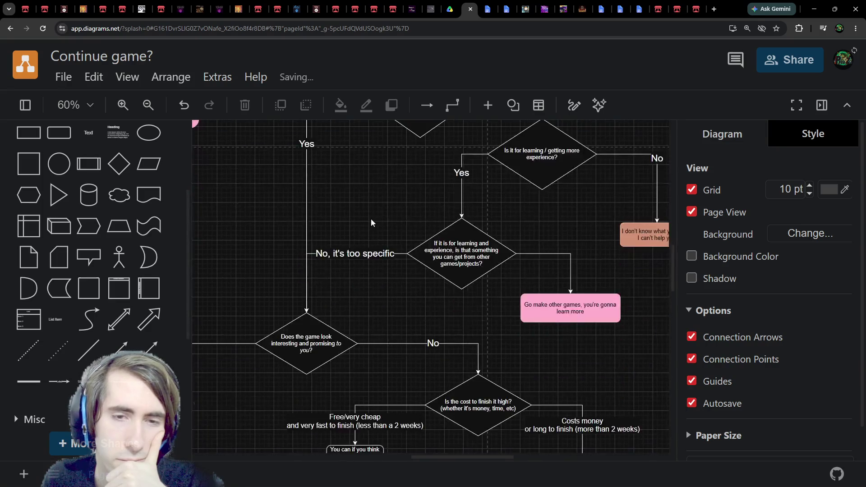
drag(381, 251, 405, 159)
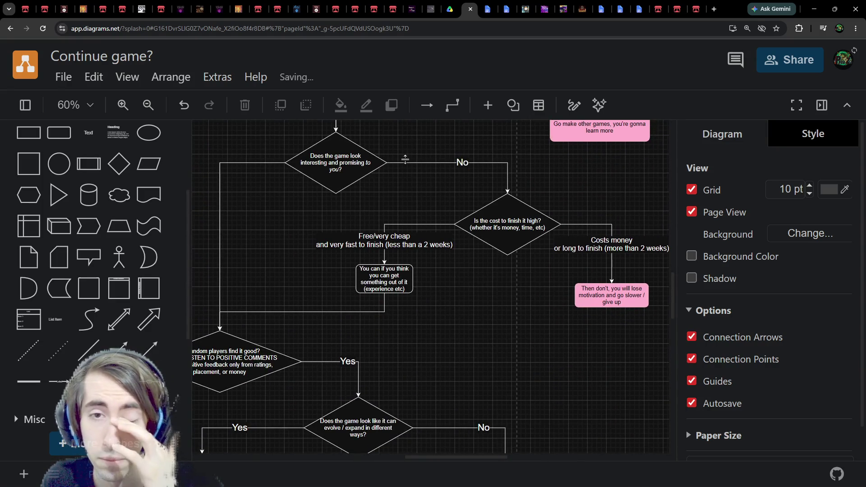
Step: Label the left connector of the 'Does the game look interesting' diamond 'Yes'
scroll(545, 361, left, 2)
scroll(545, 361, up, 1)
click(410, 186)
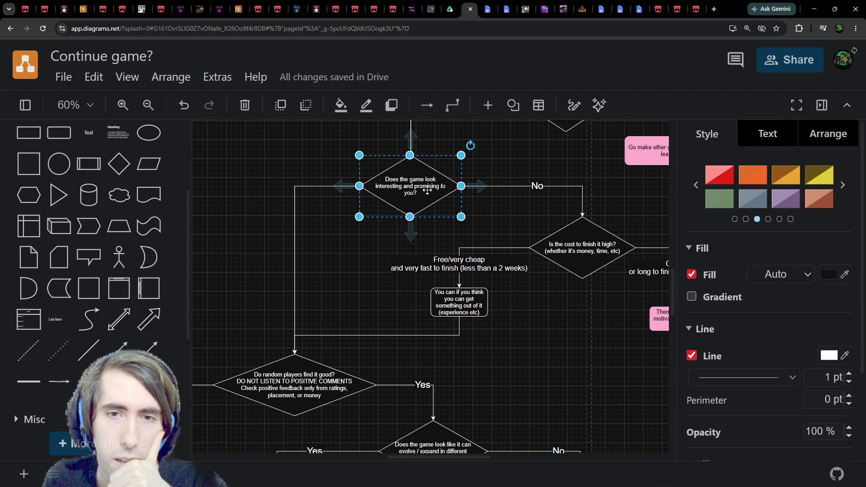
scroll(430, 311, left, 1)
double_click(324, 244)
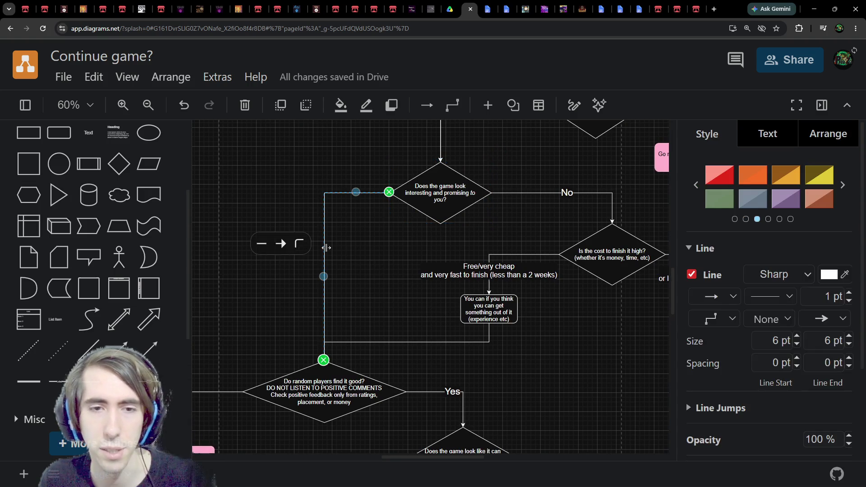
text(Yes)
click(391, 300)
Step: Pan around the flowchart and open the 'No, it's too specific' label for editing
scroll(396, 333, right, 3)
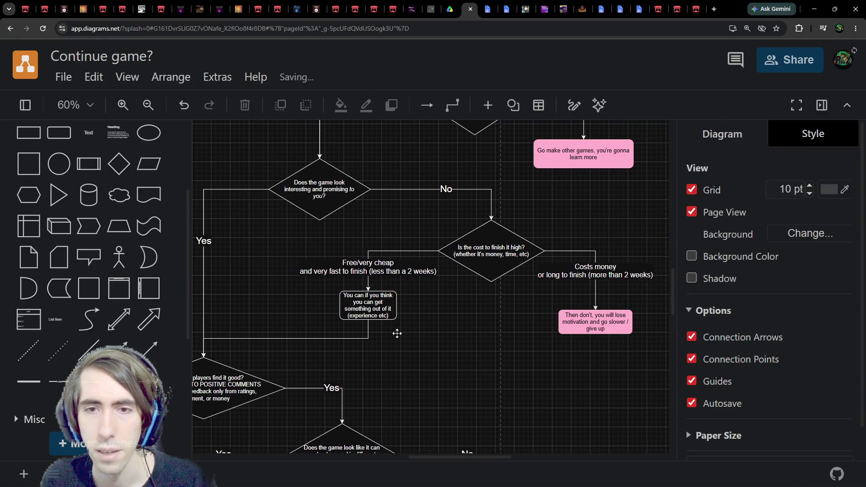
scroll(488, 319, left, 2)
scroll(487, 319, down, 1)
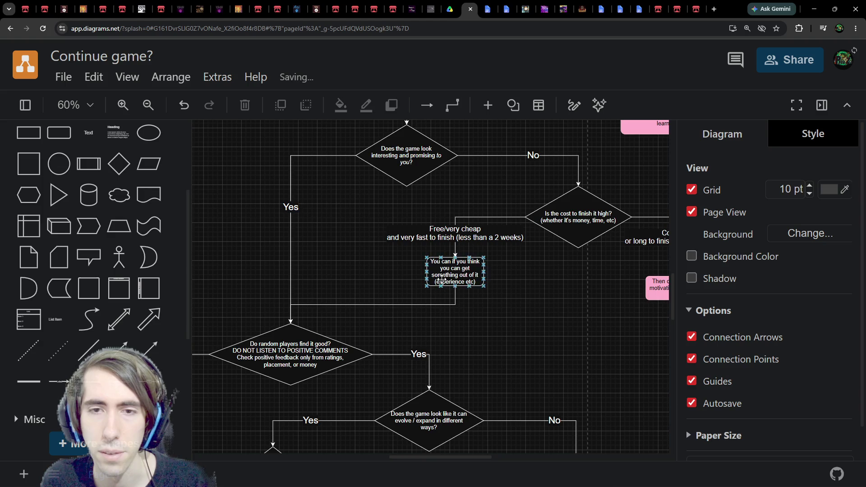
scroll(442, 279, down, 3)
scroll(441, 280, left, 4)
scroll(485, 259, right, 3)
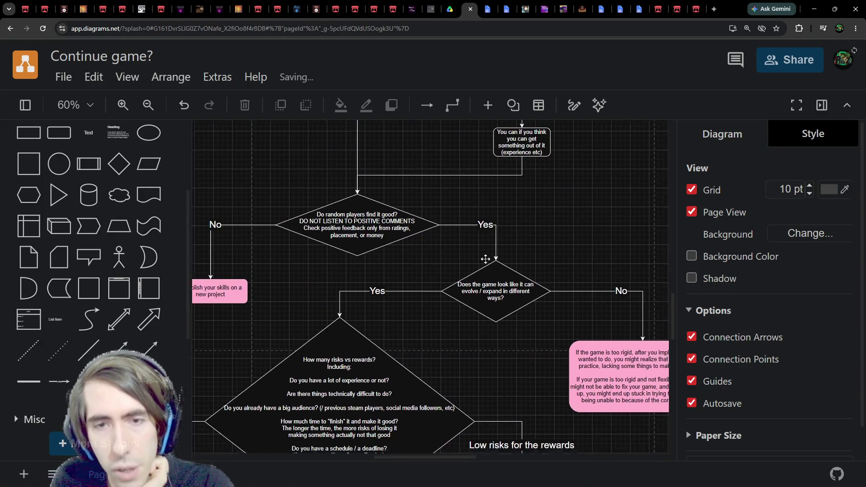
scroll(485, 259, down, 6)
scroll(485, 259, right, 1)
scroll(471, 279, left, 2)
scroll(464, 319, up, 3)
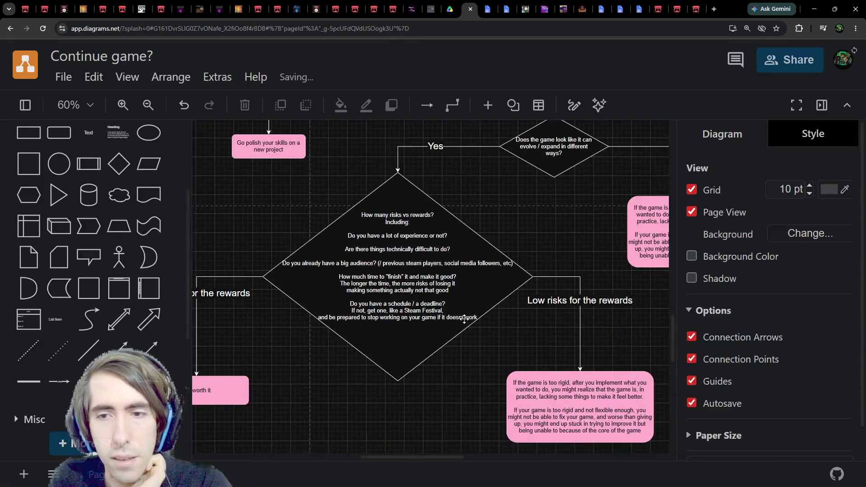
scroll(464, 319, down, 1)
scroll(451, 311, left, 2)
ctrl+scroll(442, 307, down, 1)
scroll(432, 305, left, 3)
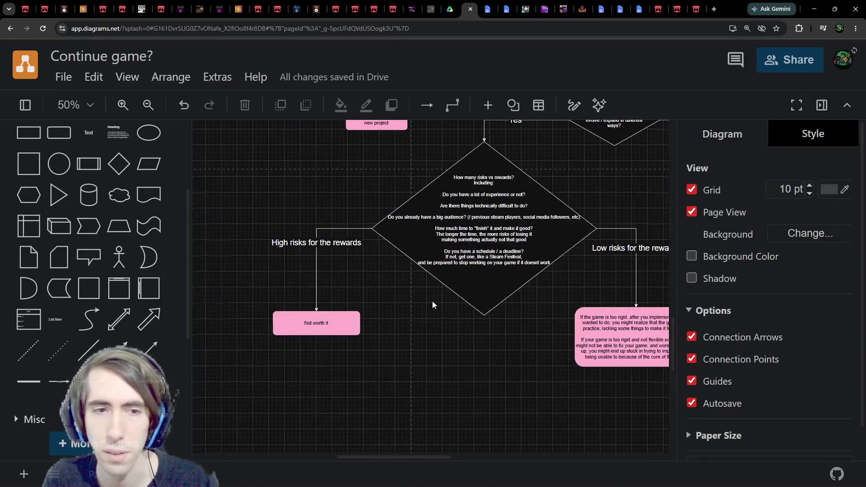
scroll(550, 243, up, 10)
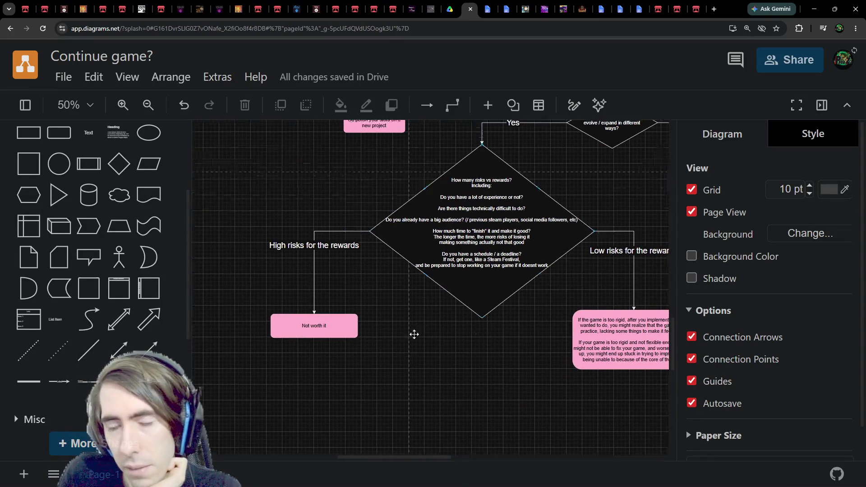
scroll(552, 271, right, 5)
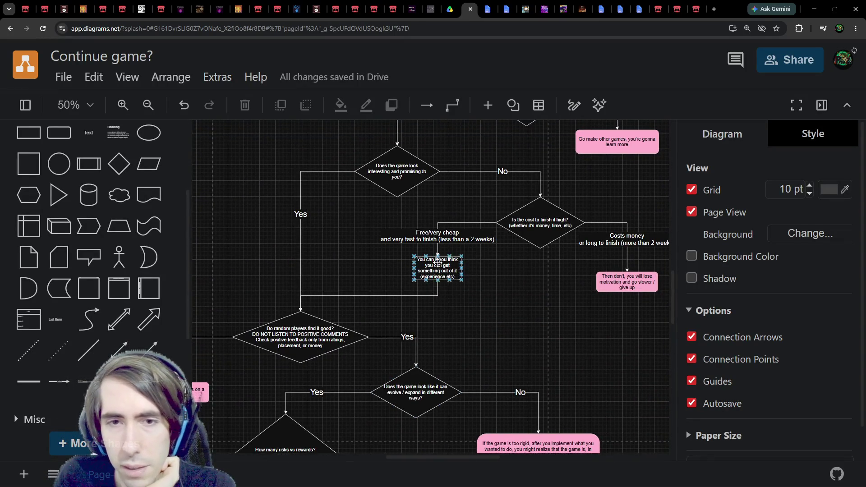
scroll(363, 350, right, 4)
scroll(364, 349, up, 8)
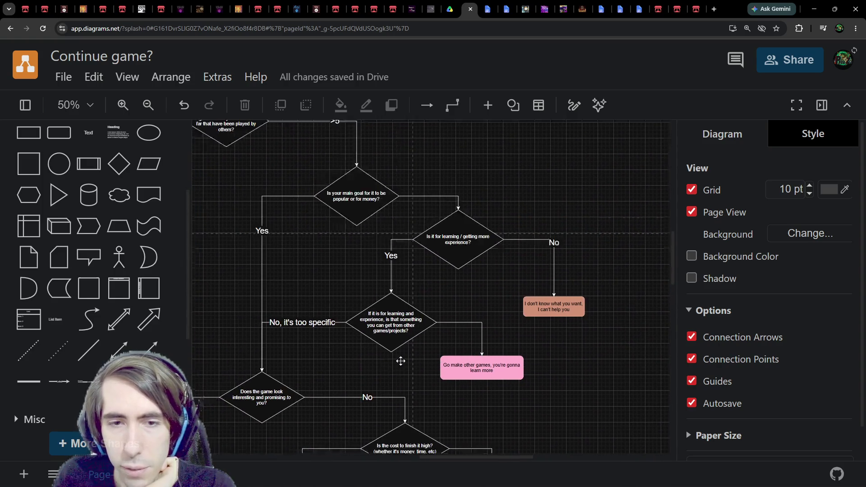
scroll(400, 361, left, 3)
scroll(401, 361, down, 1)
scroll(413, 329, up, 4)
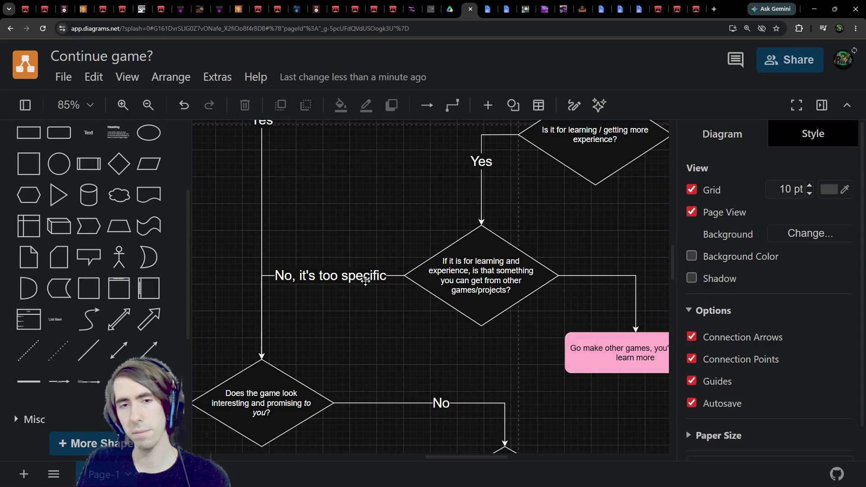
double_click(363, 279)
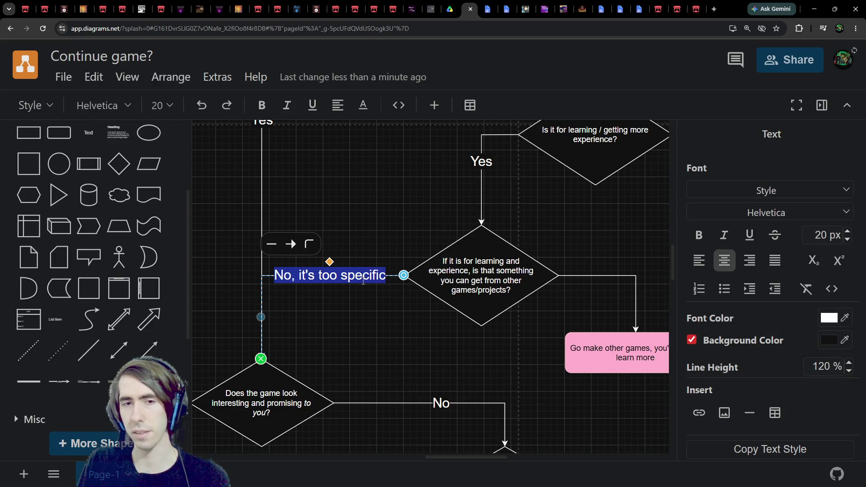
Step: Reuse the green START shape as a 'Yes' box beside 'No, it's too specific'
key(Escape)
scroll(393, 249, down, 6)
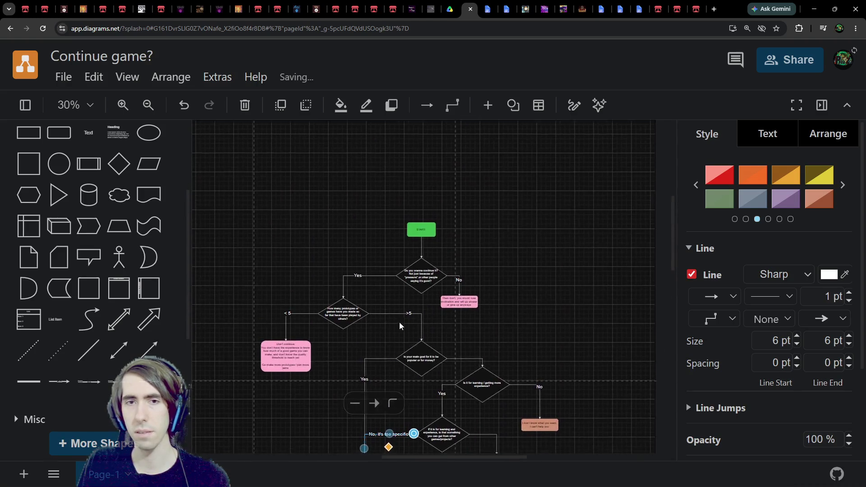
click(408, 169)
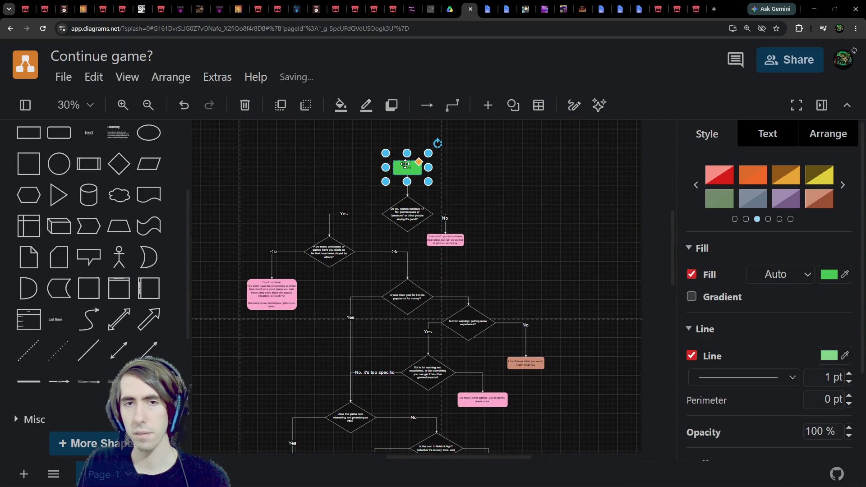
drag(368, 384, 380, 389)
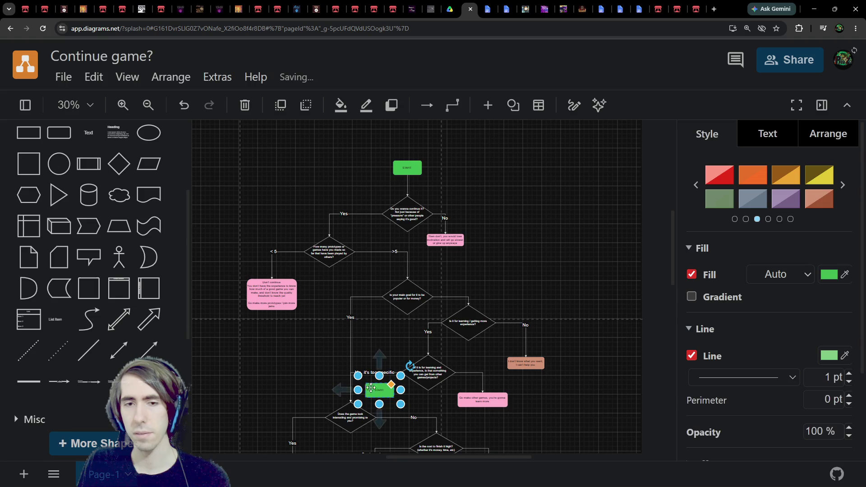
scroll(378, 397, up, 5)
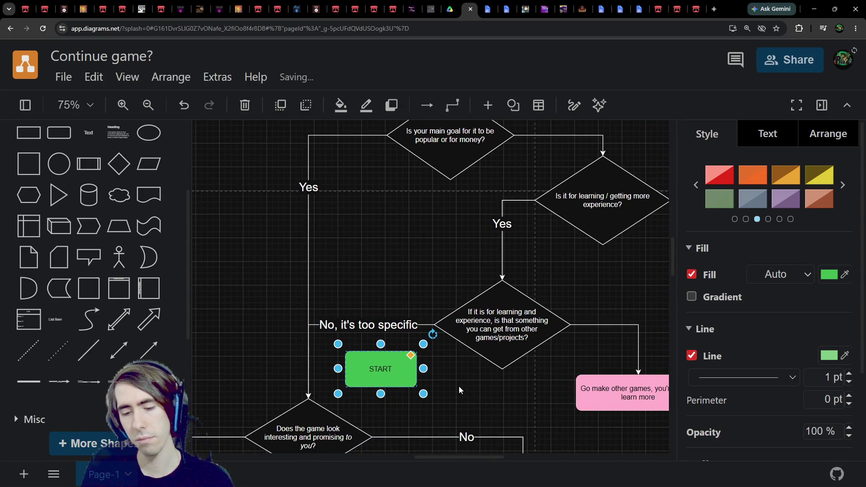
text(Yes)
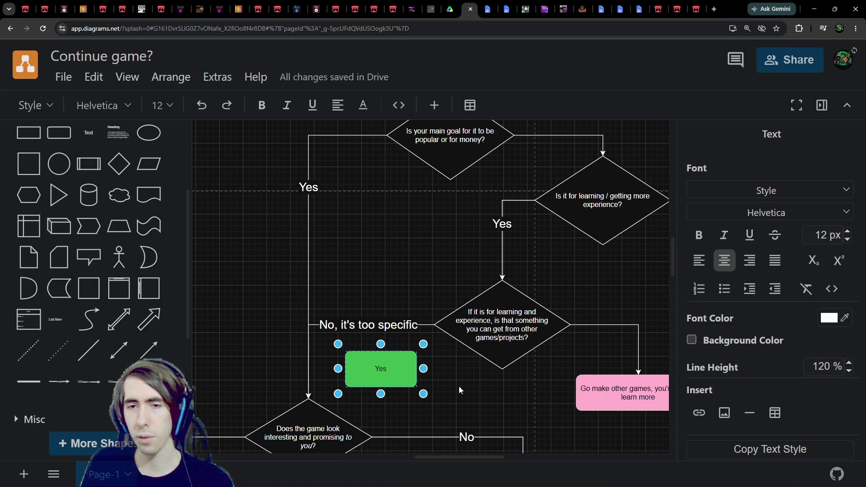
drag(550, 290, 364, 264)
Step: Move the learning diamond together with the green Yes and pink boxes lower right
scroll(407, 266, down, 2)
scroll(406, 266, down, 3)
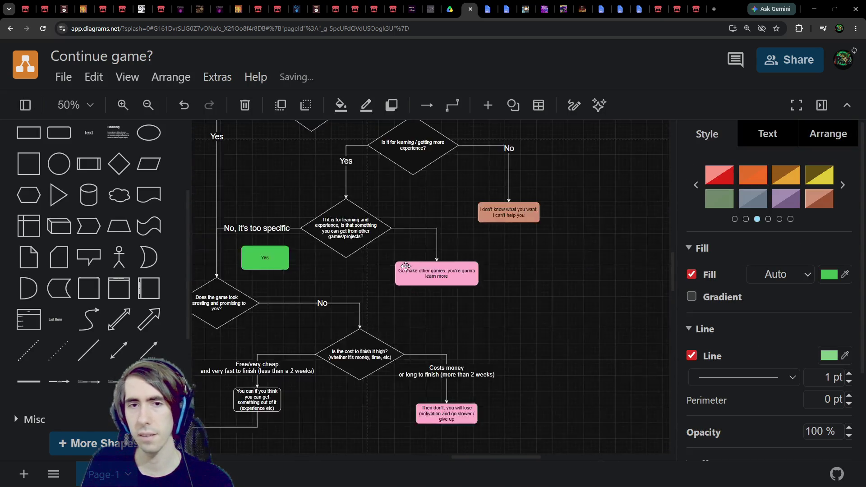
click(364, 302)
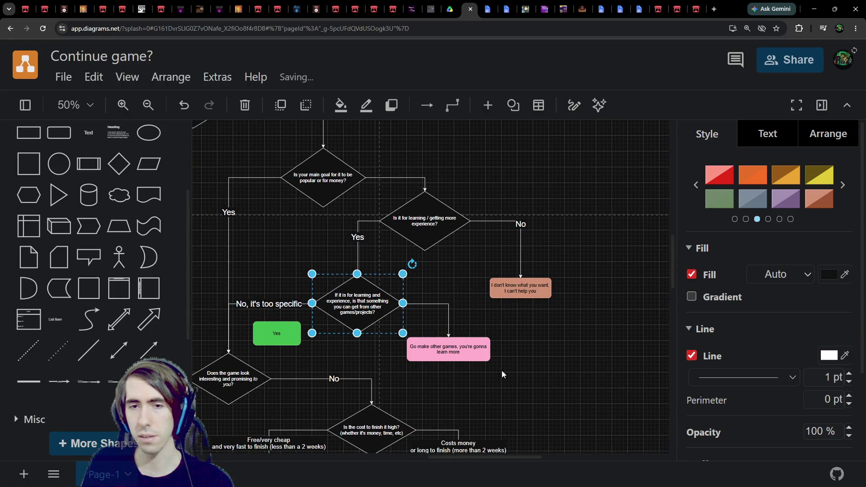
drag(502, 370, 250, 278)
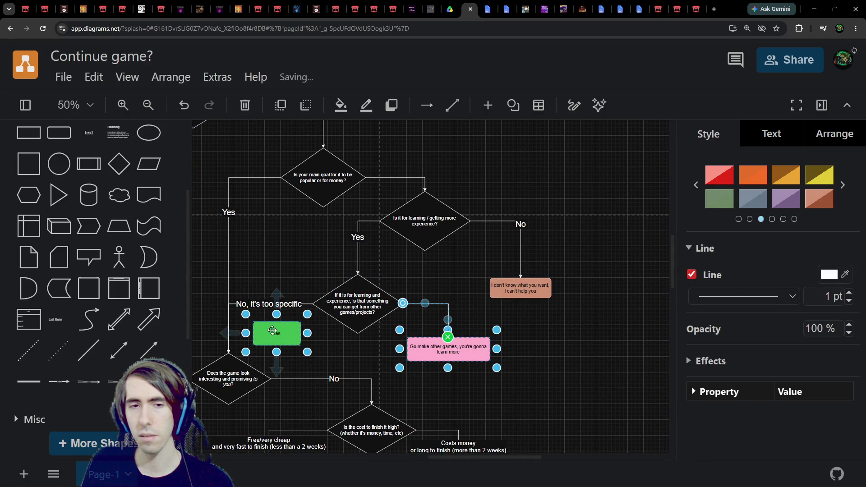
drag(262, 321, 431, 347)
key(ctrl+z)
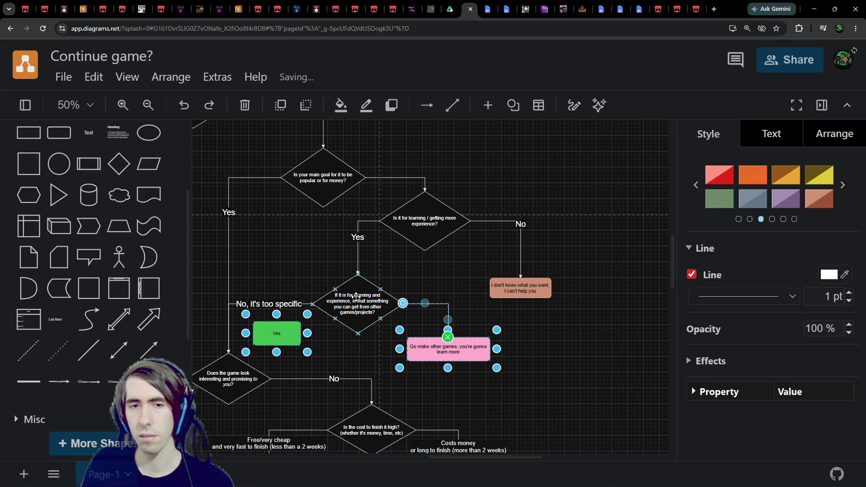
mouse_move(277, 307)
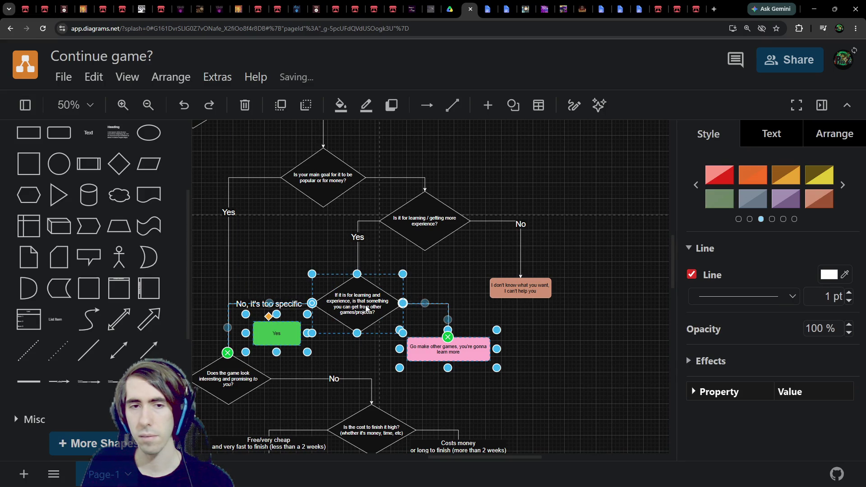
drag(352, 305, 541, 350)
click(389, 309)
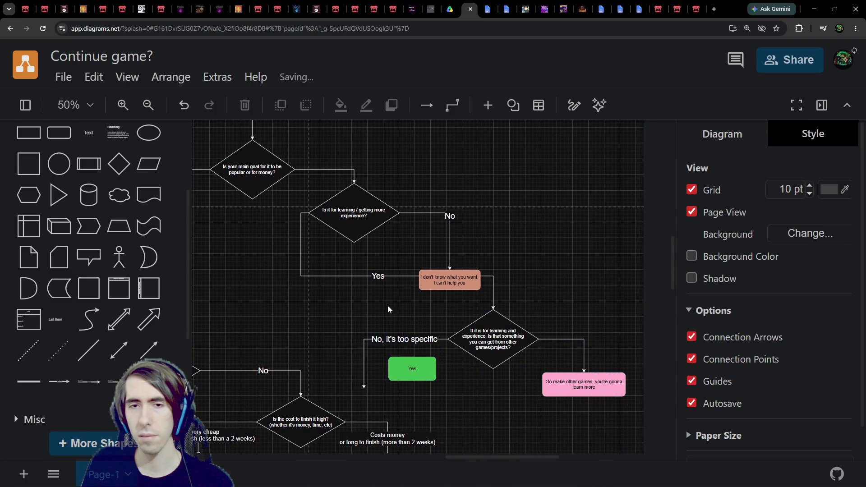
Step: Reattach the help-box connector to the diamond's right corner and reposition the help box and diamond
click(303, 248)
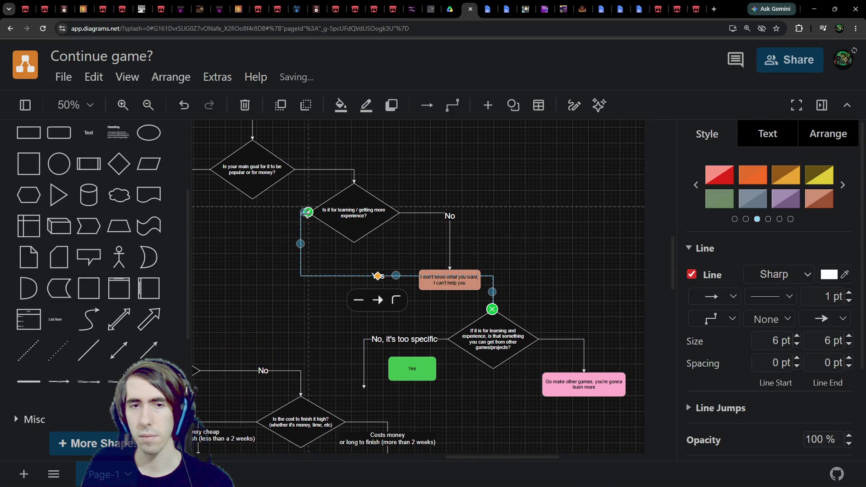
drag(307, 212, 399, 212)
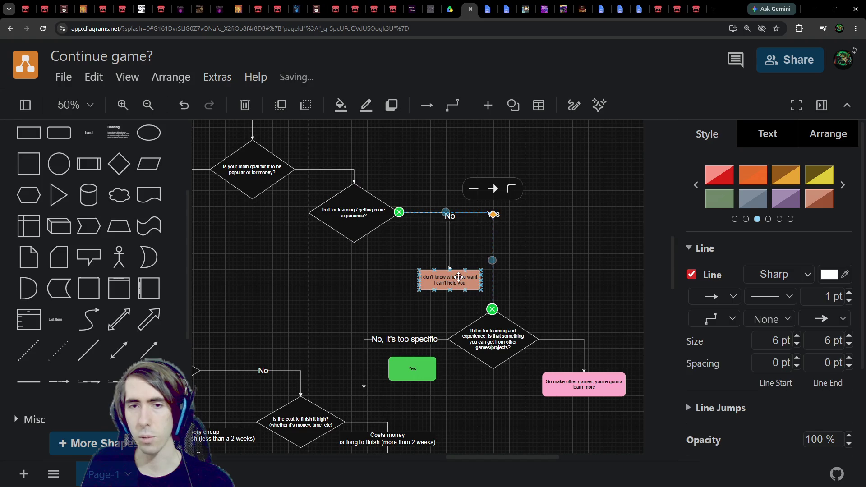
mouse_move(458, 277)
mouse_down()
mouse_move(274, 276)
mouse_move(239, 257)
mouse_up()
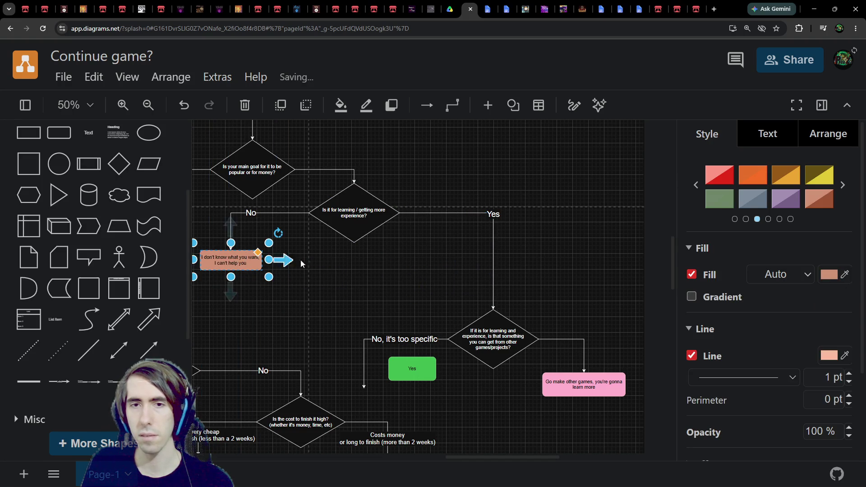
drag(493, 343, 436, 271)
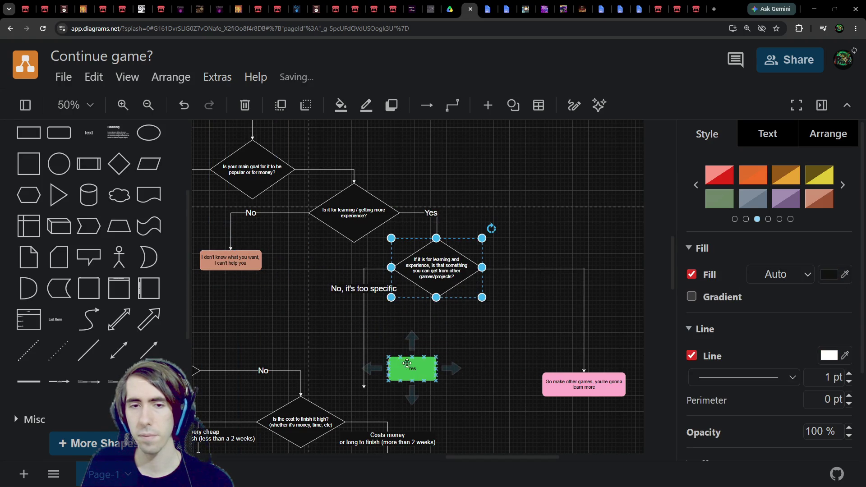
Step: Connect 'No, it's too specific' to the top of the green Yes box and raise the pink box
click(365, 339)
drag(364, 386, 412, 369)
click(412, 369)
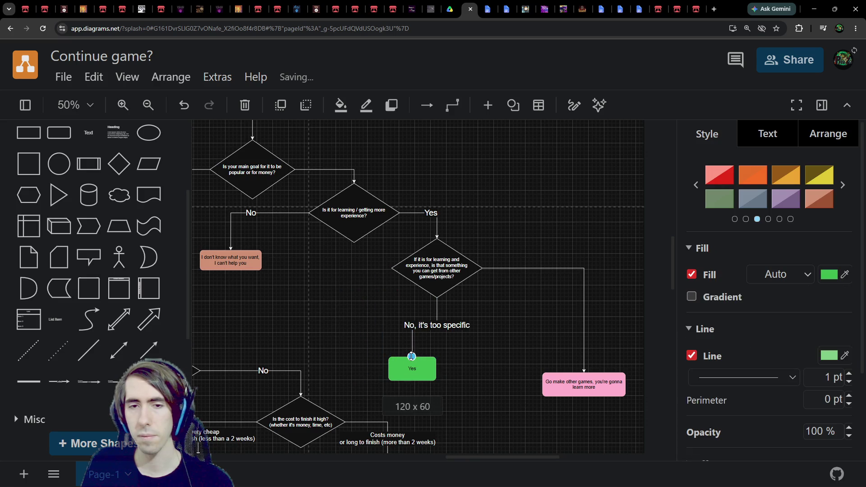
key(ctrl+z)
mouse_move(363, 387)
mouse_down()
mouse_move(410, 355)
mouse_move(406, 361)
mouse_move(356, 316)
mouse_move(323, 331)
mouse_move(307, 313)
mouse_up()
mouse_move(560, 390)
mouse_down()
mouse_move(500, 311)
mouse_move(528, 316)
mouse_up()
scroll(464, 333, left, 3)
scroll(439, 344, up, 2)
click(509, 252)
key(ctrl+c)
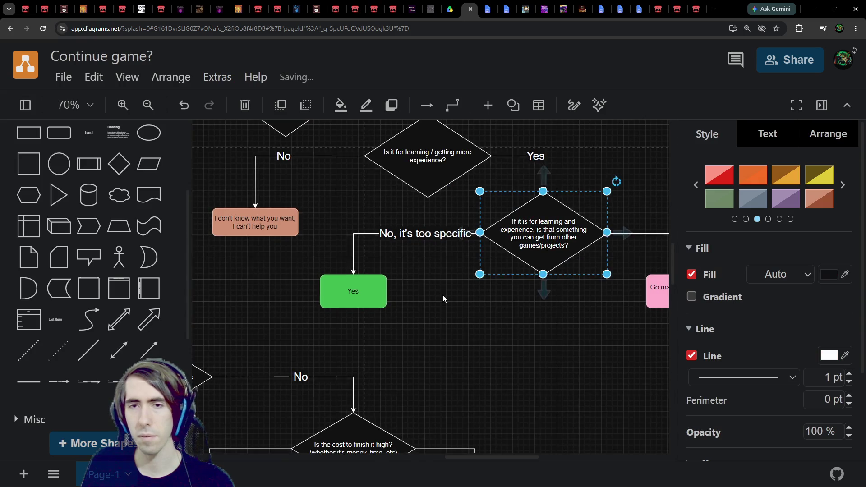
Step: Paste a diamond copy, make it shorter, and retype it 'Is it worth the cost? (Time + money)'
key(ctrl+v)
double_click(489, 328)
text(Is)
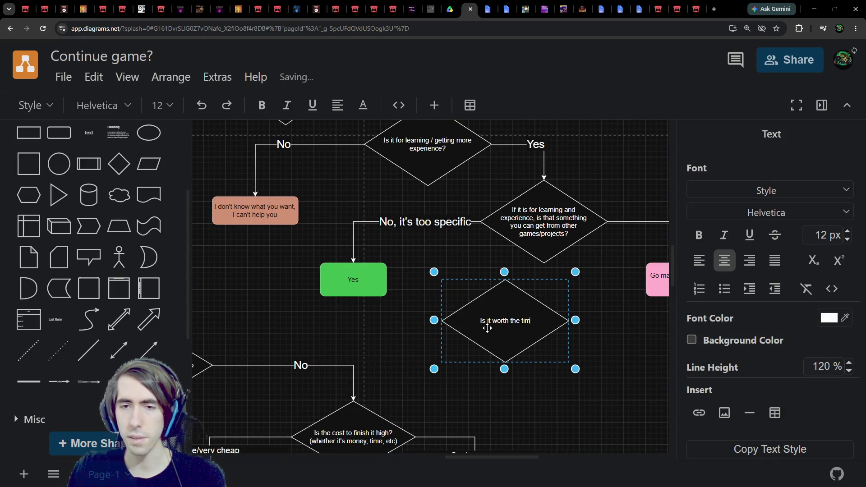
key(Escape)
drag(507, 364, 506, 337)
double_click(539, 290)
click(539, 290)
text(cost?)
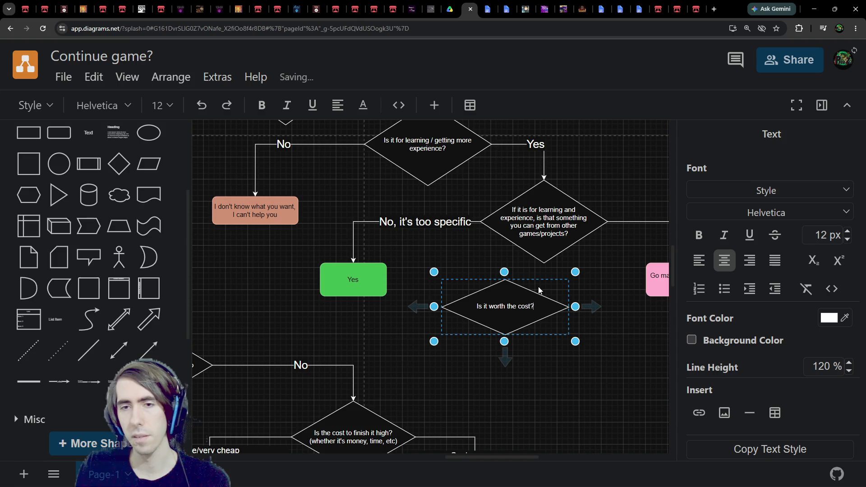
key(Return)
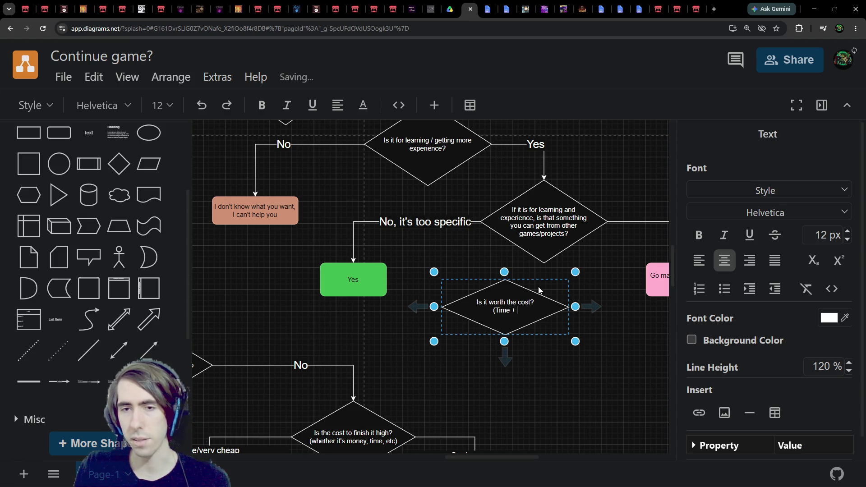
text(ey))
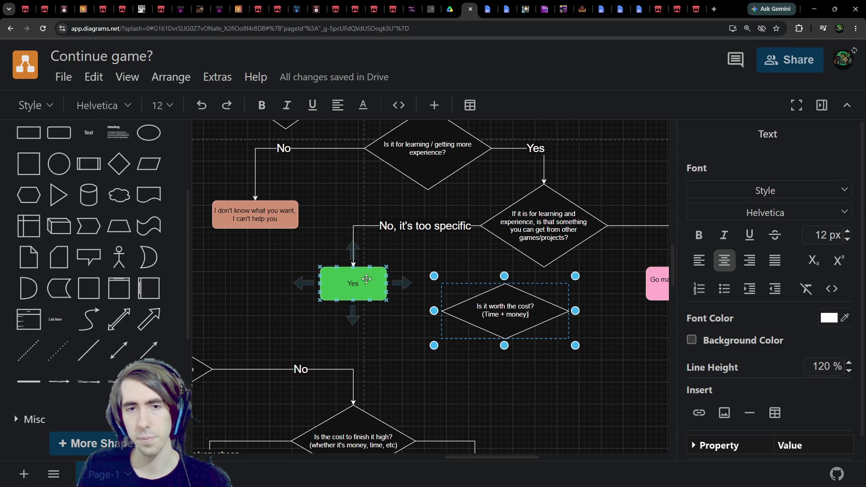
Step: Route 'No, it's too specific' into the cost diamond and connect the diamond to the green Yes box
click(373, 289)
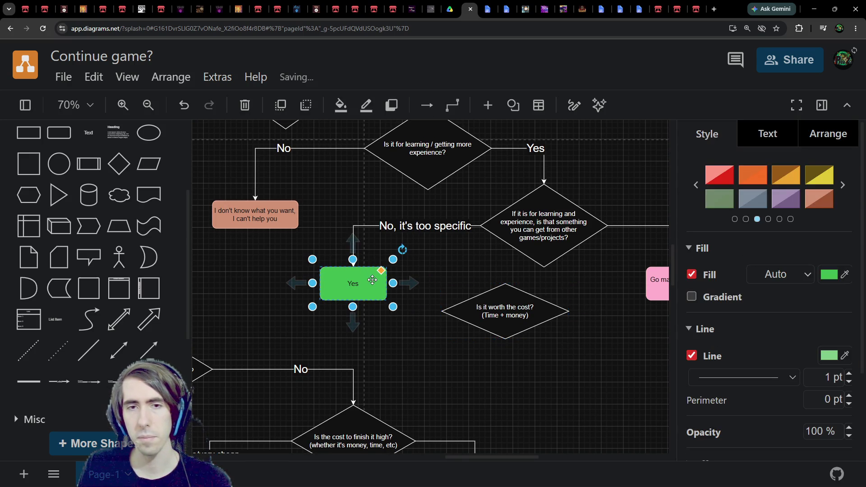
mouse_move(372, 280)
mouse_down()
mouse_move(377, 308)
mouse_move(416, 292)
mouse_move(504, 283)
mouse_move(388, 267)
mouse_move(394, 262)
mouse_move(339, 273)
mouse_up()
click(361, 259)
mouse_move(359, 318)
mouse_down()
mouse_move(279, 338)
mouse_move(464, 334)
mouse_up()
double_click(433, 278)
mouse_move(440, 279)
mouse_down()
mouse_move(426, 315)
mouse_move(461, 305)
mouse_up()
scroll(541, 289, right, 5)
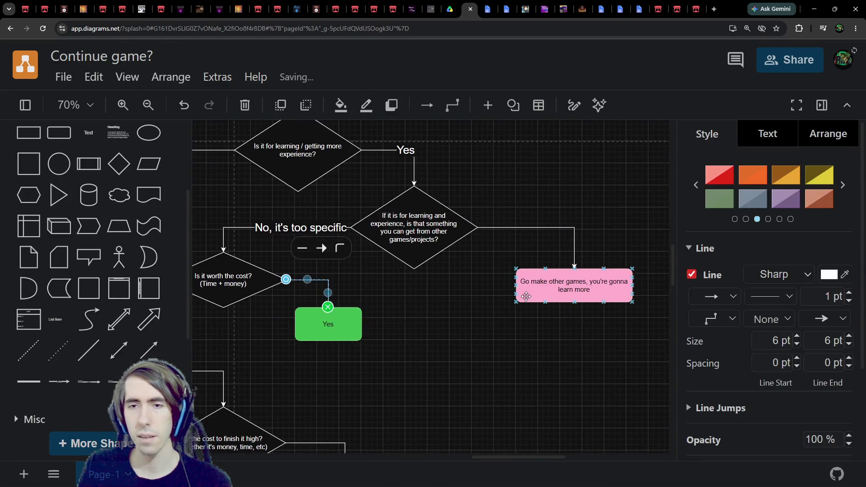
mouse_move(536, 288)
mouse_down()
mouse_move(516, 371)
mouse_move(506, 349)
mouse_move(516, 335)
mouse_up()
scroll(516, 336, left, 3)
mouse_move(390, 326)
mouse_down()
mouse_move(254, 316)
mouse_move(230, 327)
mouse_up()
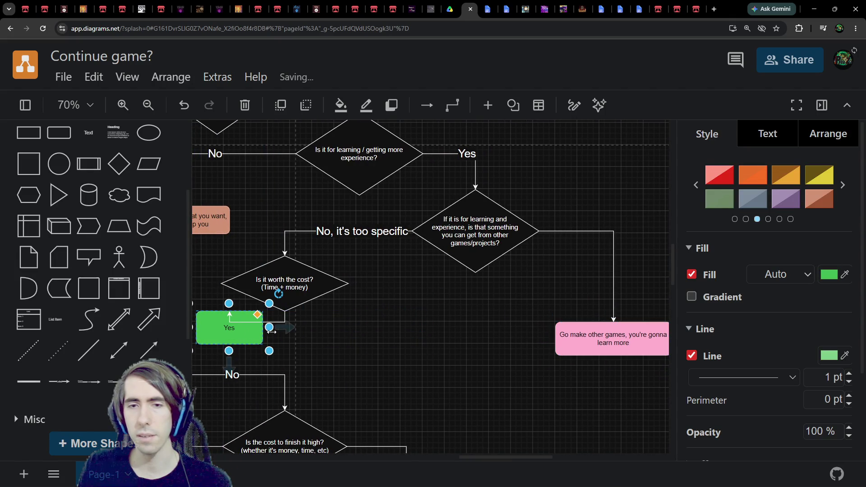
Step: Append 'and faster' to the pink box text and align the Yes box under the diamond
double_click(605, 336)
click(625, 345)
double_click(626, 344)
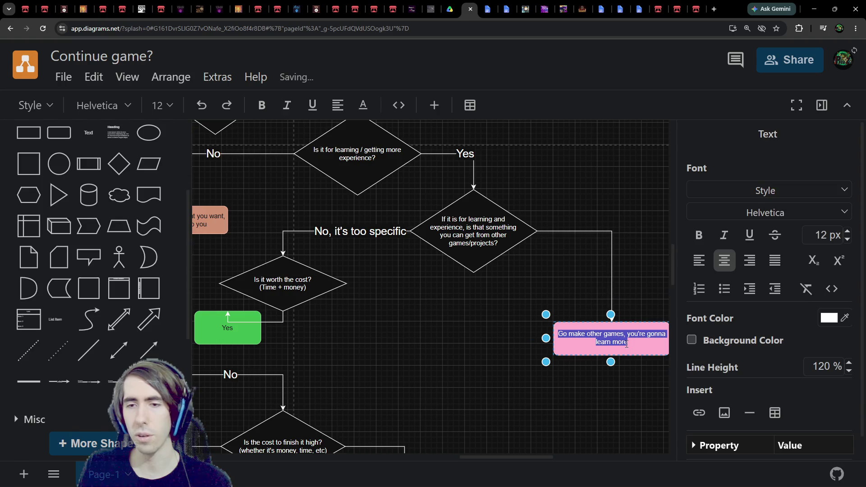
click(636, 342)
text(and faster)
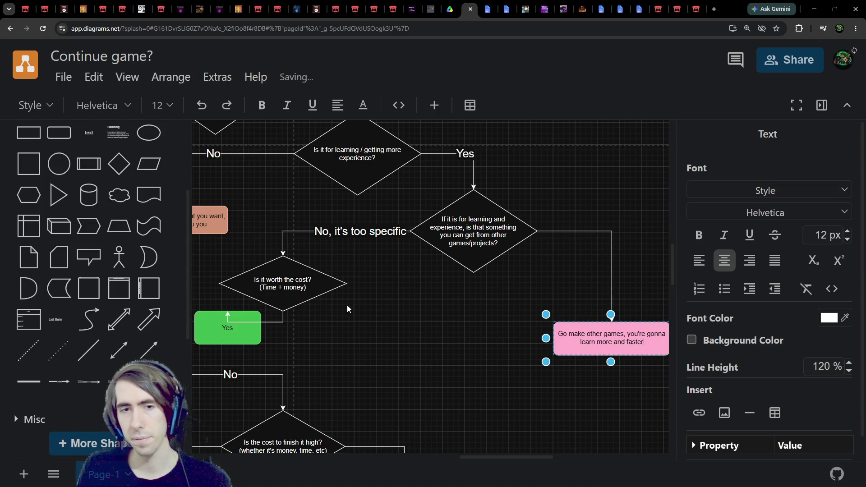
scroll(349, 305, left, 5)
drag(407, 304, 364, 305)
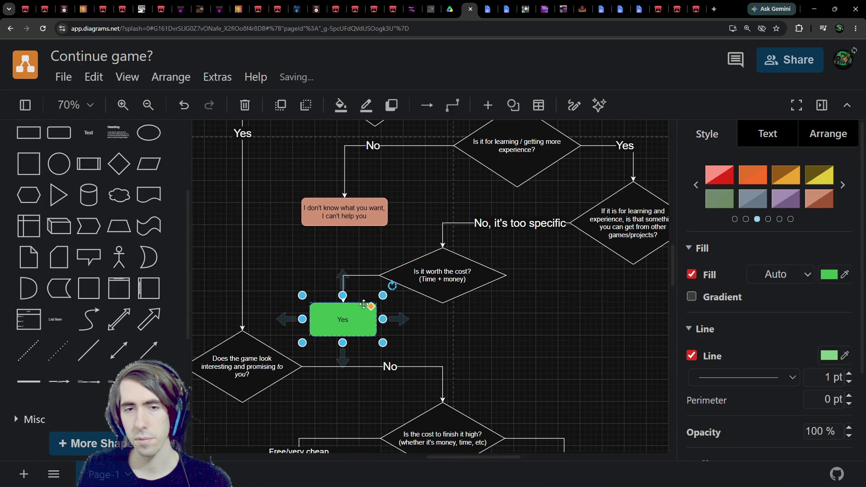
scroll(569, 302, right, 4)
scroll(505, 302, left, 3)
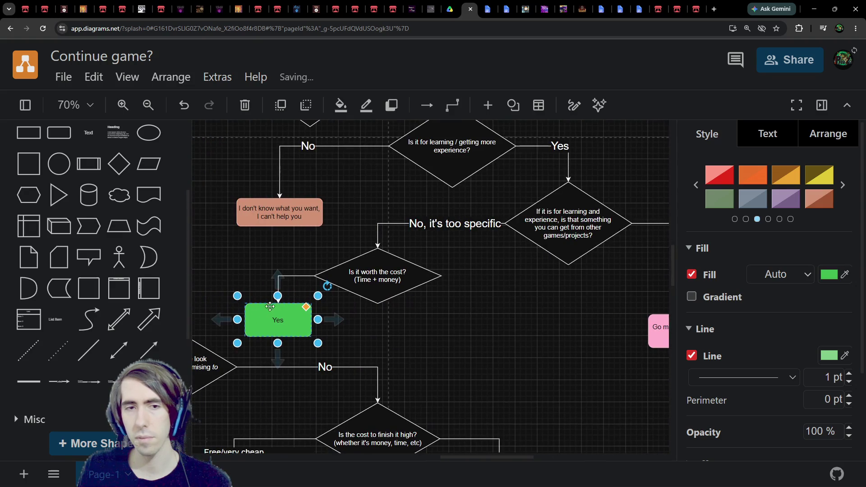
Step: Connect the cost diamond to the pink box and label its edges Yes and No
click(395, 284)
mouse_move(453, 276)
mouse_down()
mouse_move(635, 295)
mouse_move(559, 312)
mouse_move(568, 338)
mouse_move(540, 340)
mouse_move(568, 339)
mouse_up()
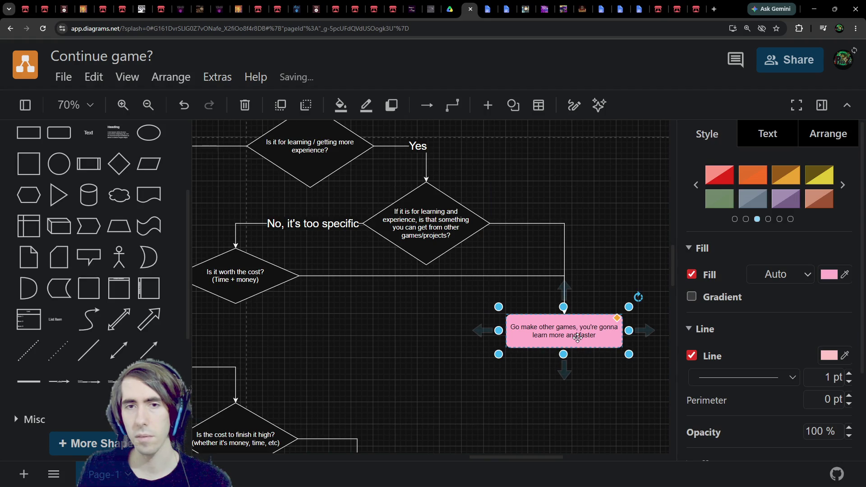
scroll(450, 337, left, 5)
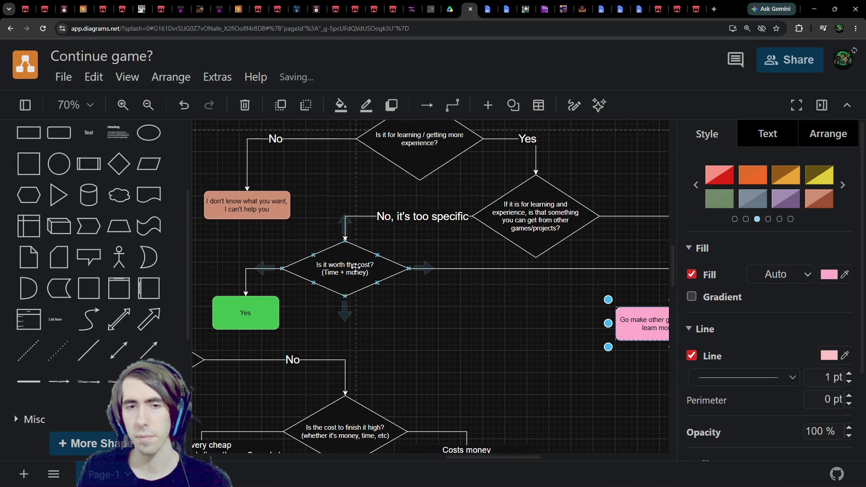
scroll(291, 310, left, 3)
double_click(320, 276)
text(Yes)
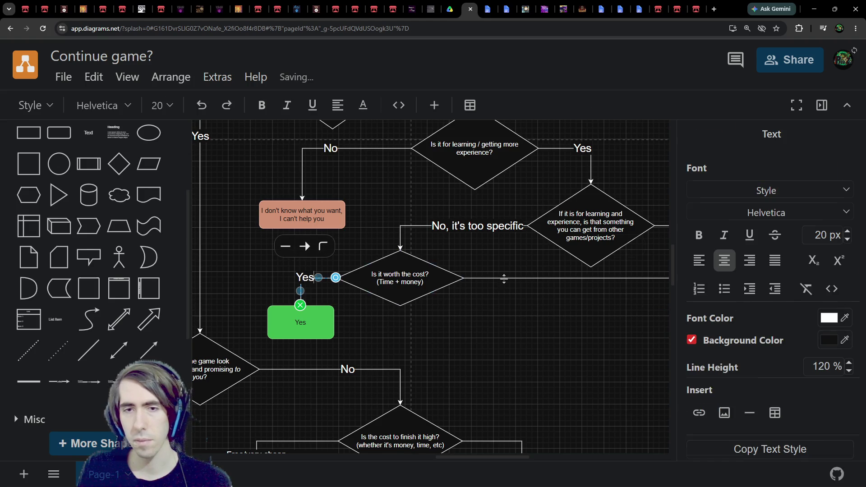
double_click(504, 278)
text(No)
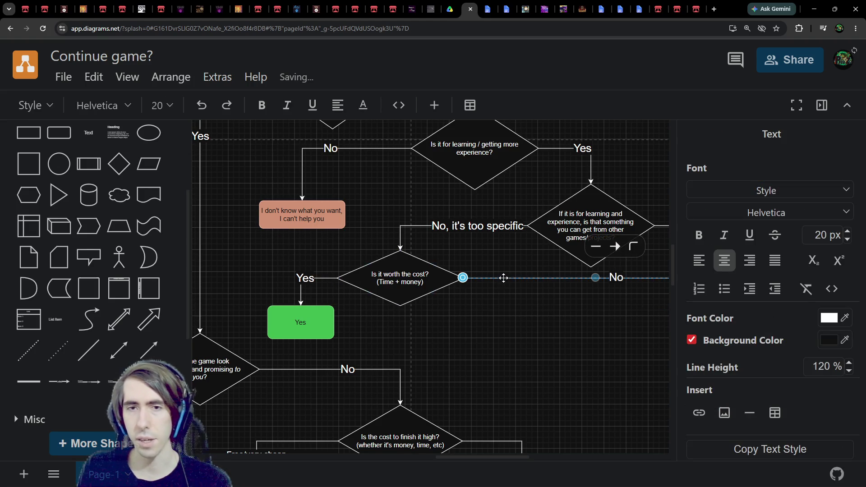
key(Escape)
scroll(519, 325, right, 5)
click(515, 230)
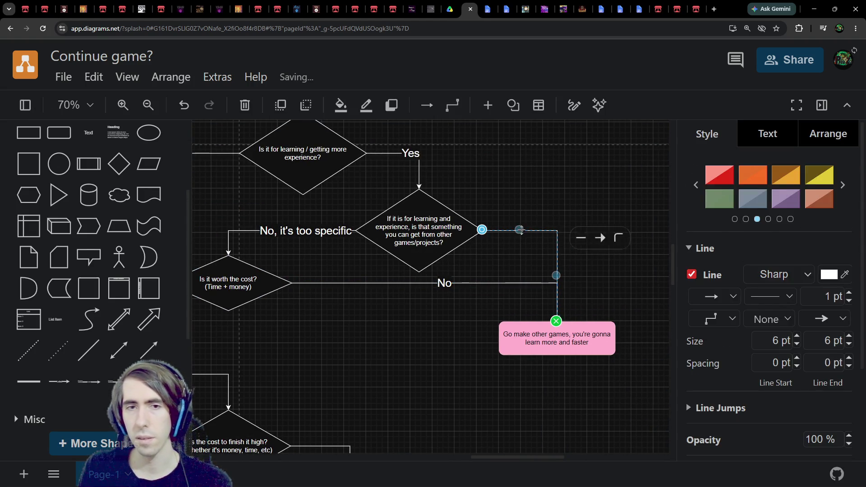
text(N)
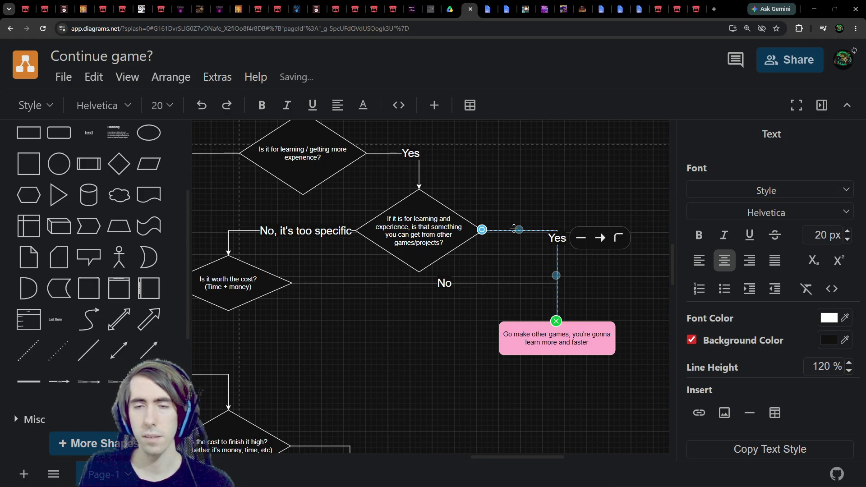
Step: Pan and zoom the flowchart down to the 'How many risks vs rewards?' diamond
click(443, 339)
scroll(556, 337, left, 5)
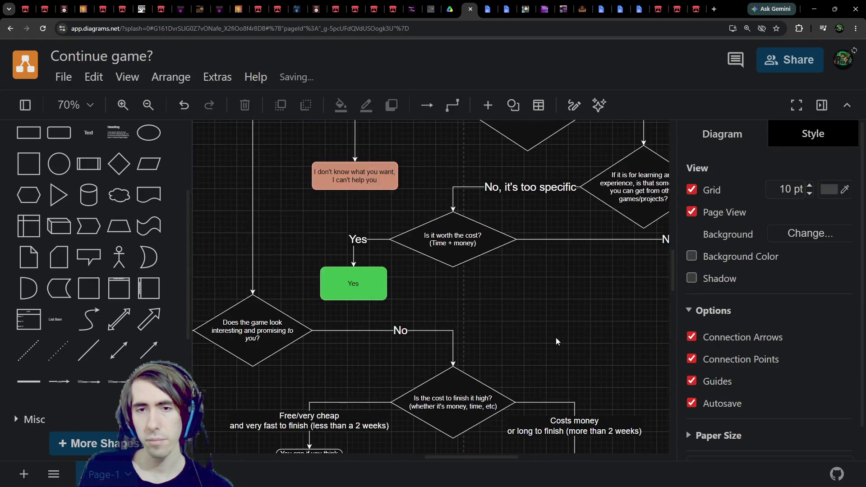
ctrl+scroll(533, 311, down, 2)
scroll(380, 315, right, 2)
ctrl+scroll(496, 296, up, 1)
ctrl+scroll(548, 284, down, 3)
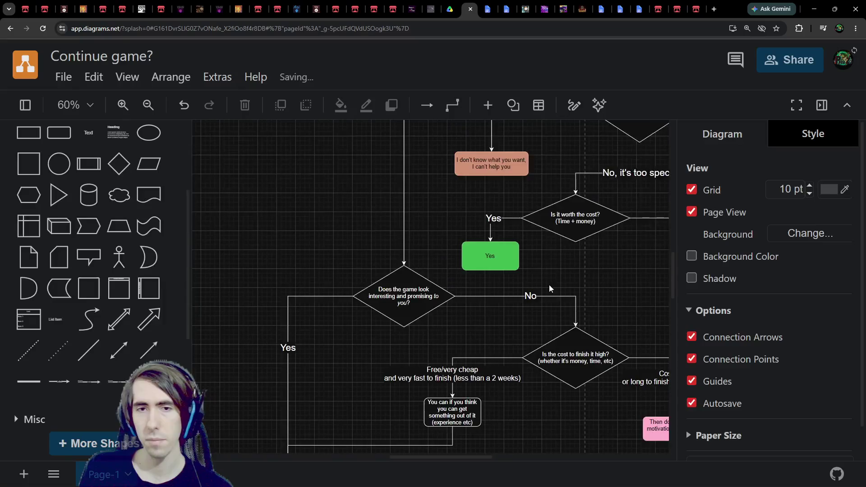
mouse_move(547, 280)
mouse_down()
mouse_move(450, 406)
mouse_move(468, 255)
mouse_move(481, 352)
mouse_move(453, 265)
mouse_move(373, 286)
mouse_up()
scroll(454, 318, down, 2)
ctrl+scroll(469, 287, up, 3)
ctrl+scroll(470, 286, up, 1)
ctrl+scroll(405, 271, down, 2)
scroll(421, 253, down, 2)
mouse_move(422, 253)
mouse_down()
mouse_move(499, 179)
mouse_move(448, 396)
mouse_move(545, 164)
mouse_move(584, 246)
mouse_move(542, 271)
mouse_up()
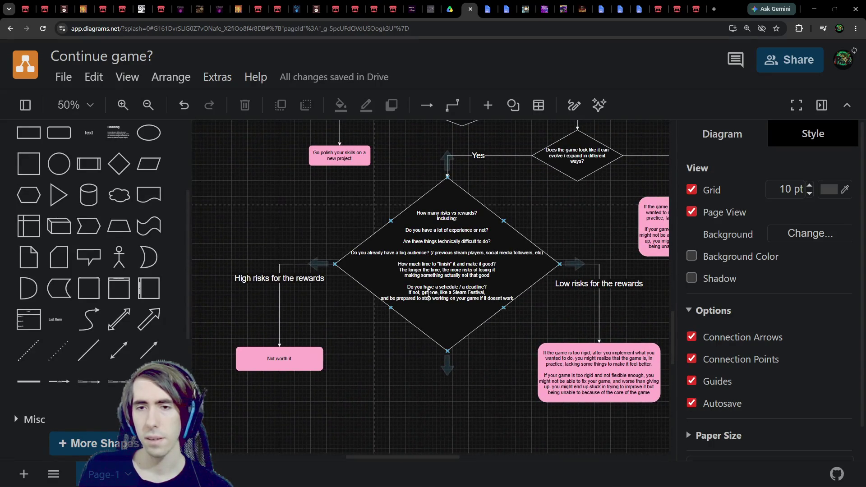
mouse_move(428, 293)
mouse_down()
mouse_move(406, 387)
mouse_move(410, 339)
mouse_move(526, 329)
mouse_move(314, 330)
mouse_up()
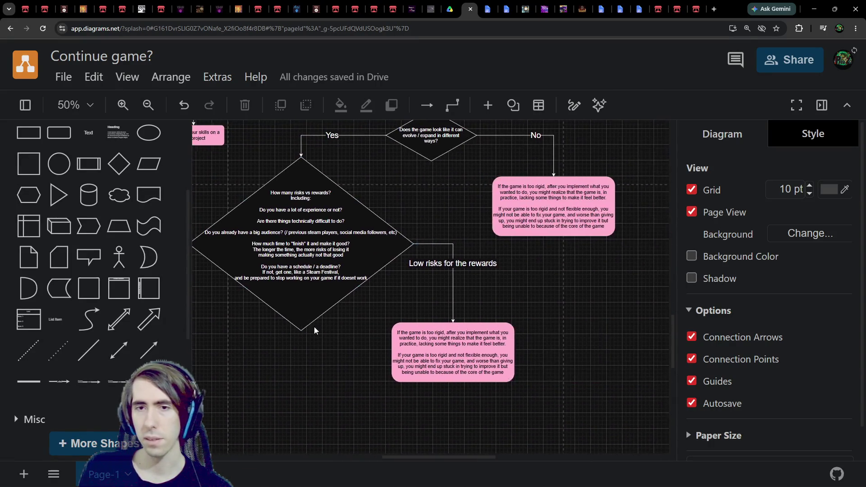
Step: Select the pink low-risks box, then switch to the Game Jams Compendium Google Doc
click(476, 354)
scroll(456, 344, up, 3)
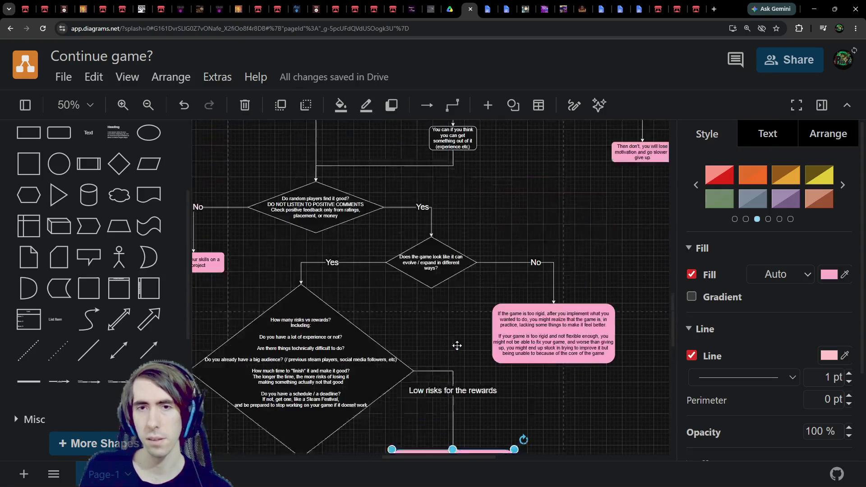
scroll(458, 347, down, 3)
scroll(458, 346, up, 1)
click(494, 5)
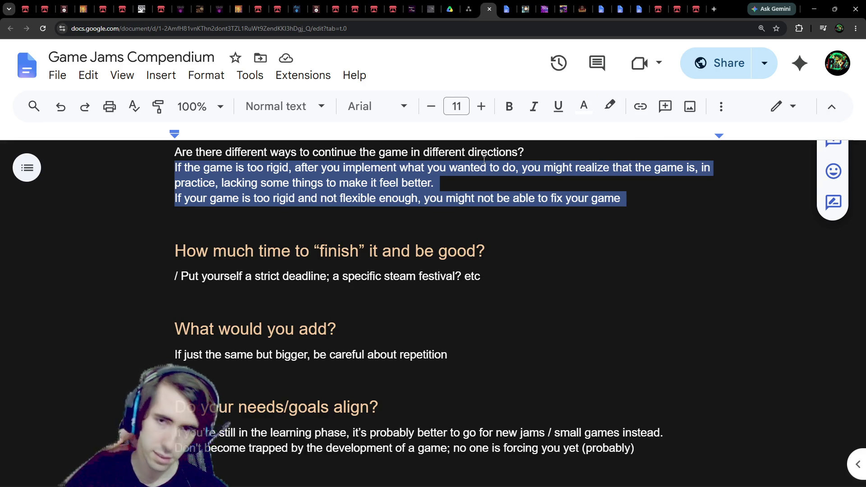
Step: Scroll through the Game Jams Compendium notes, then return to the 'Continue game?' flowchart tab
scroll(484, 159, up, 2)
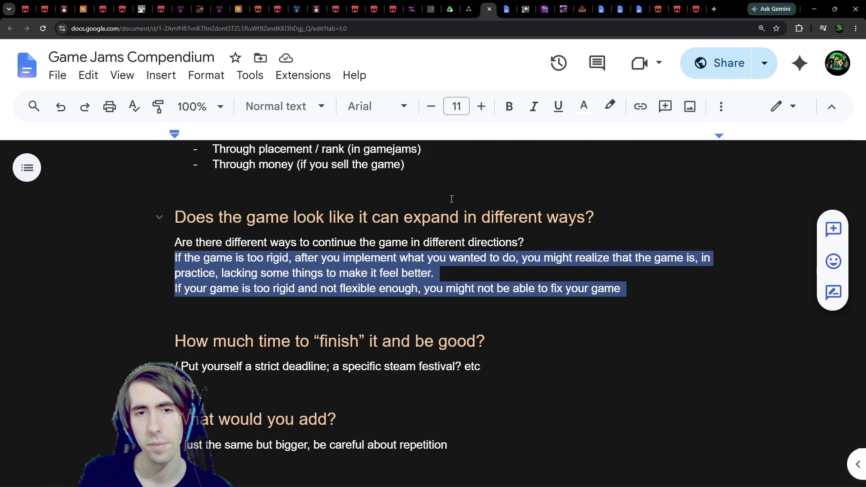
scroll(445, 202, down, 3)
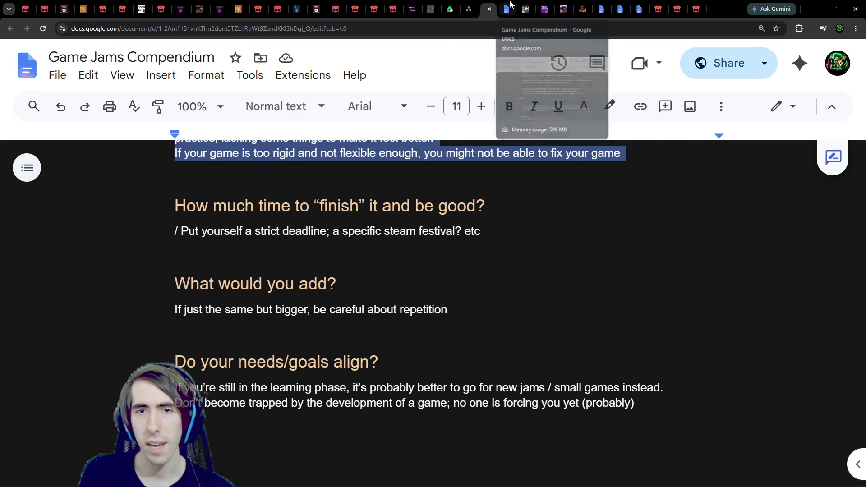
click(471, 6)
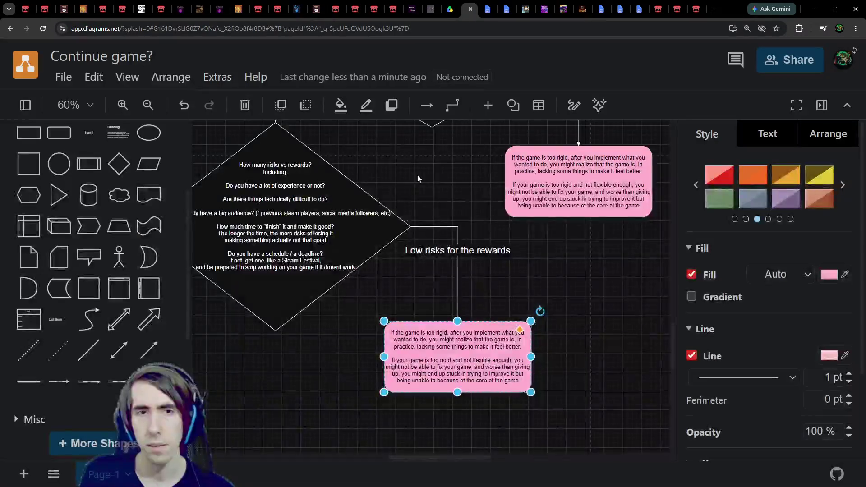
click(490, 5)
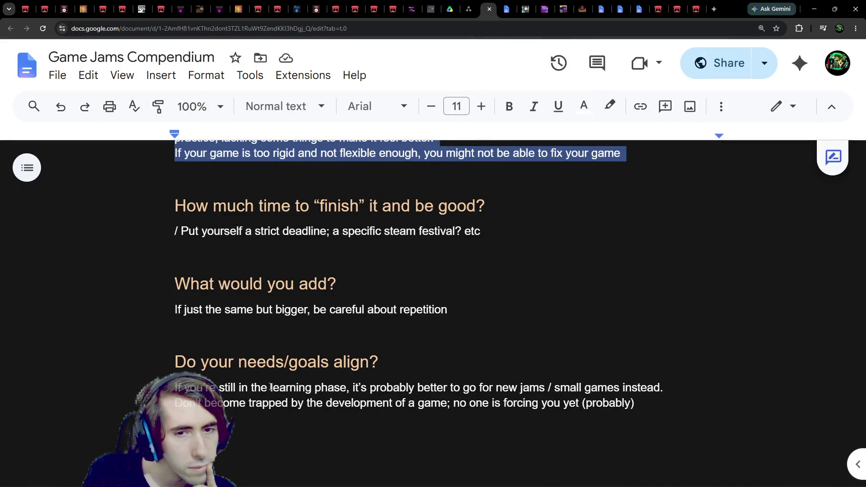
click(237, 357)
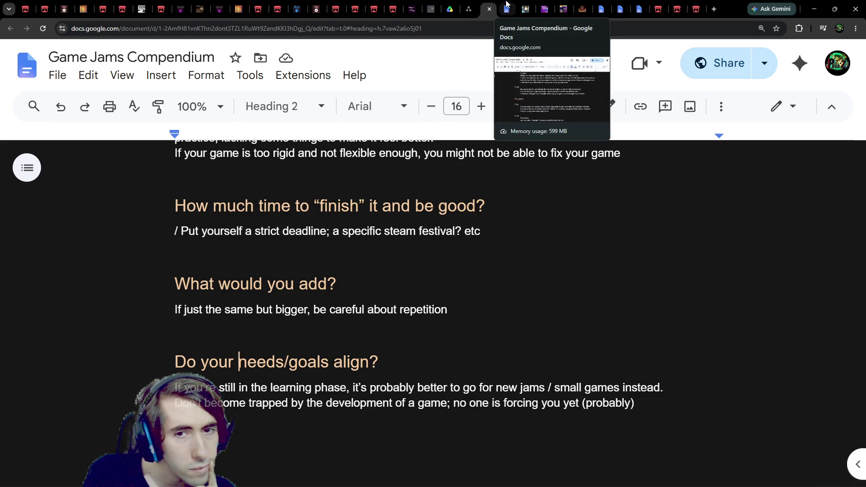
click(506, 5)
click(487, 5)
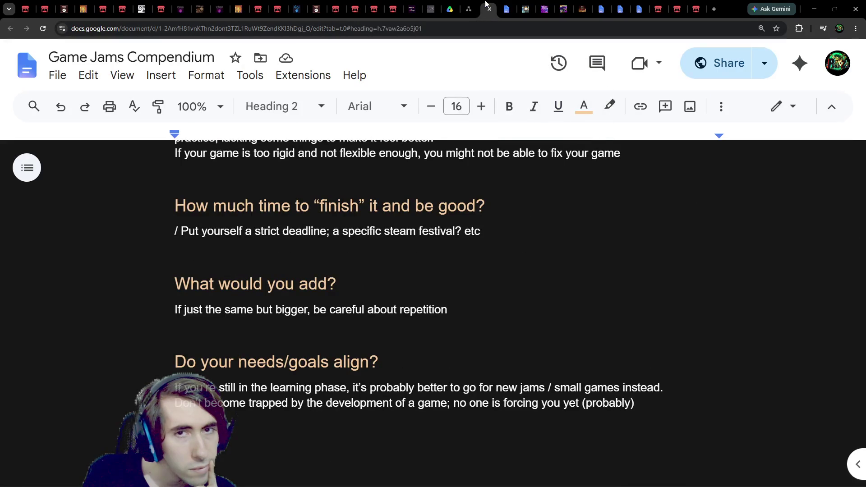
click(462, 4)
click(472, 6)
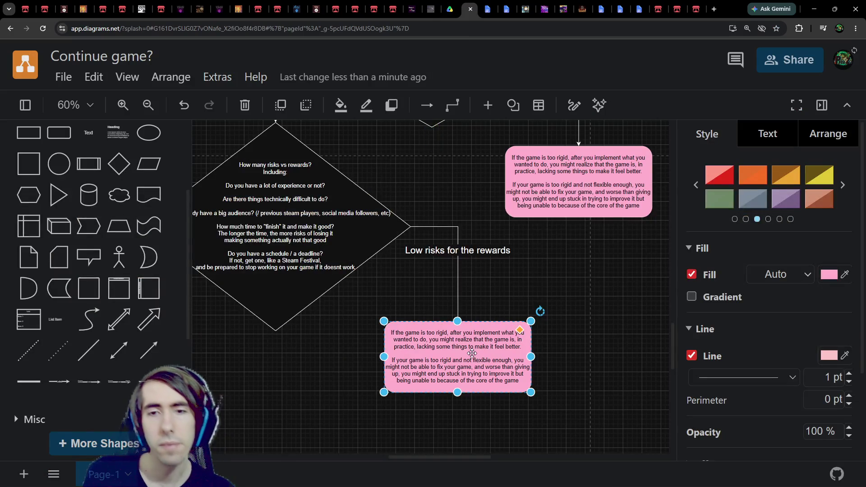
Step: Add a diamond below the pink box: 'Would you add something significant?' plus 'the same but bigger' caveat
drag(445, 365, 445, 376)
key(Tab)
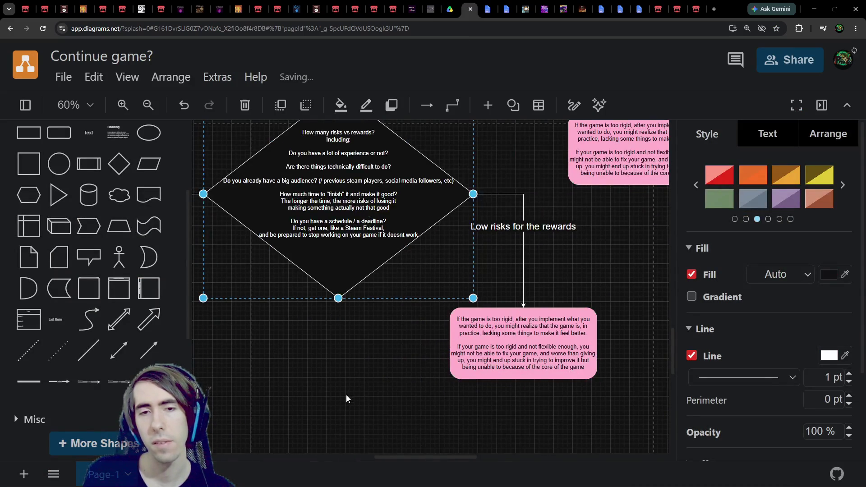
key(alt+shift+Down)
text(w)
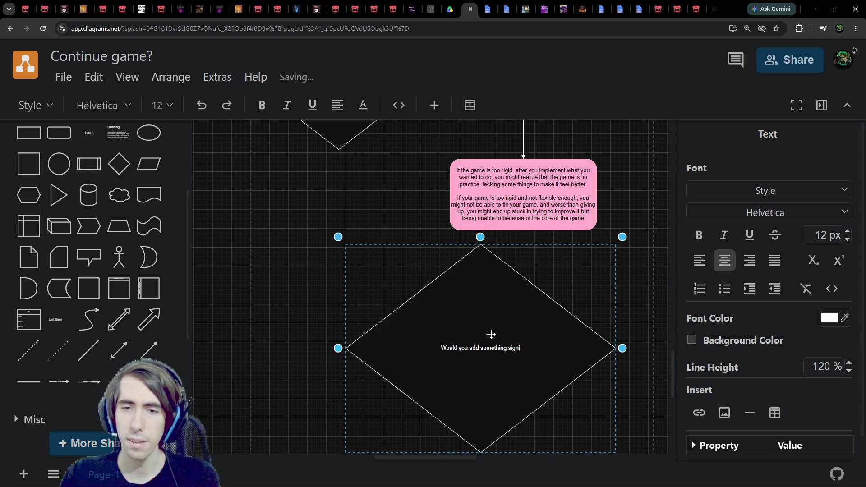
text(ant)
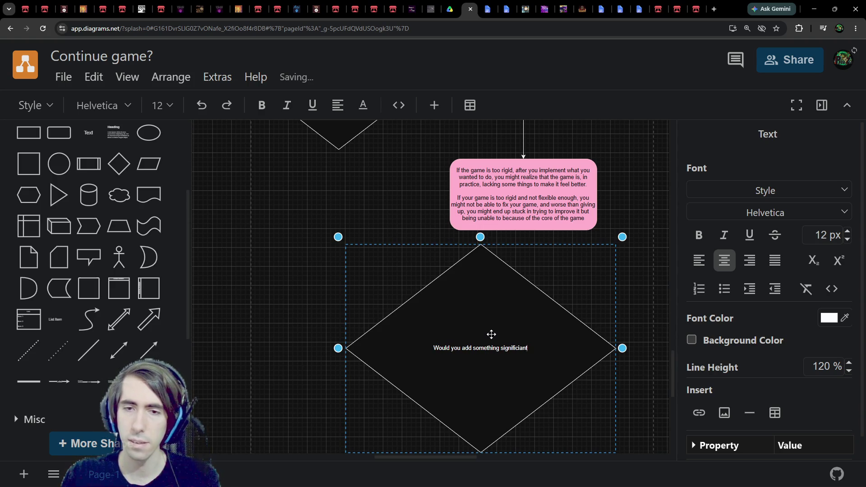
key(ctrl+BackSpace)
text(ific)
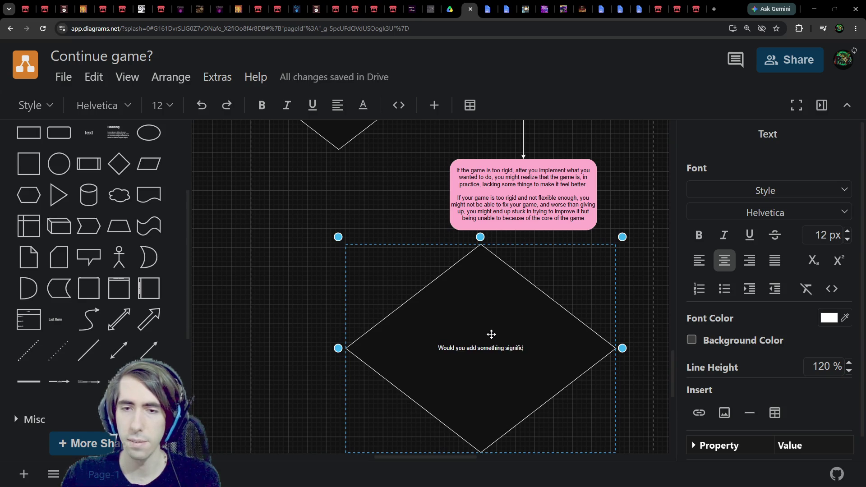
text(ant?)
key(Return)
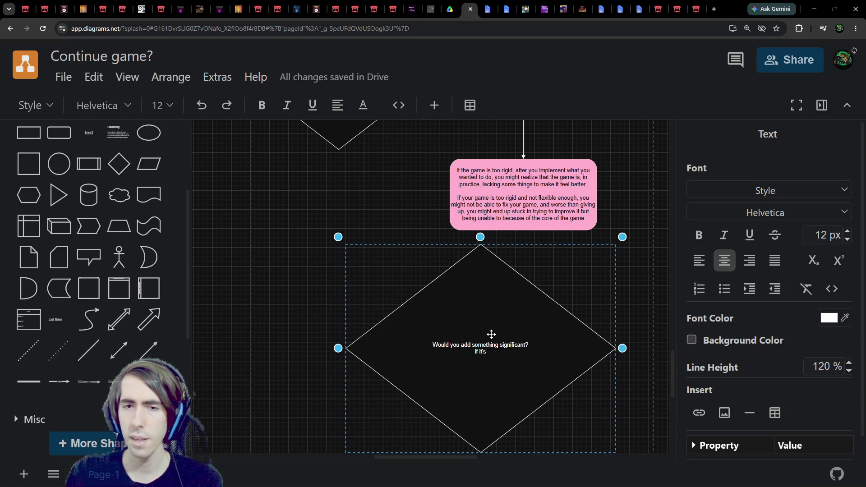
scroll(491, 334, up, 2)
text(just)
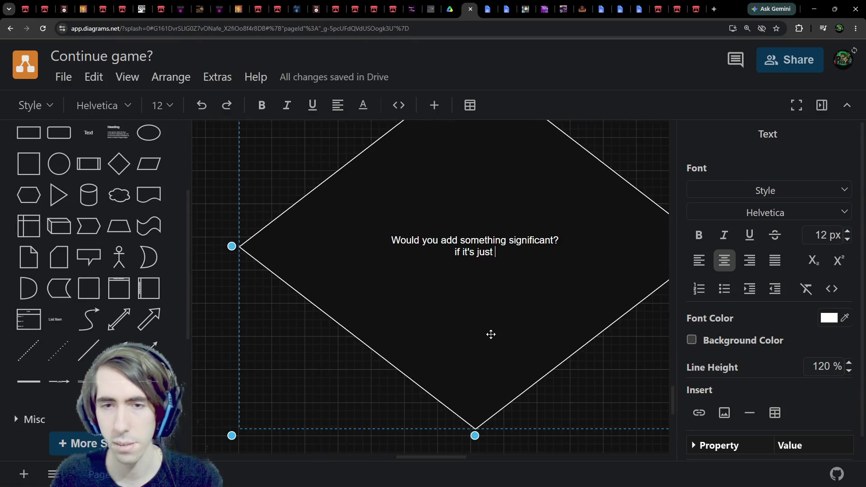
text(the same but bigger, m)
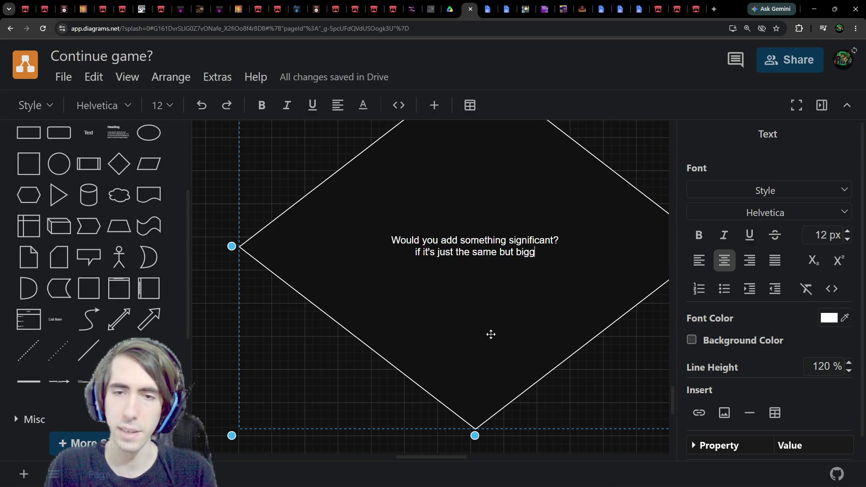
text(ight not be )
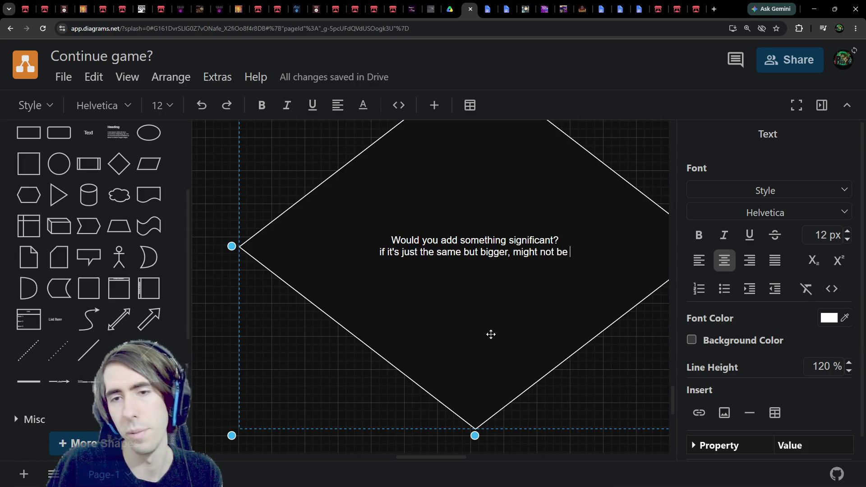
text(interesting enough)
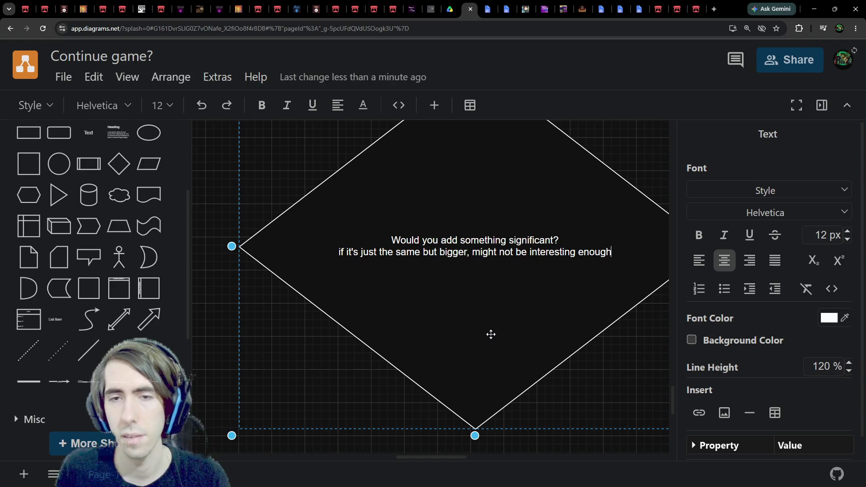
scroll(472, 271, down, 2)
click(573, 194)
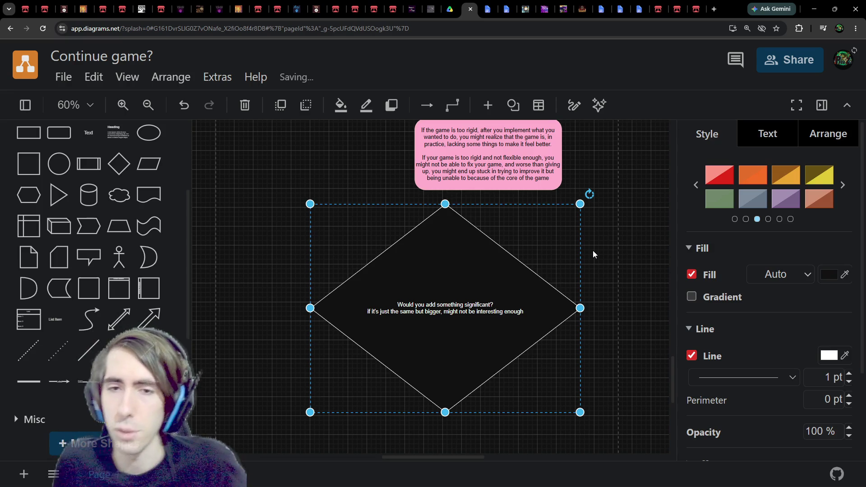
Step: Delete the 'Would you add something significant?' diamond from the flowchart
scroll(441, 188, down, 3)
scroll(442, 188, up, 15)
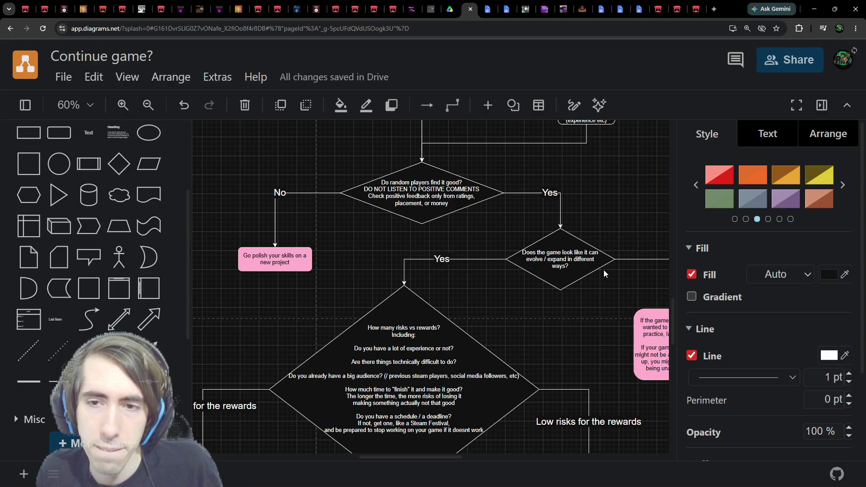
scroll(482, 295, up, 5)
scroll(483, 295, right, 4)
scroll(478, 308, right, 1)
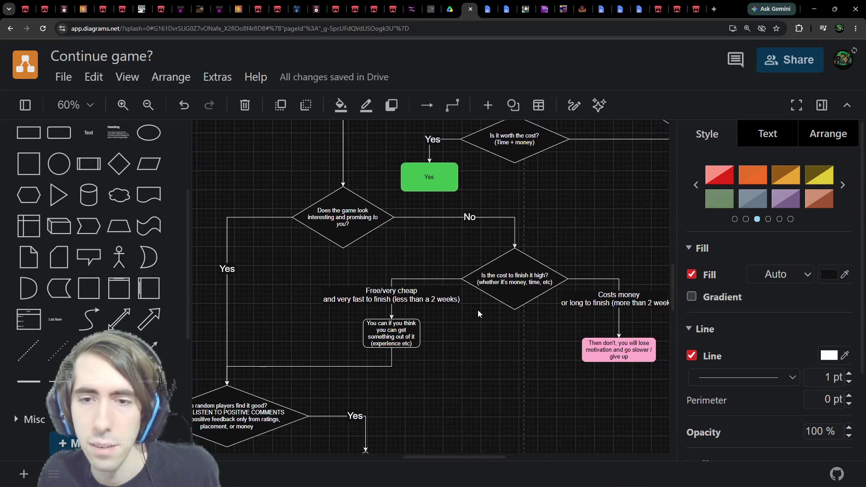
scroll(478, 307, right, 8)
scroll(529, 278, left, 8)
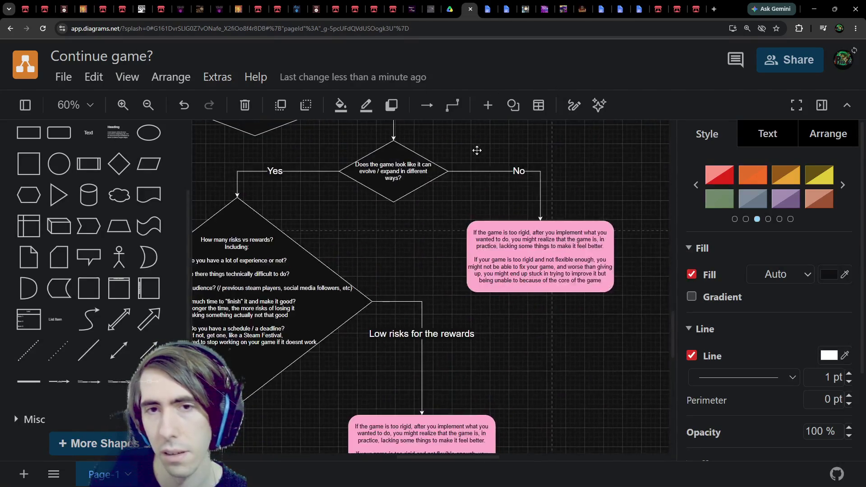
scroll(489, 335, down, 3)
scroll(489, 335, right, 1)
scroll(488, 335, up, 5)
scroll(489, 335, left, 1)
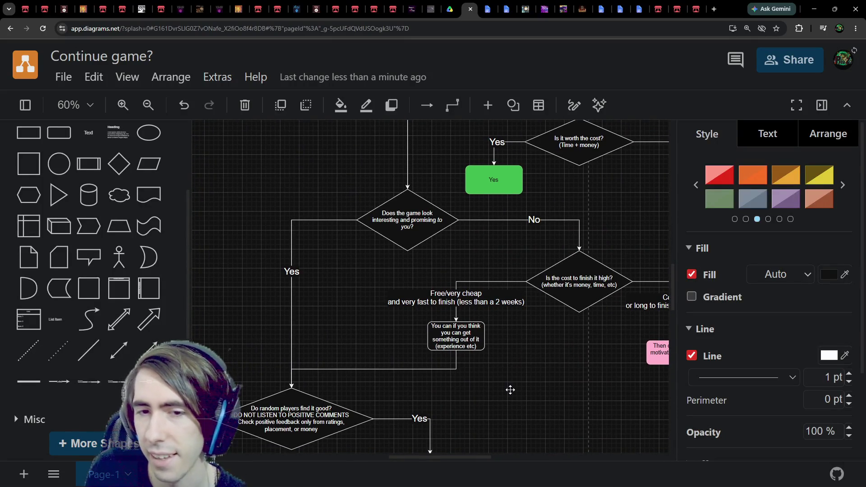
scroll(510, 396, down, 5)
click(433, 343)
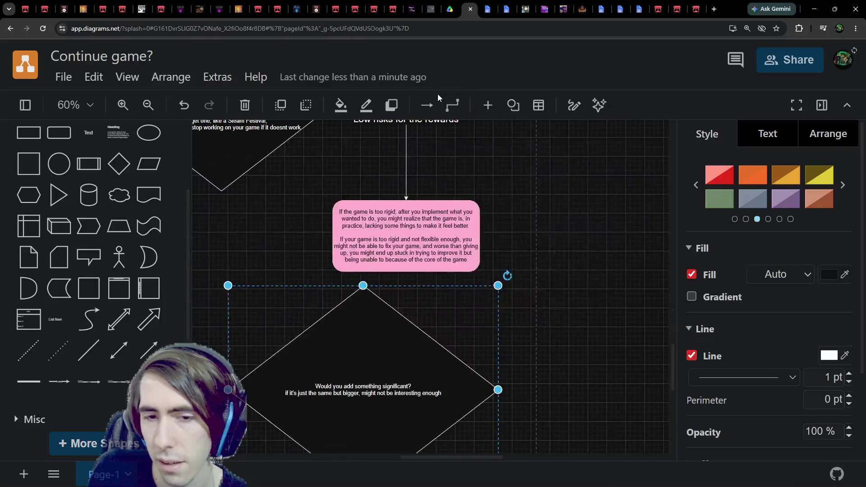
scroll(460, 222, down, 3)
scroll(437, 287, up, 2)
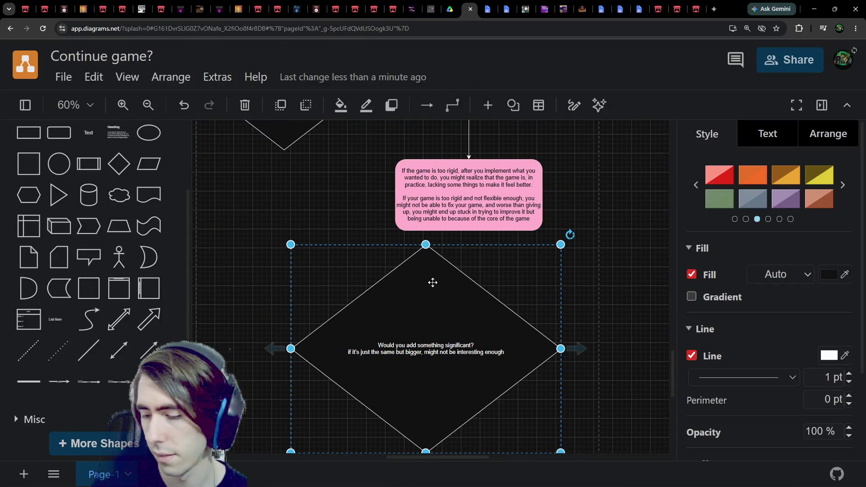
key(Delete)
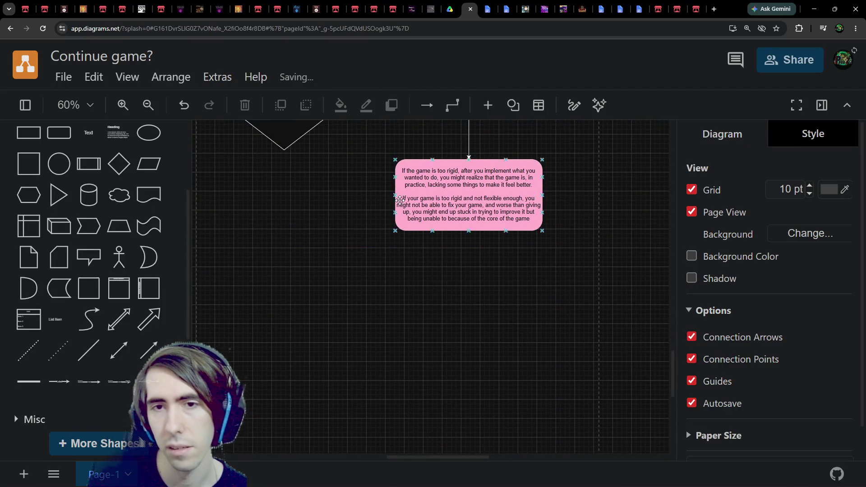
Step: Nudge the pink 'Not worth it' box slightly up under the 'High risks for the rewards' branch
scroll(455, 321, up, 10)
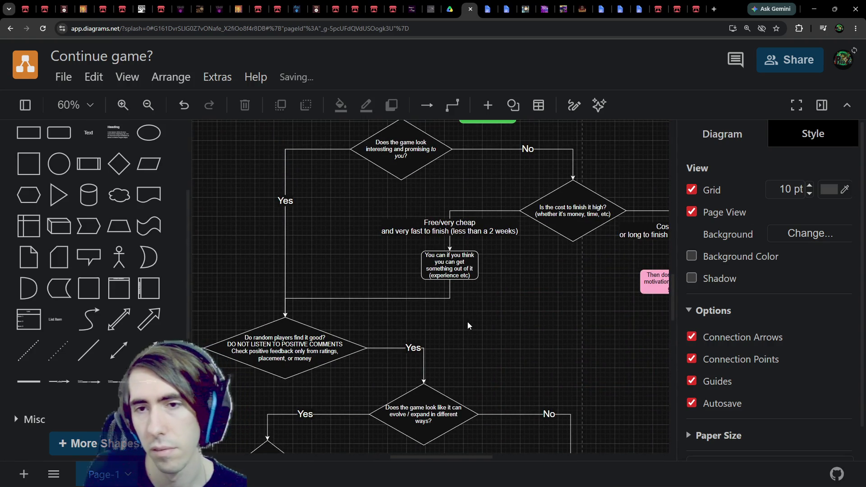
scroll(554, 269, down, 6)
scroll(555, 268, left, 4)
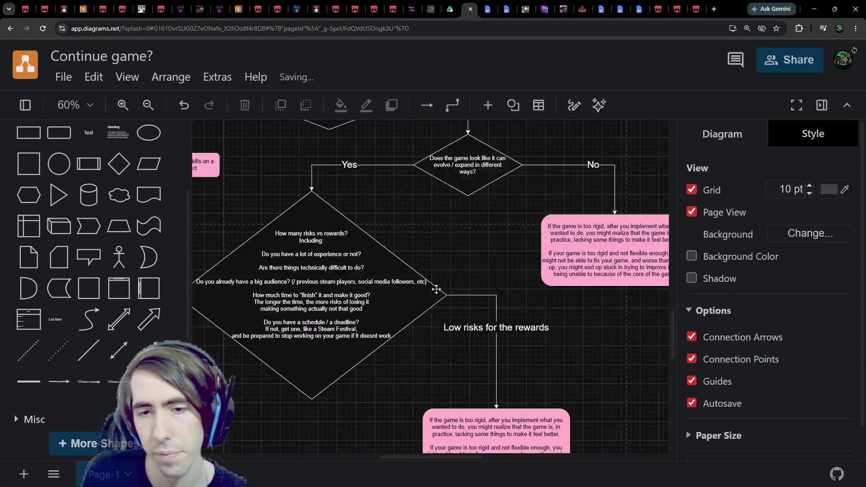
drag(554, 269, 611, 242)
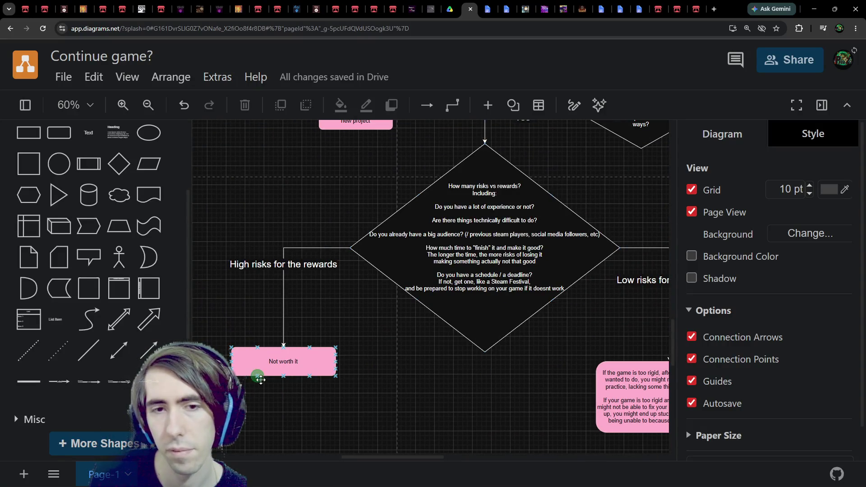
click(279, 367)
drag(279, 368, 280, 363)
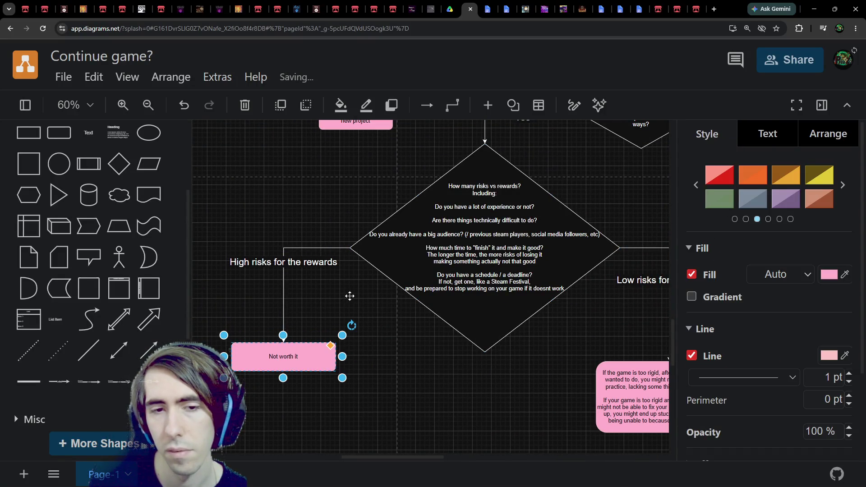
Step: Select the long pink box under 'Low risks', then briefly view the Game Jams Compendium document
mouse_move(349, 296)
mouse_down()
mouse_move(222, 299)
mouse_move(371, 283)
mouse_move(166, 278)
mouse_up()
right_click(166, 277)
click(493, 393)
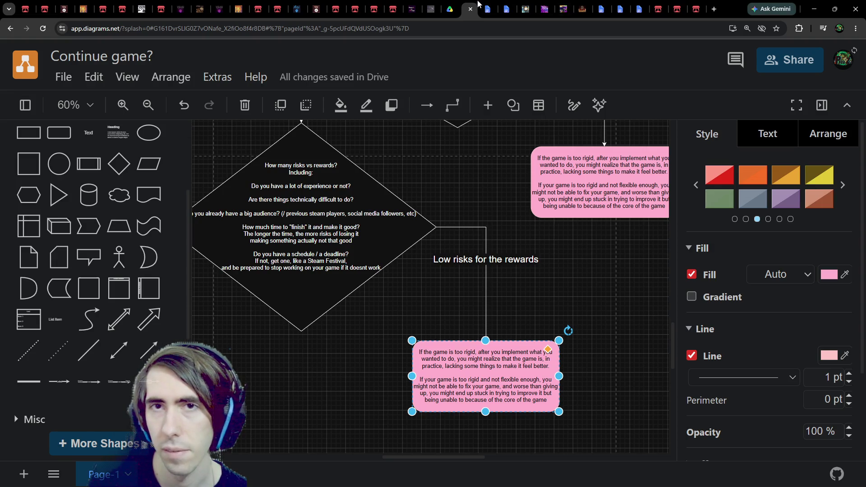
click(479, 6)
mouse_move(472, 10)
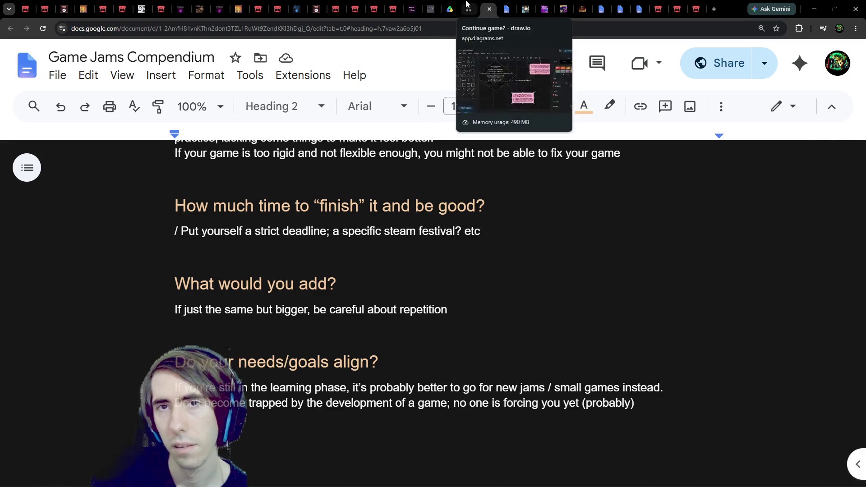
click(470, 9)
Step: Select the 'Do you wanna continue it?' diamond, then the green Yes box to reuse its style
scroll(444, 160, up, 10)
scroll(424, 388, up, 15)
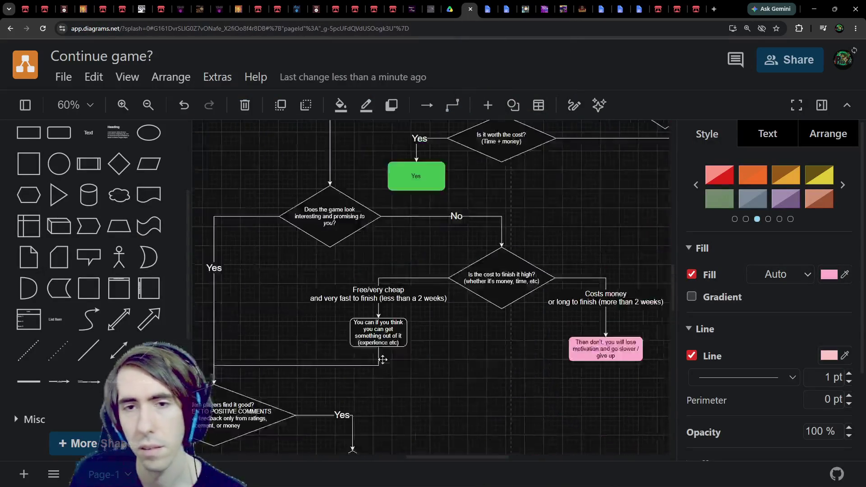
scroll(386, 267, up, 5)
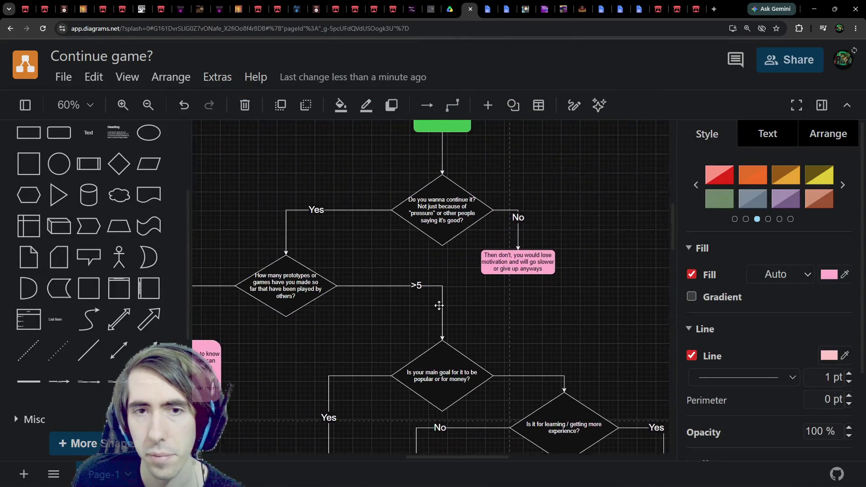
click(442, 294)
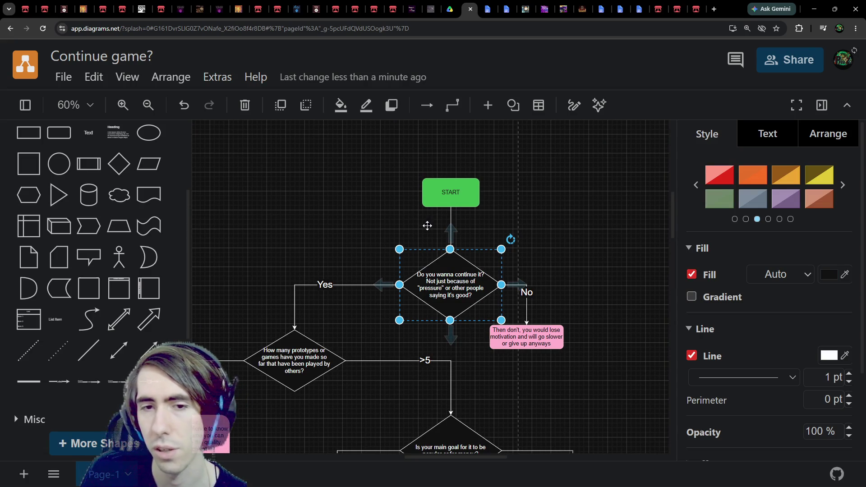
scroll(437, 330, down, 5)
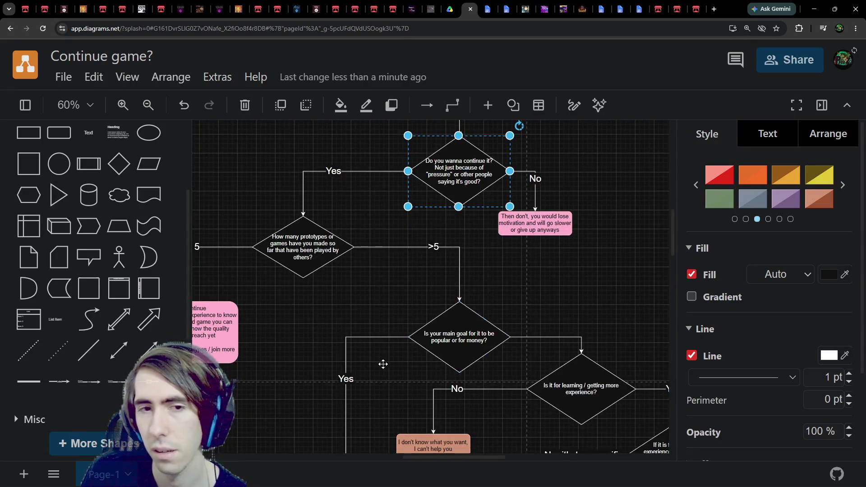
scroll(387, 316, down, 10)
ctrl+scroll(371, 239, down, 3)
scroll(411, 278, down, 4)
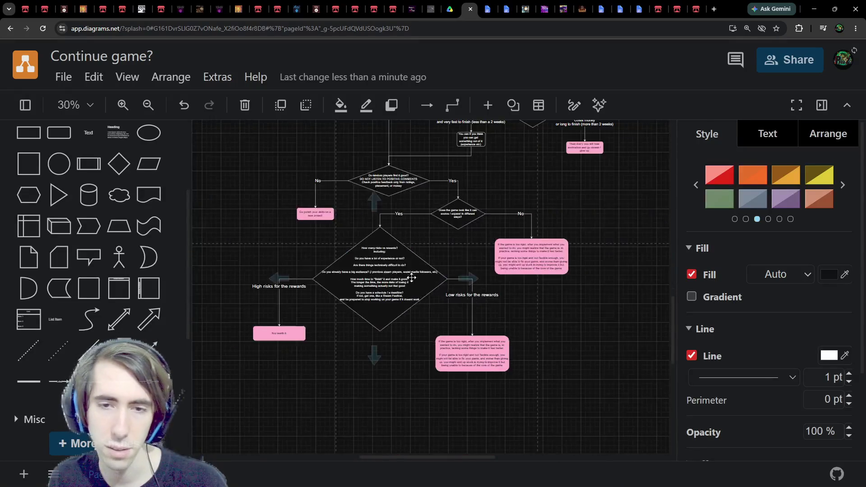
ctrl+scroll(412, 278, up, 2)
scroll(417, 331, up, 5)
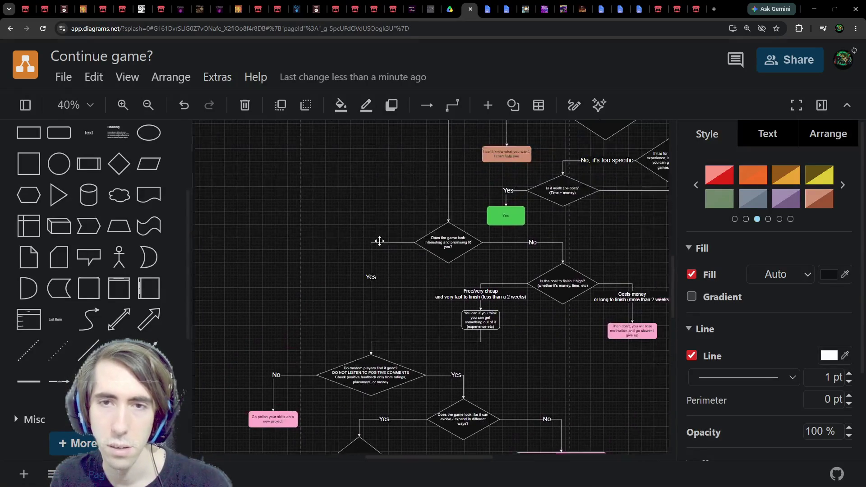
click(505, 215)
Step: Paste a copy of the green box under the Low risks branch, enlarge it, and label it 'Go do it!'
scroll(417, 262, down, 10)
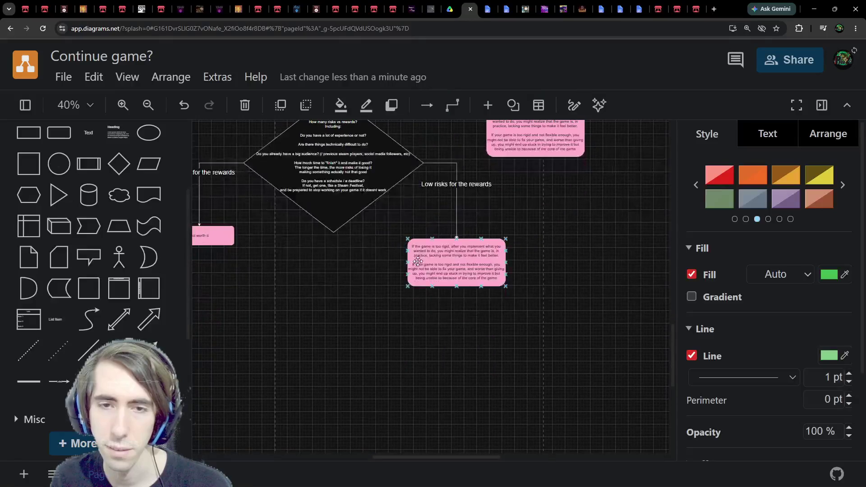
ctrl+scroll(417, 261, up, 2)
click(424, 185)
key(ctrl+v)
mouse_move(464, 206)
mouse_down()
mouse_move(457, 219)
mouse_move(520, 212)
mouse_up()
drag(468, 226, 481, 352)
text(G)
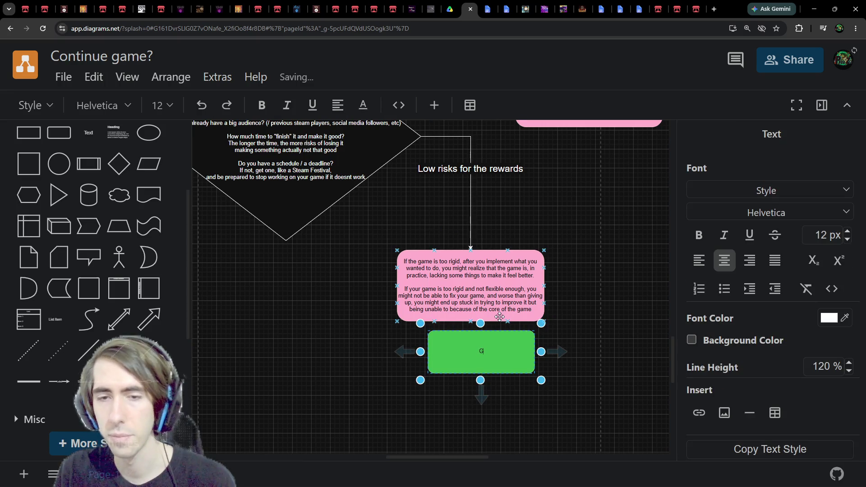
text(o do it!)
Step: Delete the long pink box and attach the dangling connector to the green 'Go do it!' box
click(494, 269)
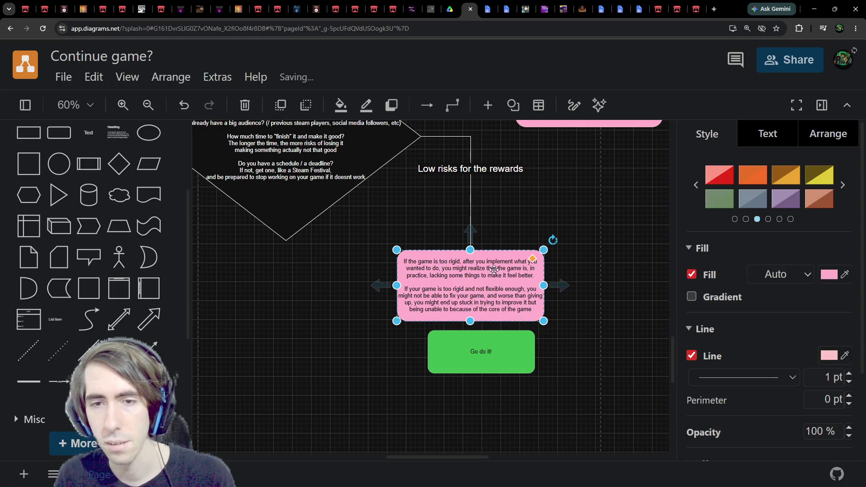
key(Delete)
drag(499, 354, 498, 303)
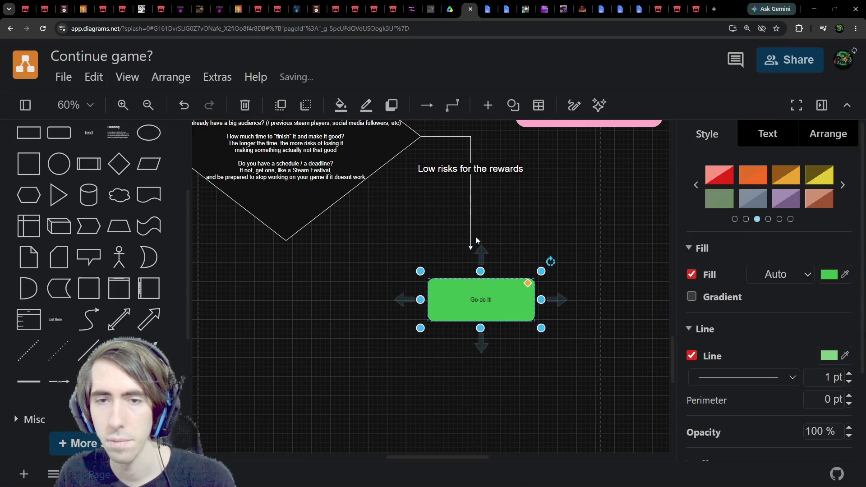
click(471, 246)
drag(470, 249, 481, 280)
drag(484, 309, 456, 226)
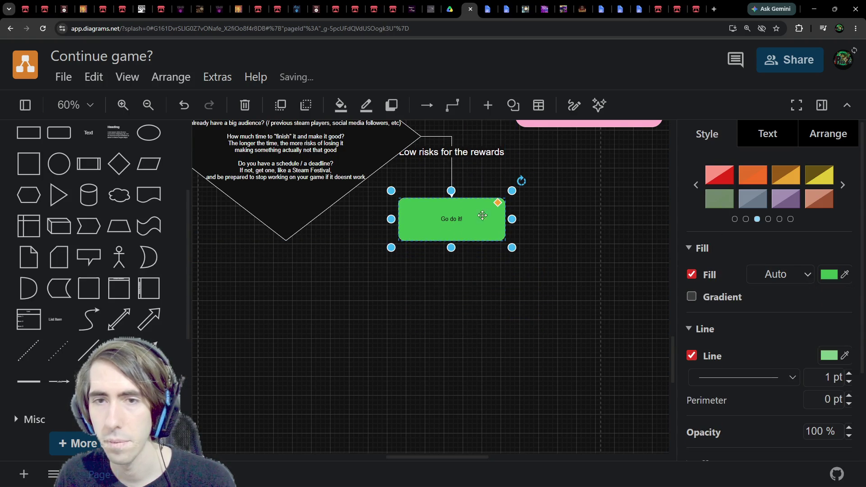
scroll(472, 403, down, 5)
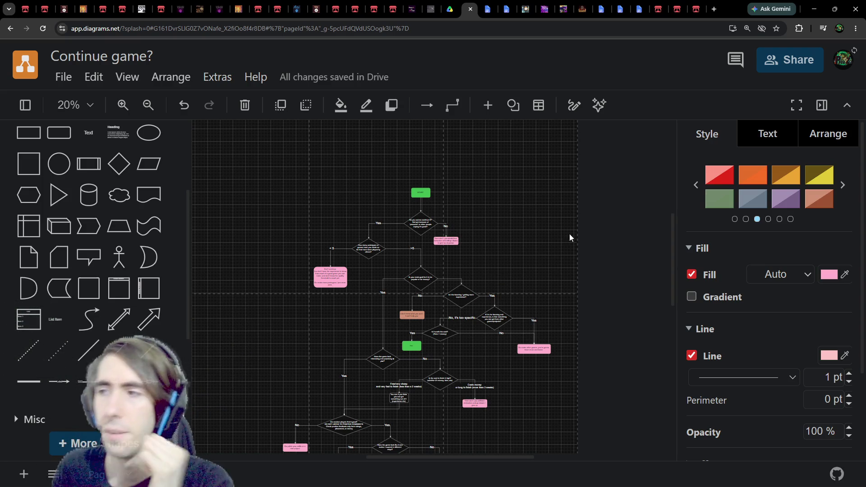
scroll(401, 296, down, 4)
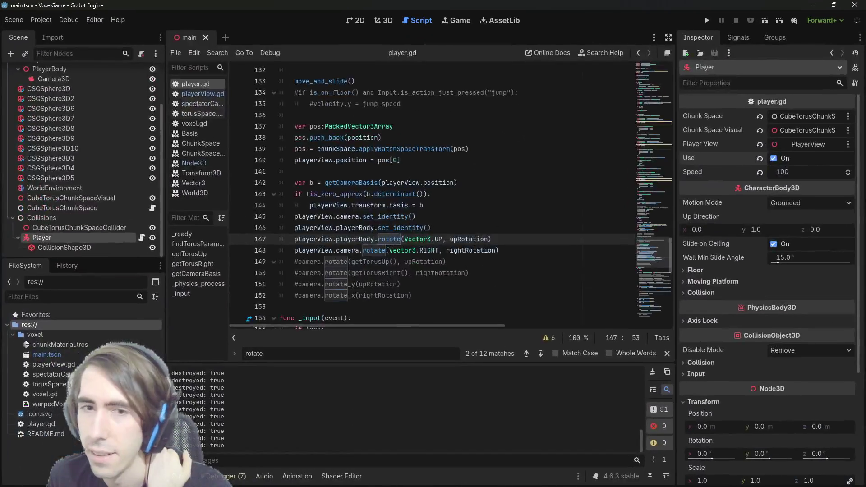
Step: Glance at the 2D and 3D views, then return to the player.gd script
click(500, 194)
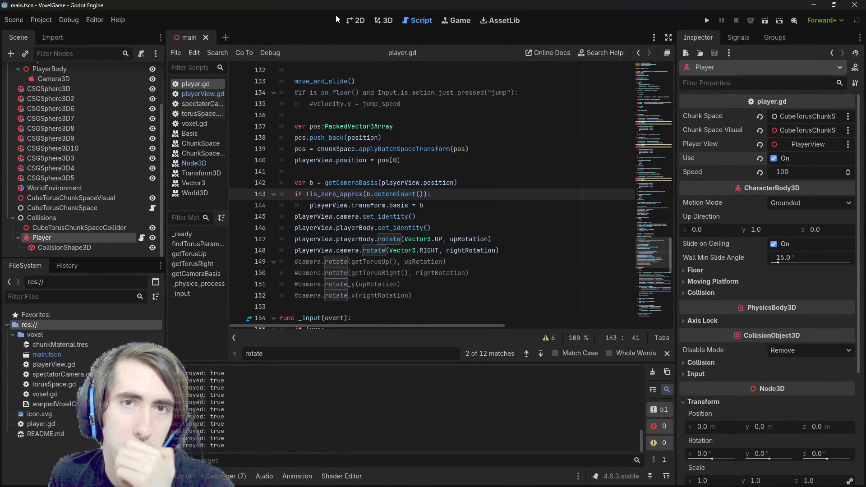
scroll(377, 164, up, 7)
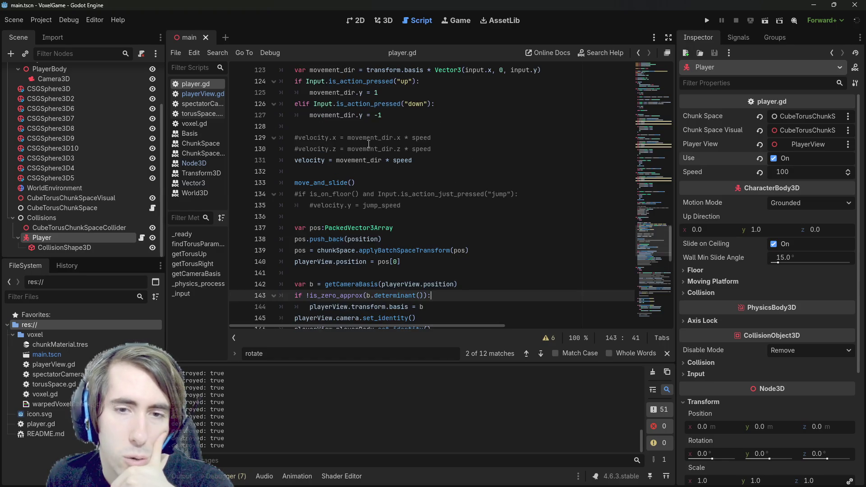
click(356, 20)
click(413, 20)
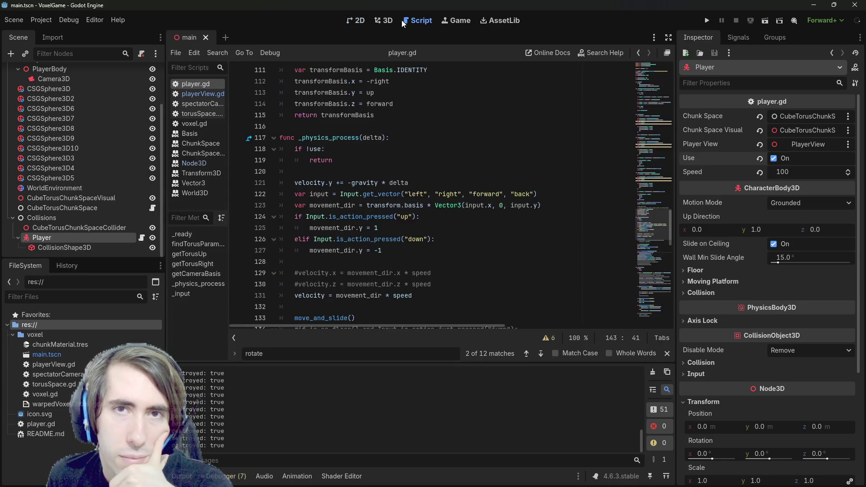
click(386, 20)
click(408, 20)
scroll(370, 112, up, 2)
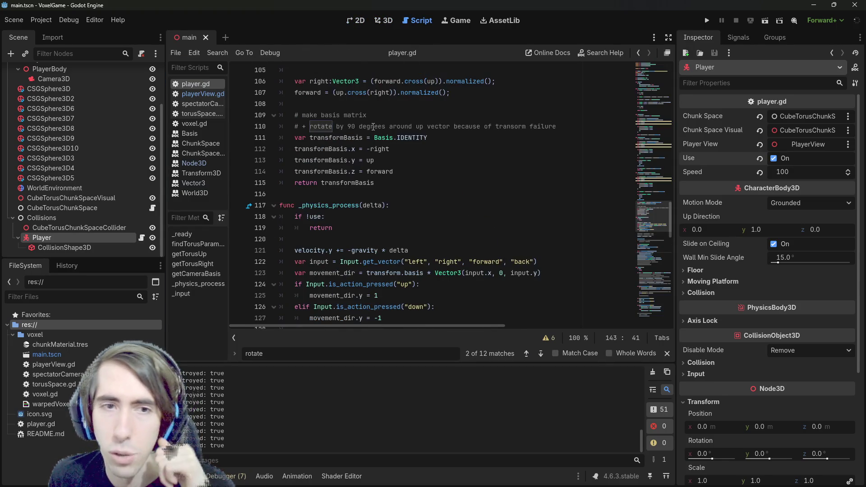
click(142, 237)
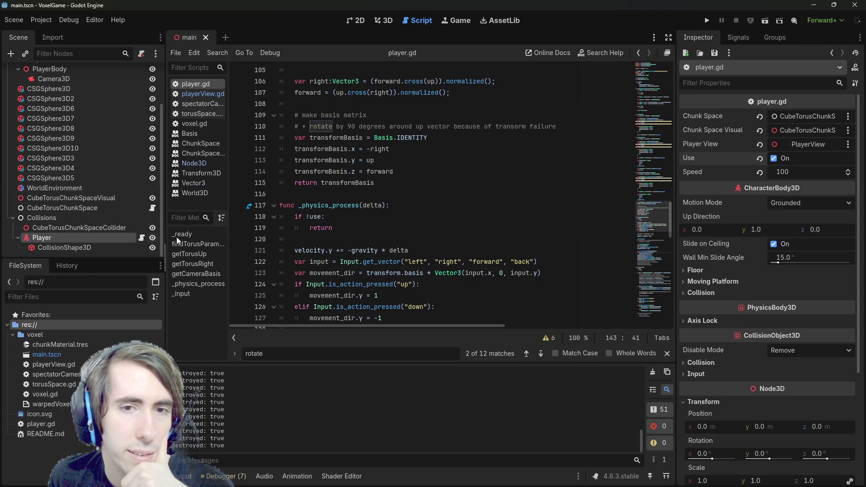
scroll(415, 243, down, 2)
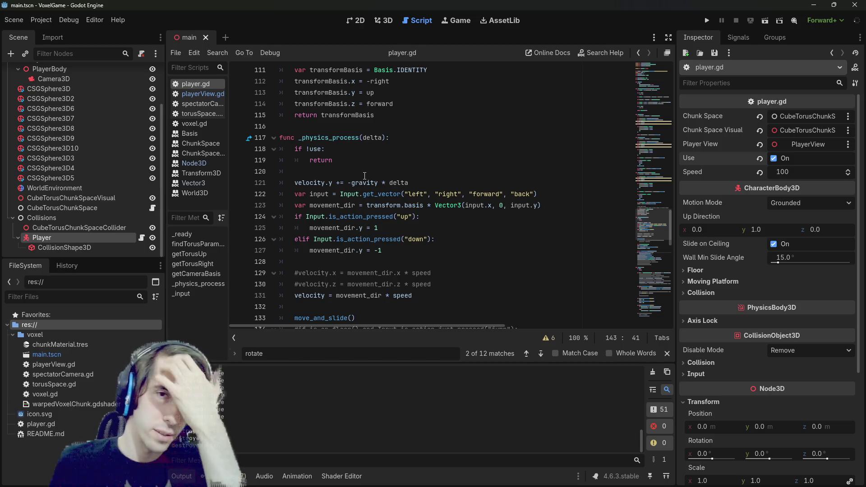
Step: Scroll _physics_process to the playerView rotate lines around lines 144–148
double_click(375, 204)
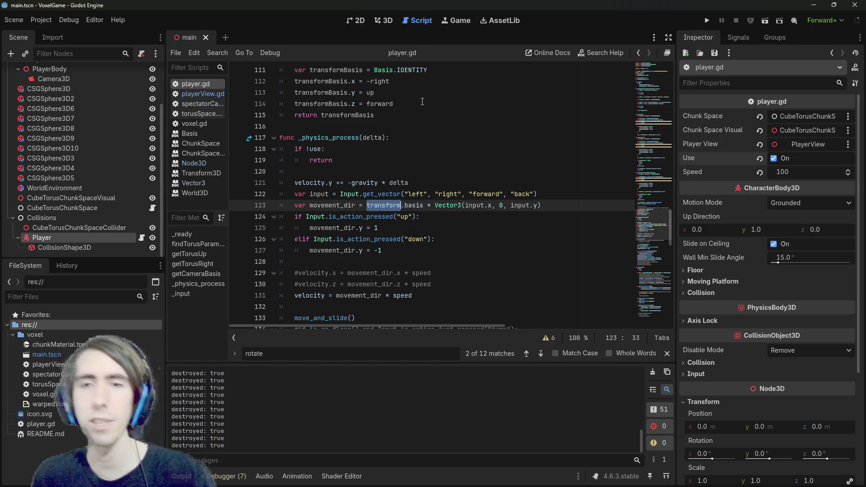
scroll(423, 206, down, 1)
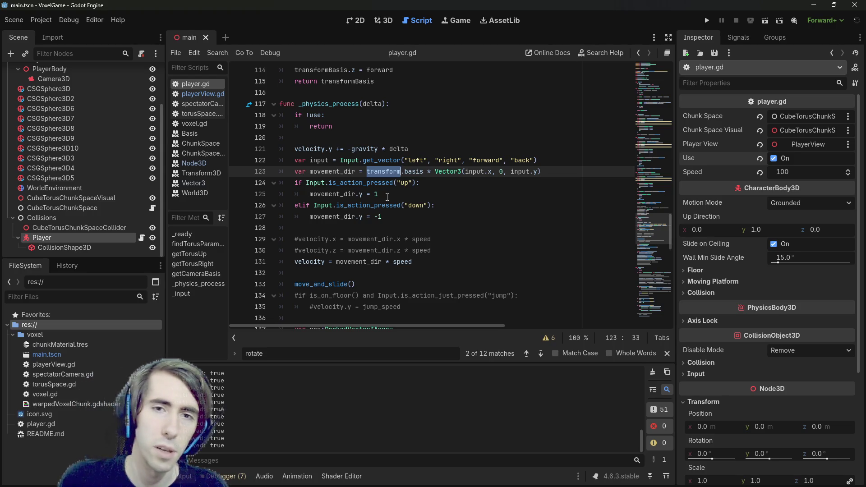
scroll(388, 206, down, 7)
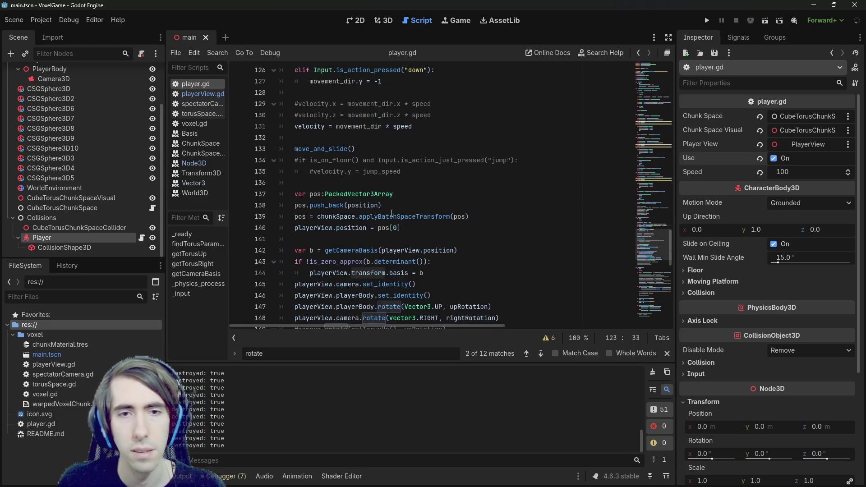
click(345, 173)
double_click(345, 172)
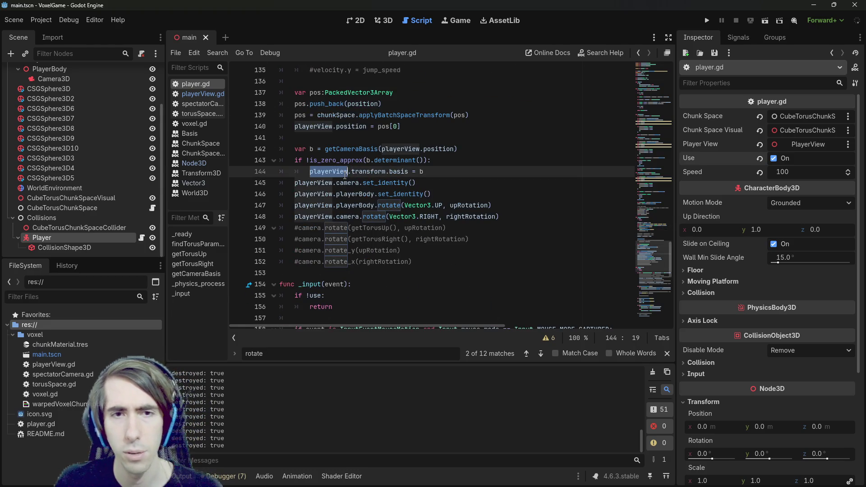
scroll(411, 135, up, 5)
scroll(411, 134, up, 1)
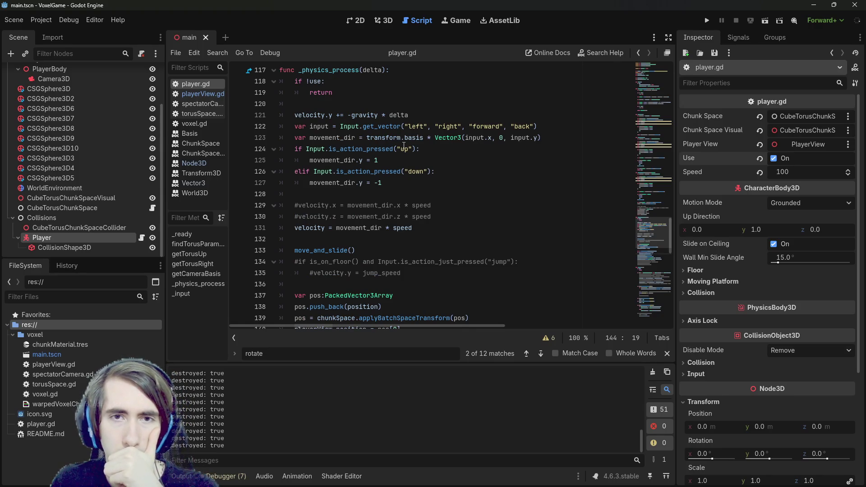
scroll(403, 145, down, 1)
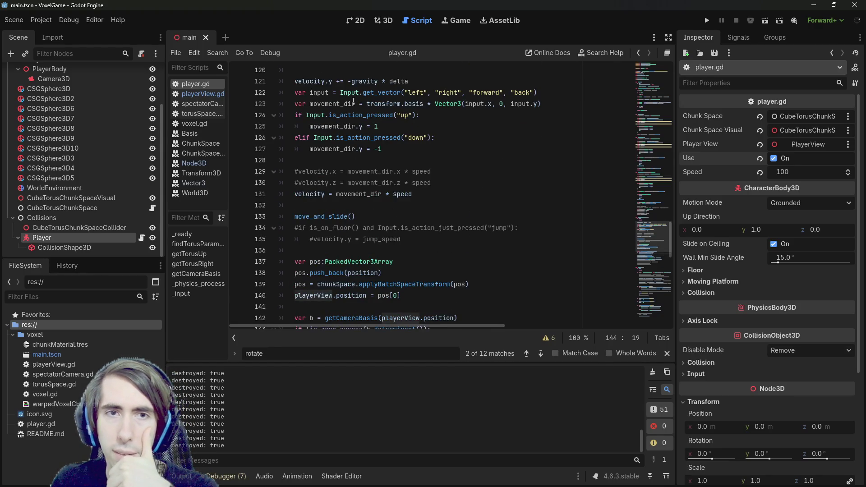
scroll(344, 192, down, 3)
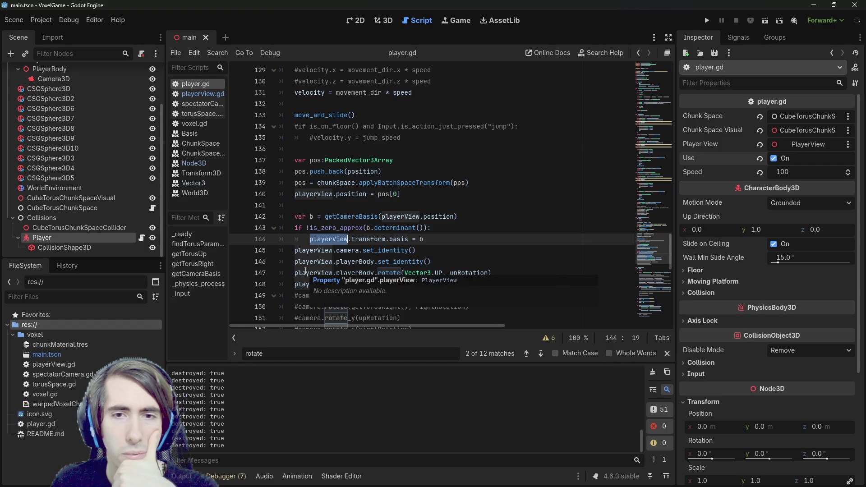
scroll(372, 230, up, 3)
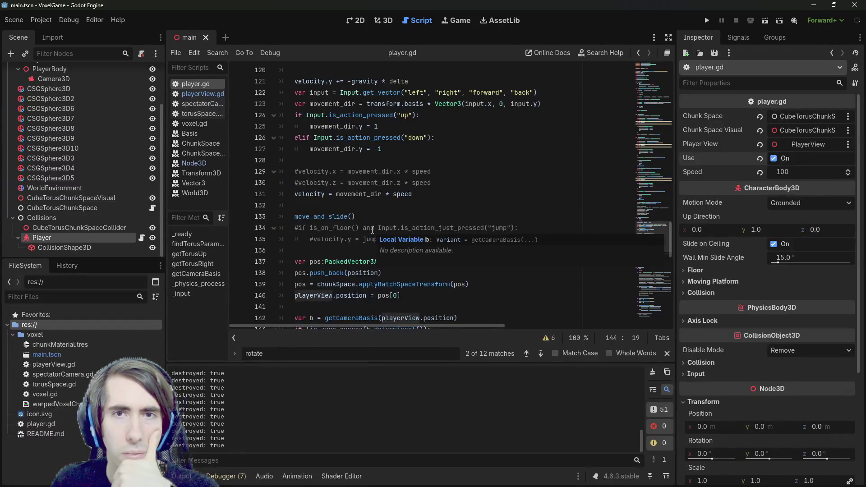
scroll(370, 231, down, 4)
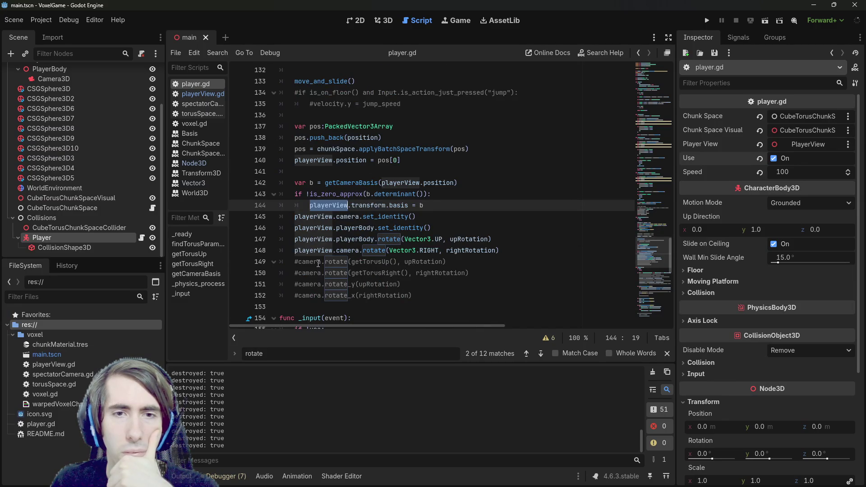
scroll(319, 263, up, 3)
scroll(319, 264, down, 2)
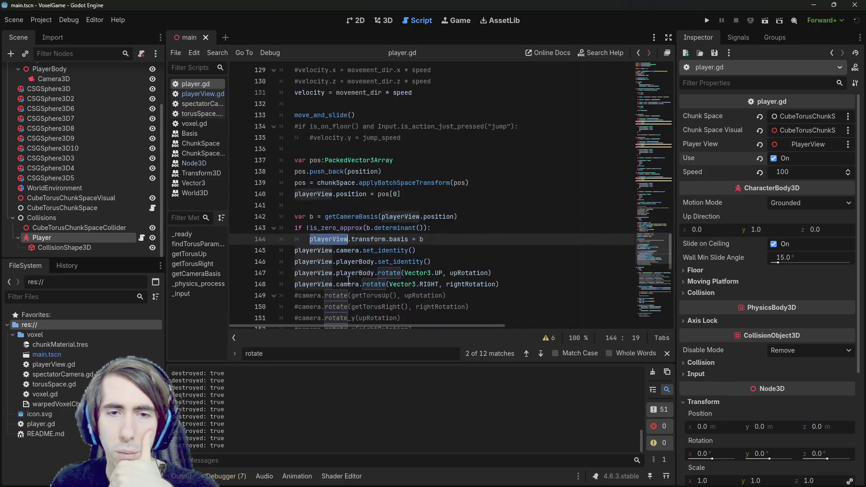
click(513, 278)
Step: Duplicate the rotate(Vector3.UP, upRotation) call onto a new line near the camera rotation and save
key(Up)
key(ctrl+shift+Left)
key(ctrl+shift+Left)
key(ctrl+shift+Left)
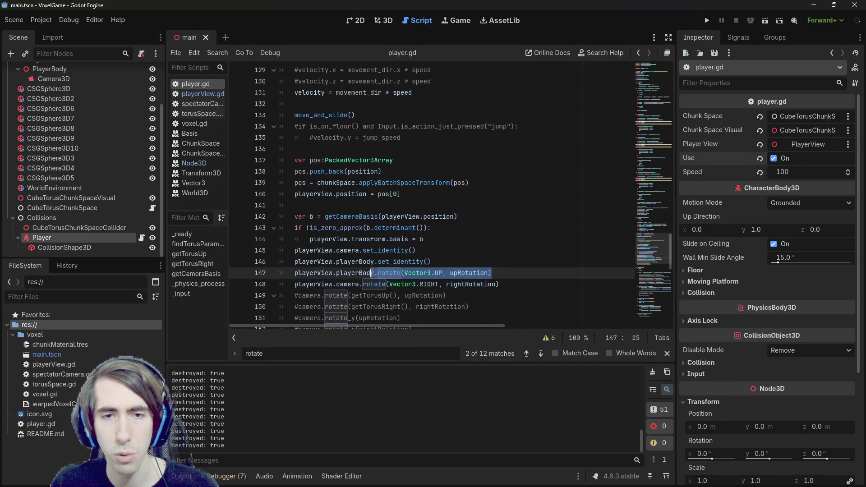
key(ctrl+c)
key(Down)
key(End)
key(Return)
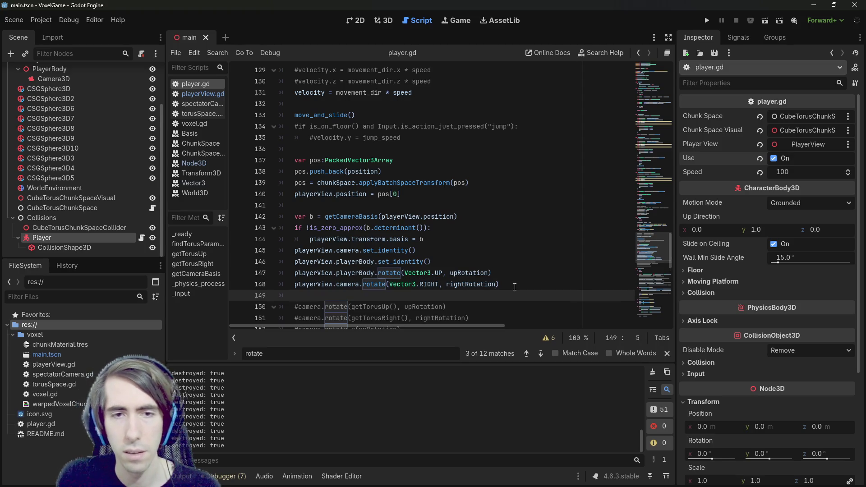
key(ctrl+v)
key(Return)
key(ctrl+s)
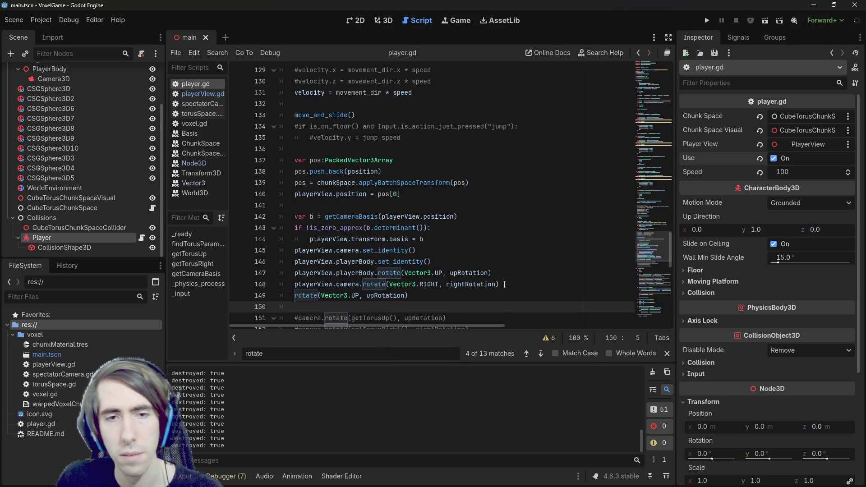
Step: Reorder so the new rotate call precedes the camera rotation line, save, and run the game
scroll(499, 284, down, 1)
click(469, 240)
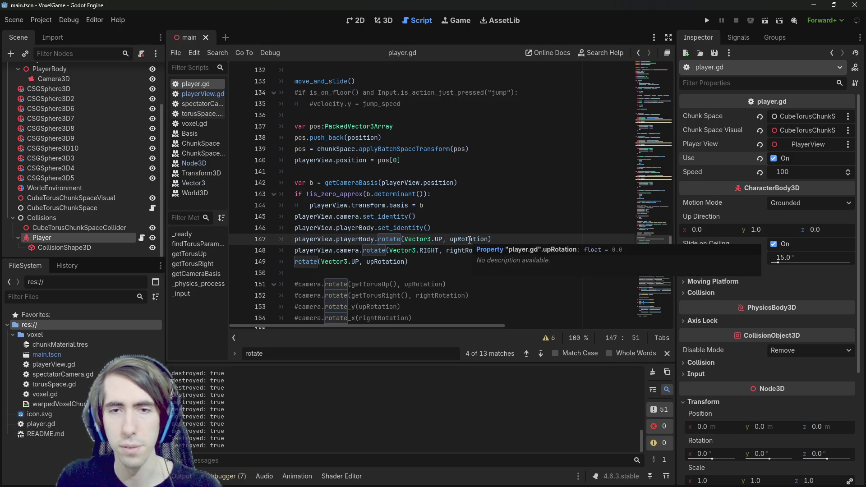
key(Down)
key(alt+Down)
key(Up)
key(ctrl+s)
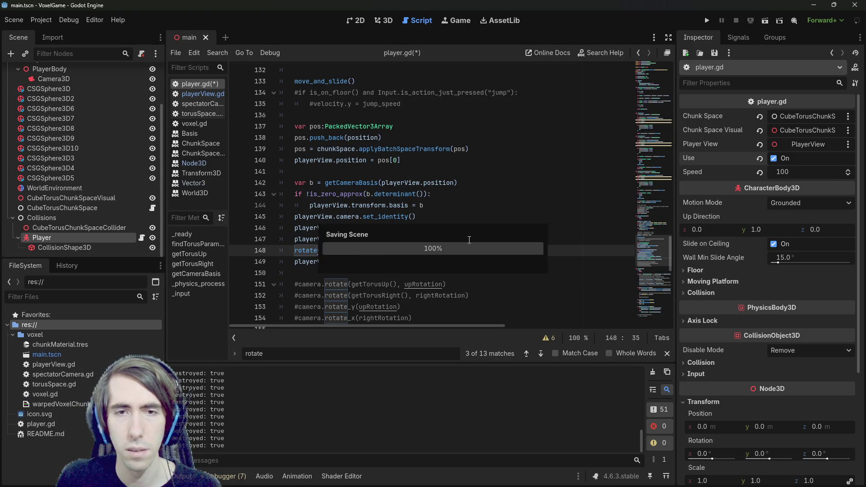
scroll(469, 240, down, 2)
scroll(469, 239, down, 2)
scroll(470, 239, up, 5)
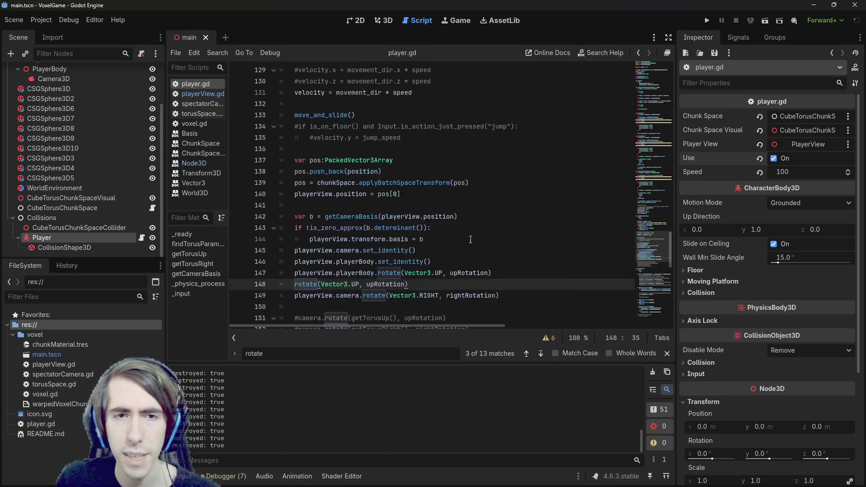
click(706, 21)
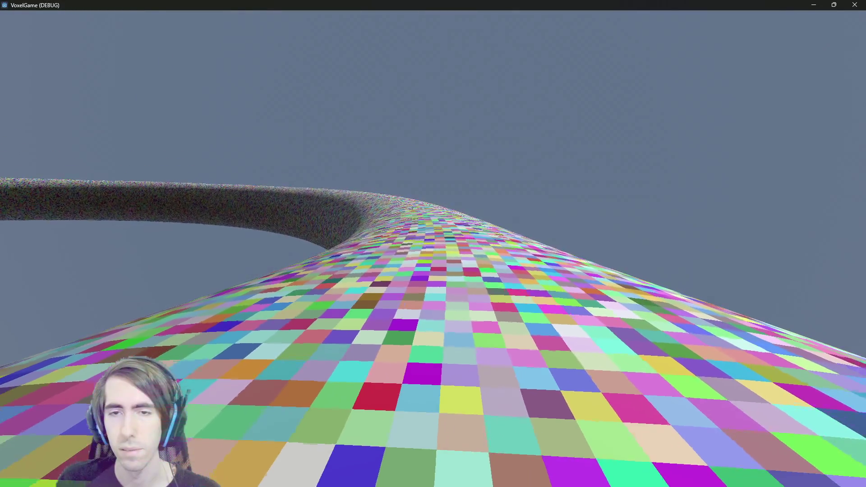
Step: Leave the running VoxelGame and return to the Godot editor
key(alt+Tab)
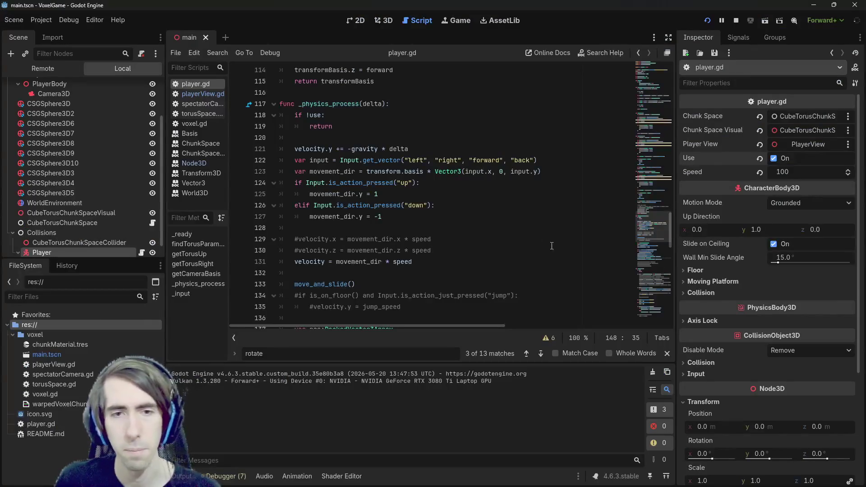
scroll(108, 244, down, 1)
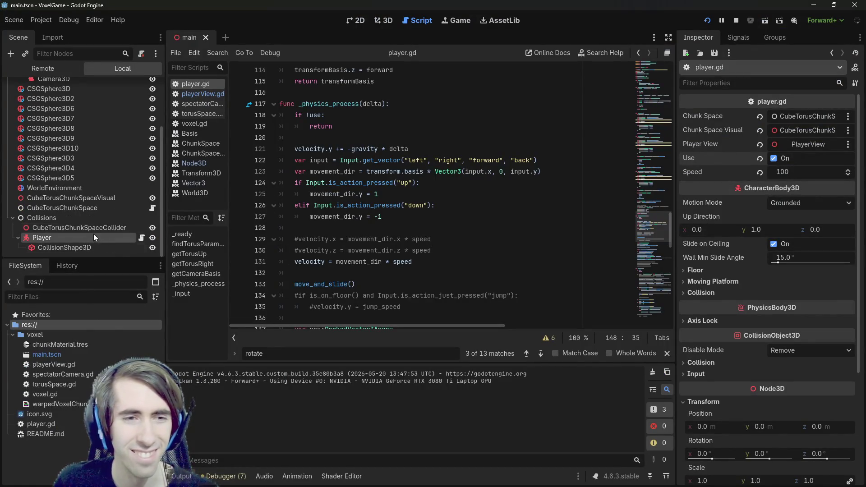
double_click(382, 249)
key(ctrl+z)
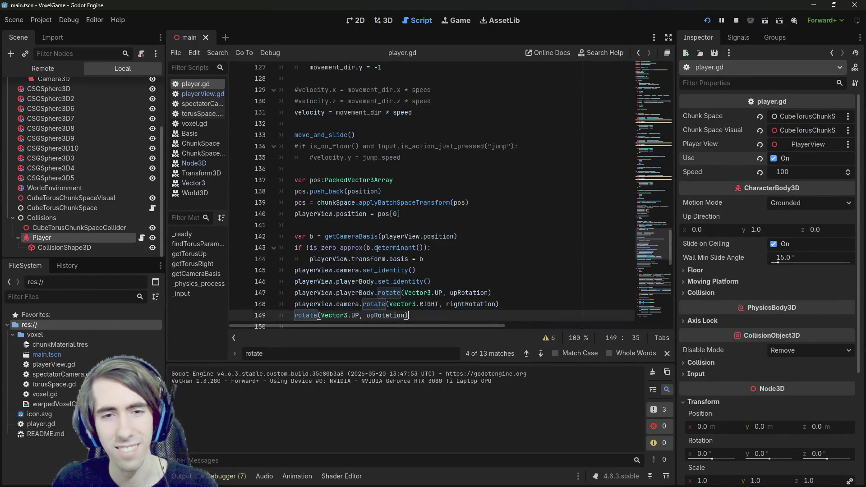
mouse_move(376, 248)
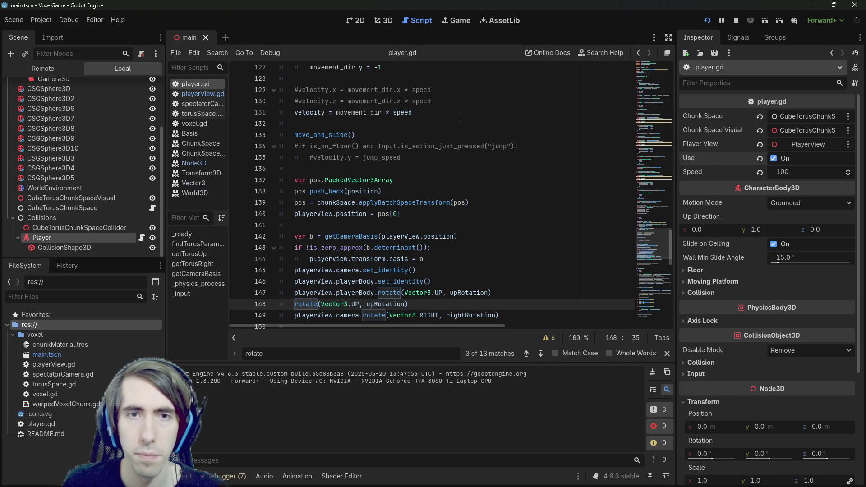
scroll(457, 118, up, 4)
double_click(414, 158)
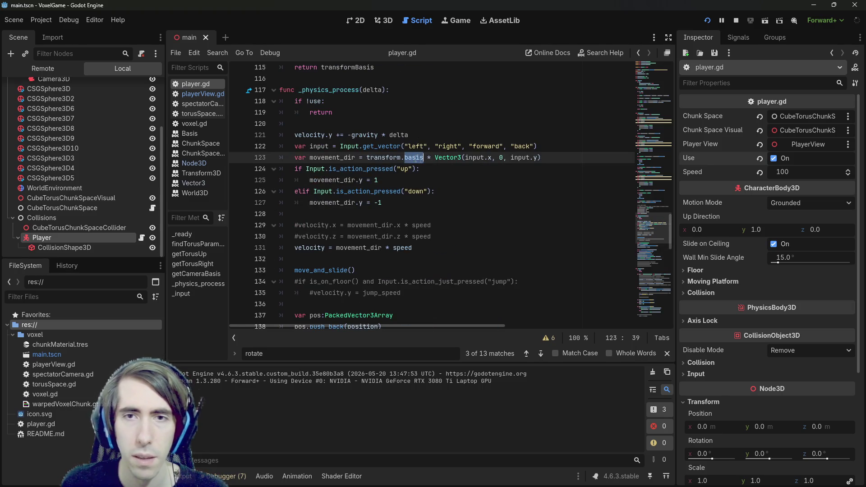
double_click(476, 158)
double_click(395, 158)
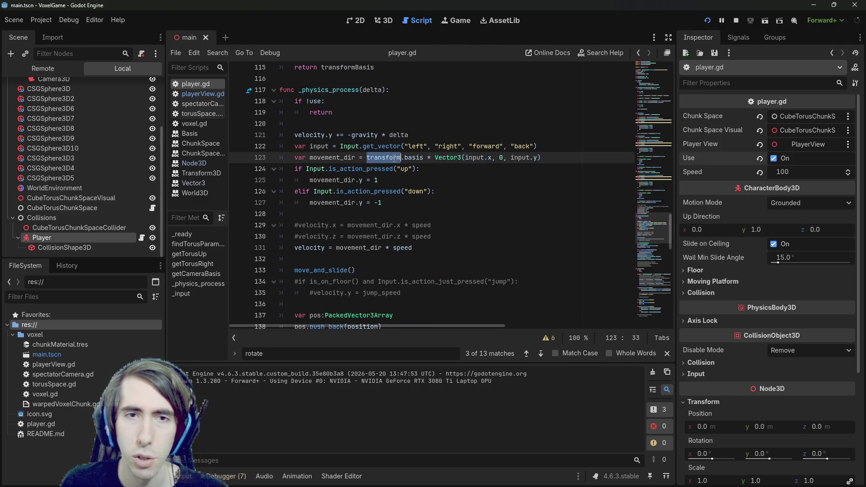
scroll(399, 190, down, 6)
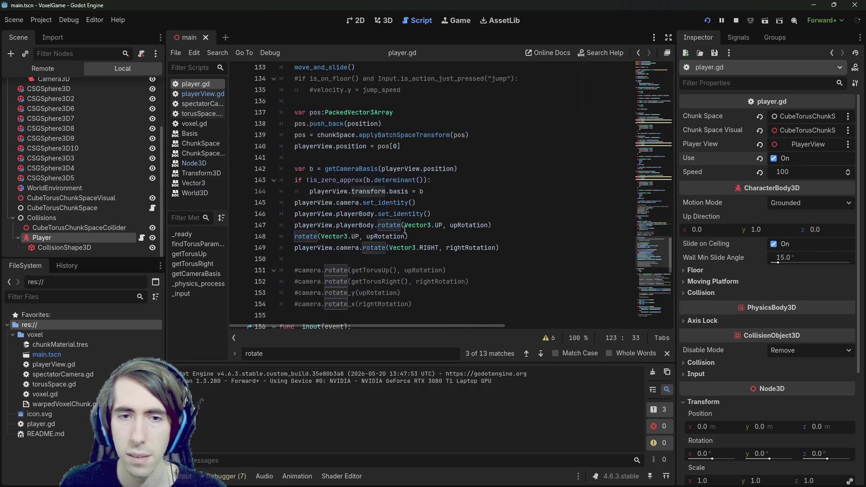
drag(406, 237, 249, 235)
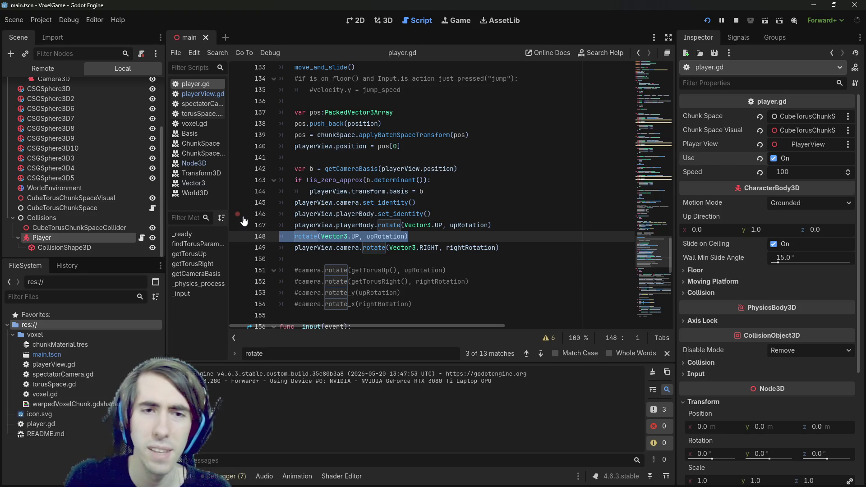
scroll(456, 211, up, 1)
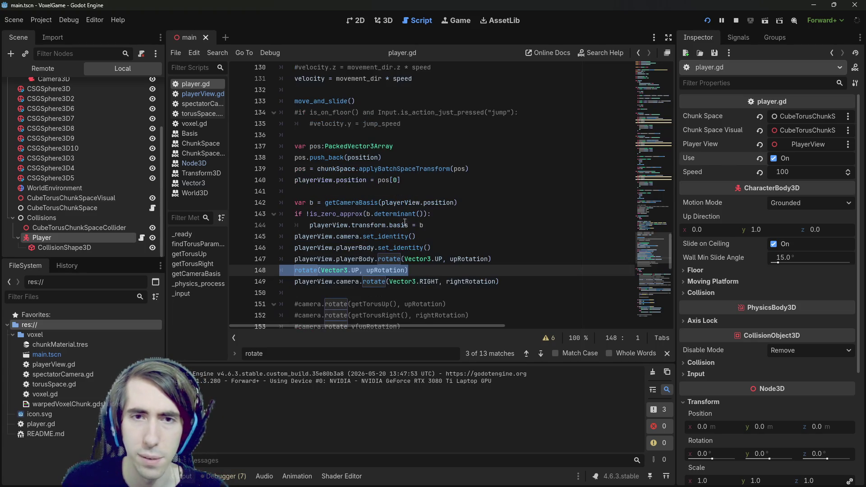
drag(423, 225, 311, 227)
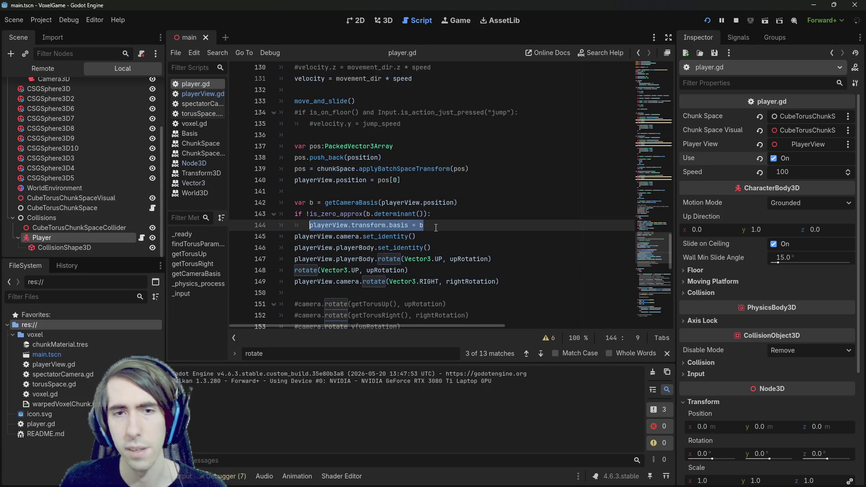
key(ctrl+c)
key(End)
Step: Paste a copy of line 144 as line 145, trim it to 'transform.basis = b', and save
key(Return)
key(ctrl+v)
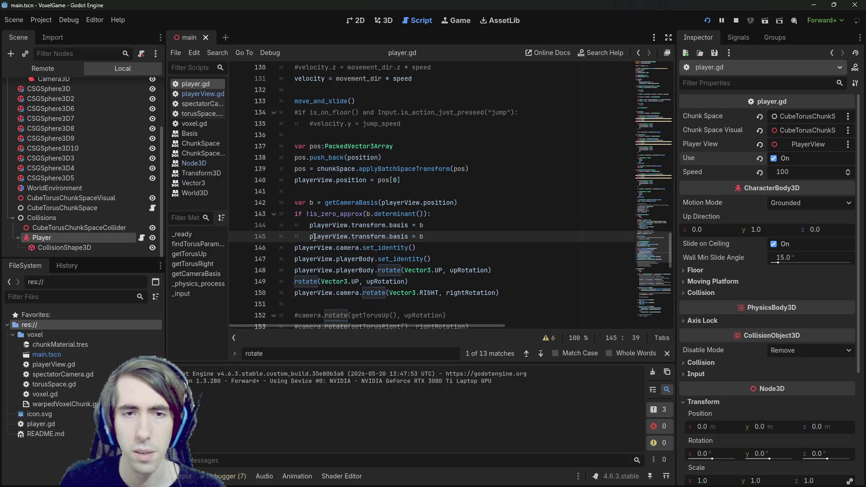
double_click(314, 237)
key(BackSpace)
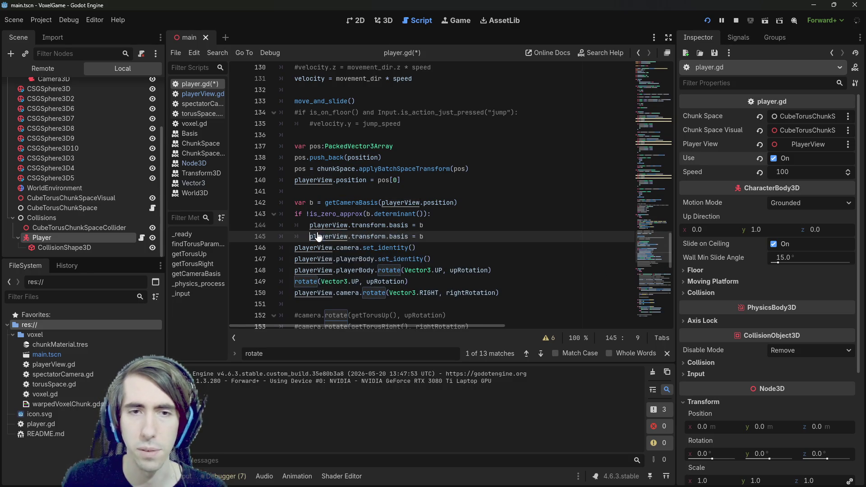
key(Delete)
key(ctrl+s)
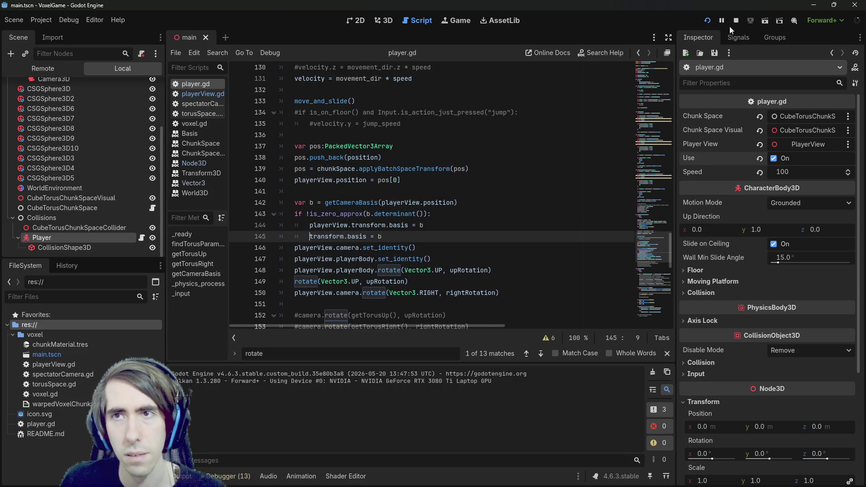
Step: Test the change in-game, closing the frozen game window and relaunching it
click(707, 20)
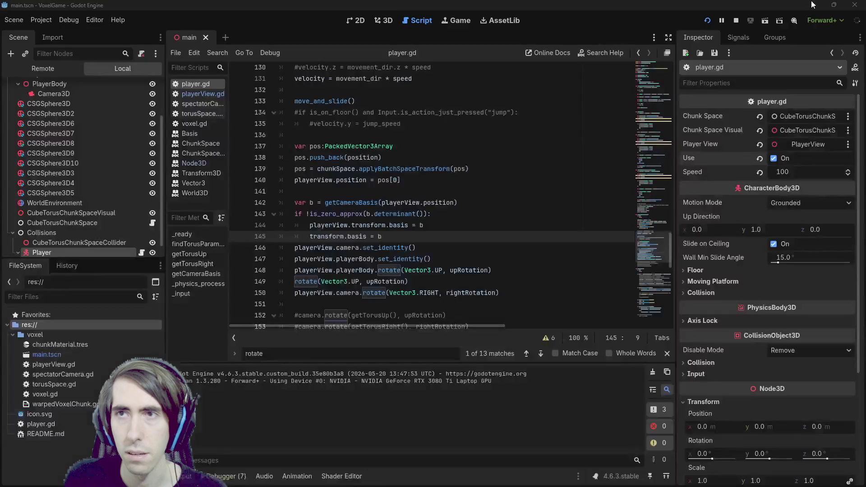
click(854, 4)
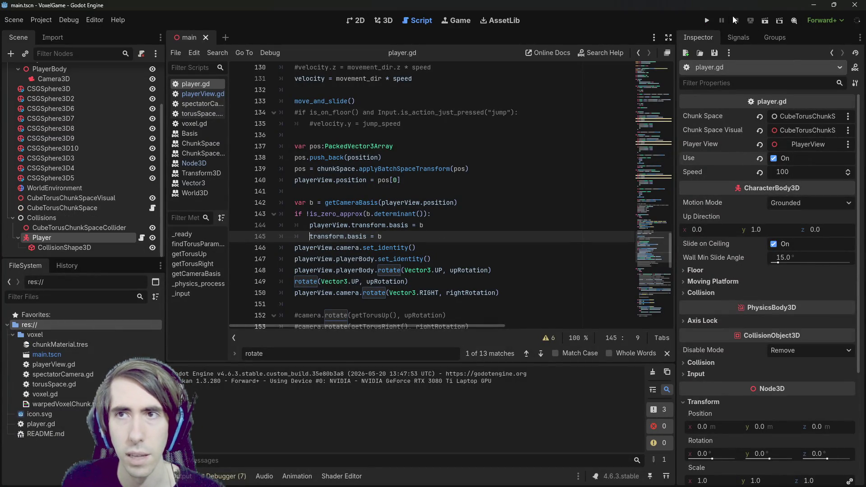
click(707, 20)
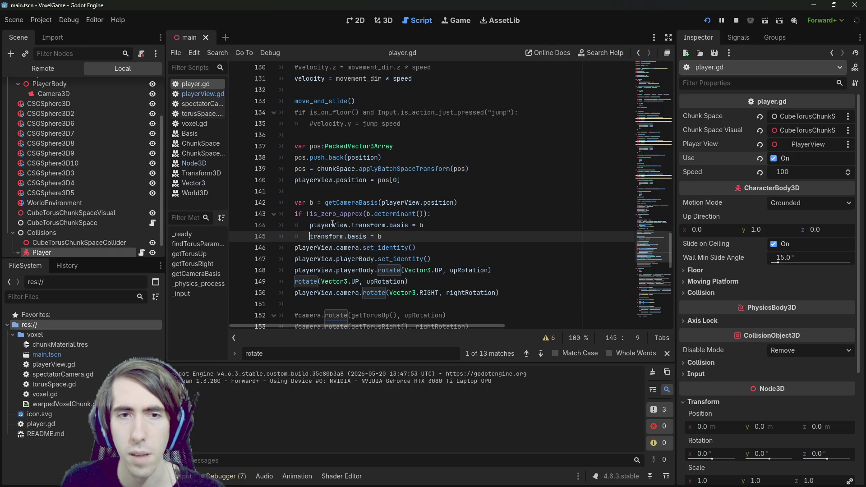
double_click(332, 224)
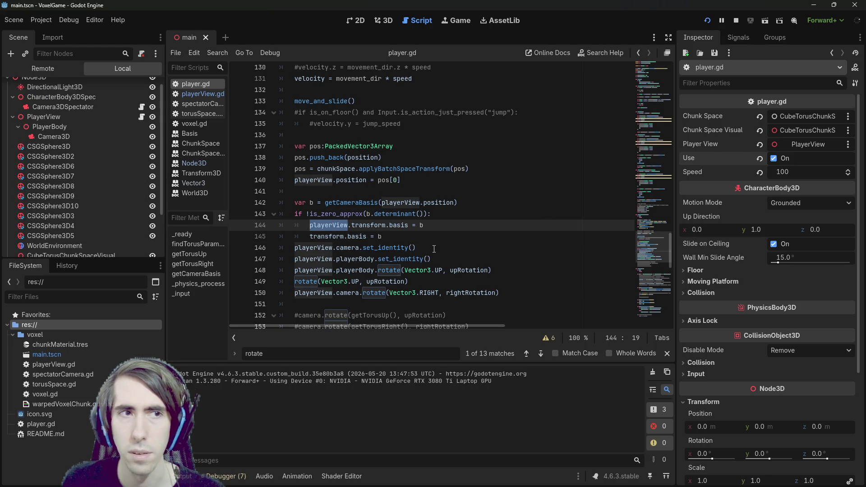
scroll(434, 249, down, 2)
click(466, 261)
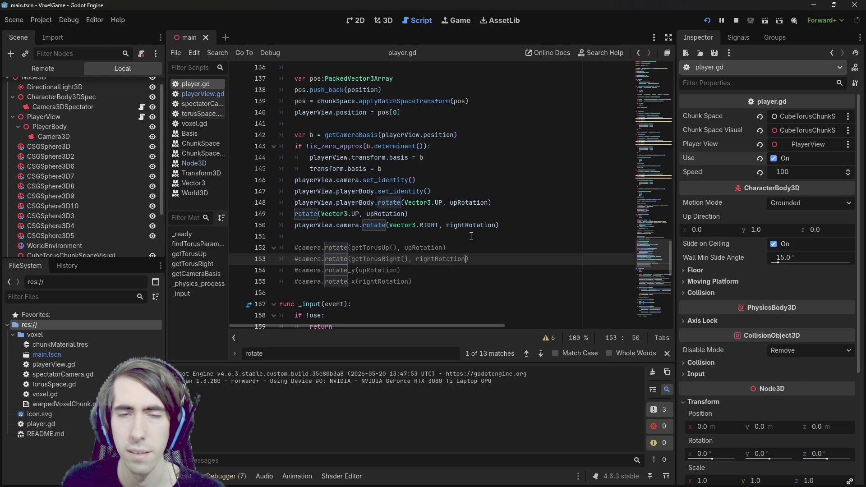
key(F5)
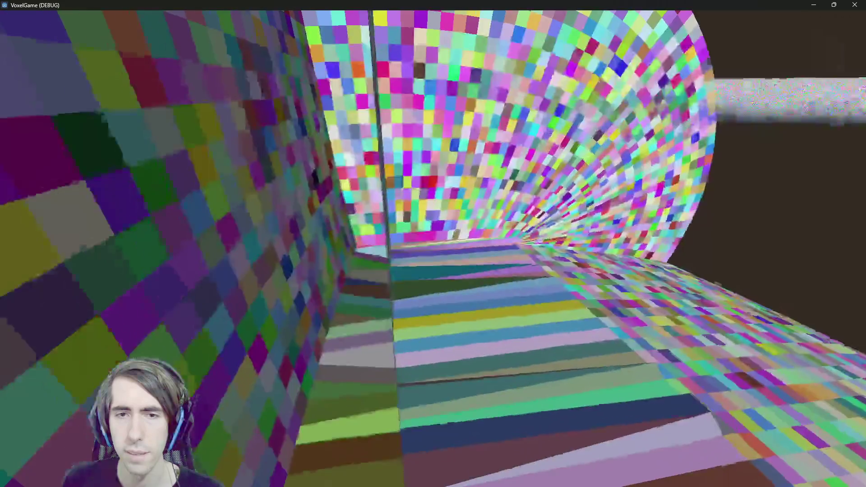
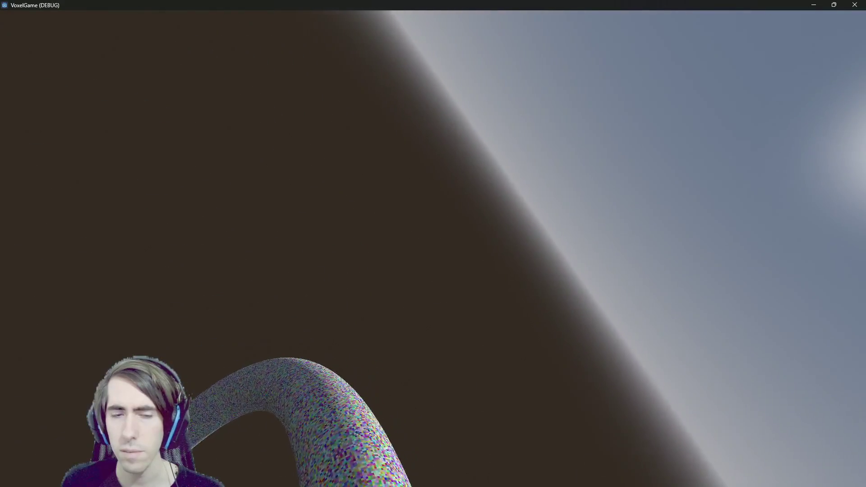
Step: Stop the game, rerun VoxelGame to test walking on the torus world, then stop it
key(F8)
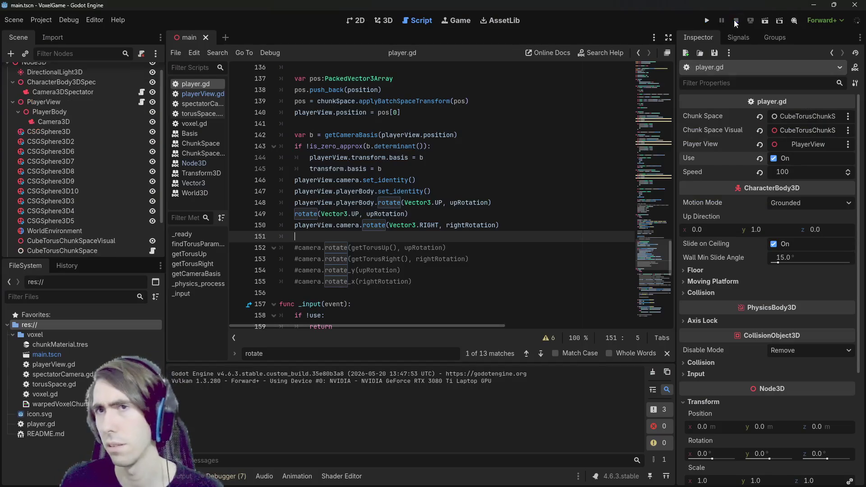
click(707, 20)
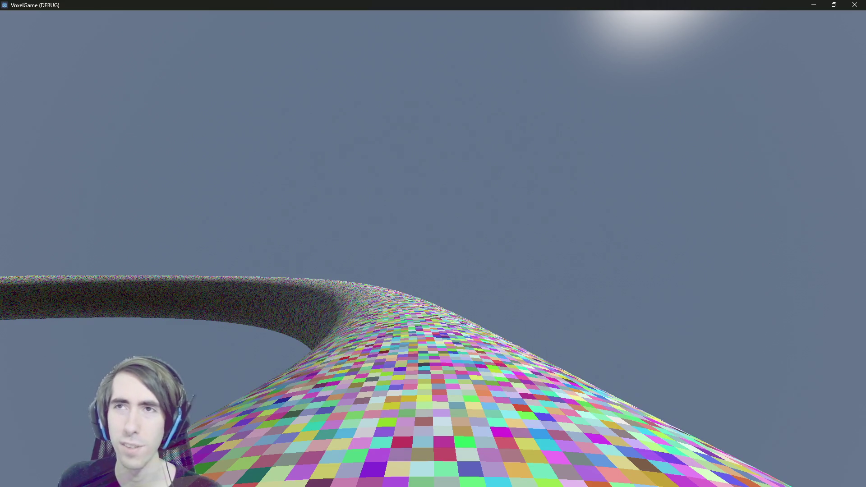
key(F8)
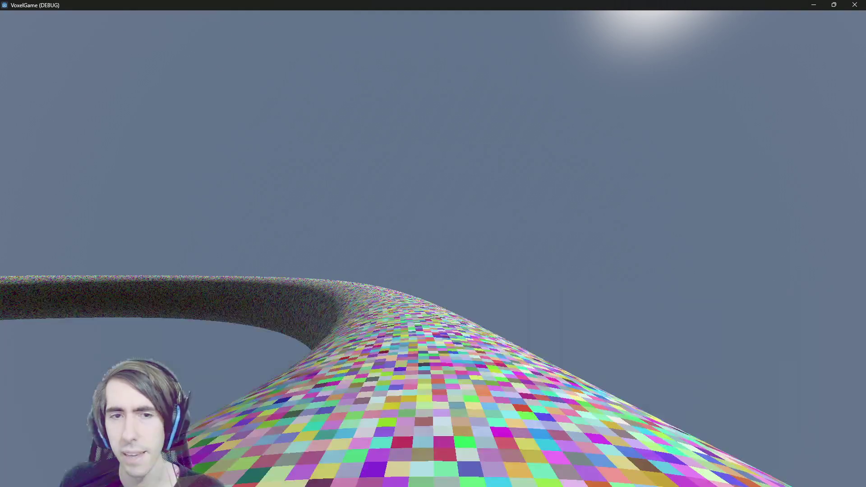
key(F8)
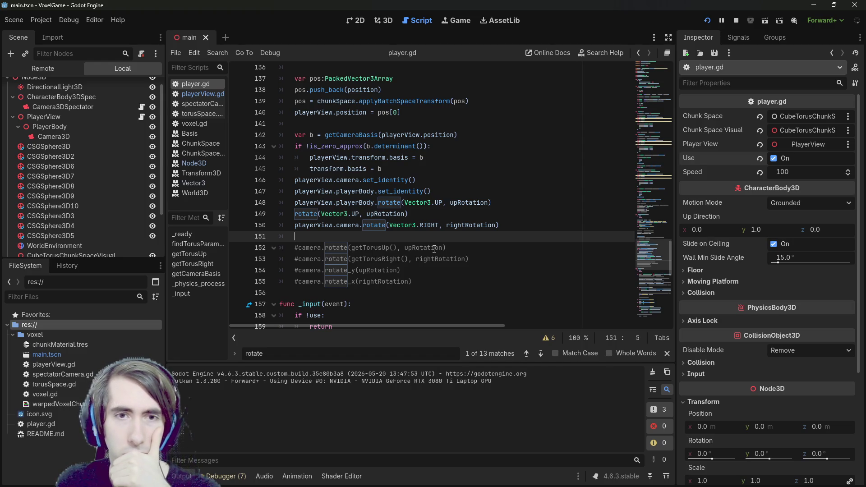
scroll(434, 248, up, 10)
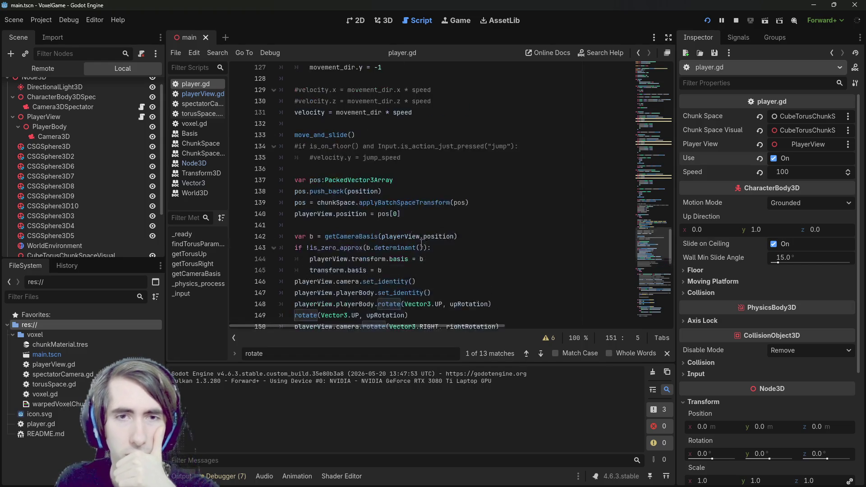
scroll(409, 234, up, 9)
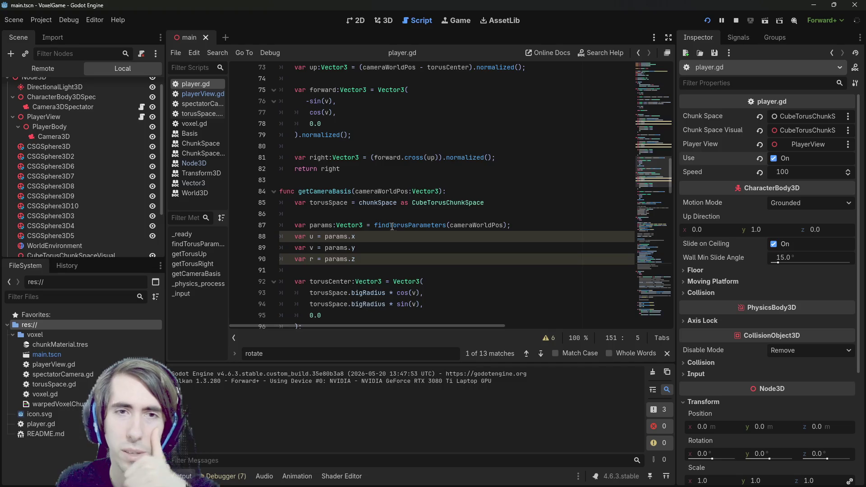
scroll(392, 227, up, 16)
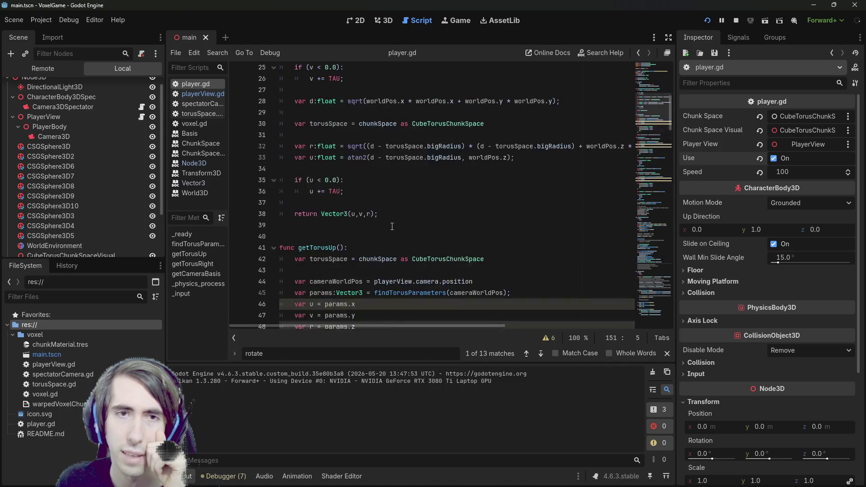
scroll(392, 227, up, 6)
scroll(391, 227, down, 7)
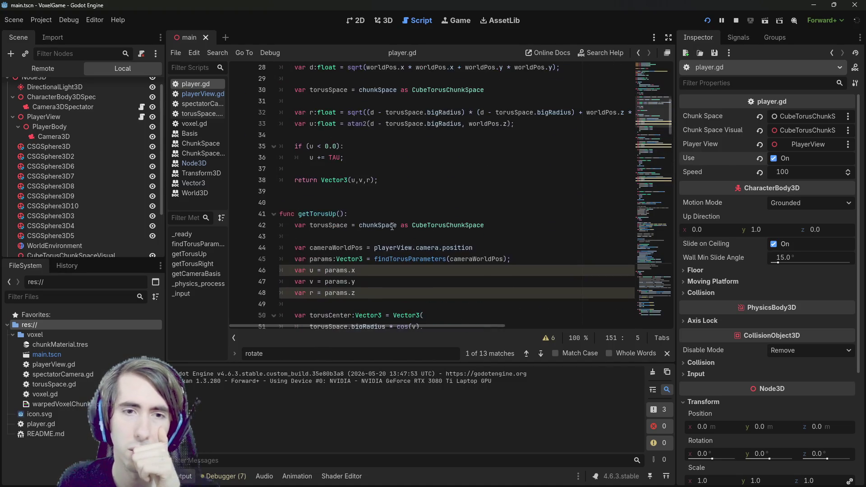
scroll(392, 226, down, 8)
scroll(388, 226, down, 4)
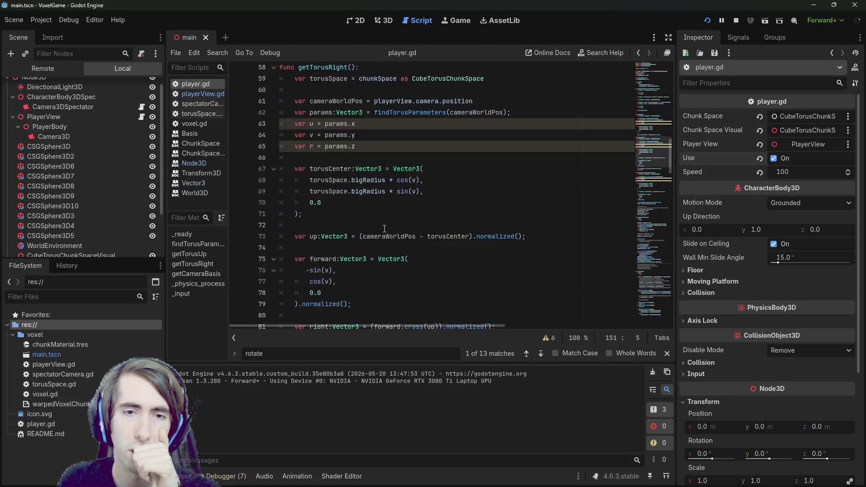
click(405, 272)
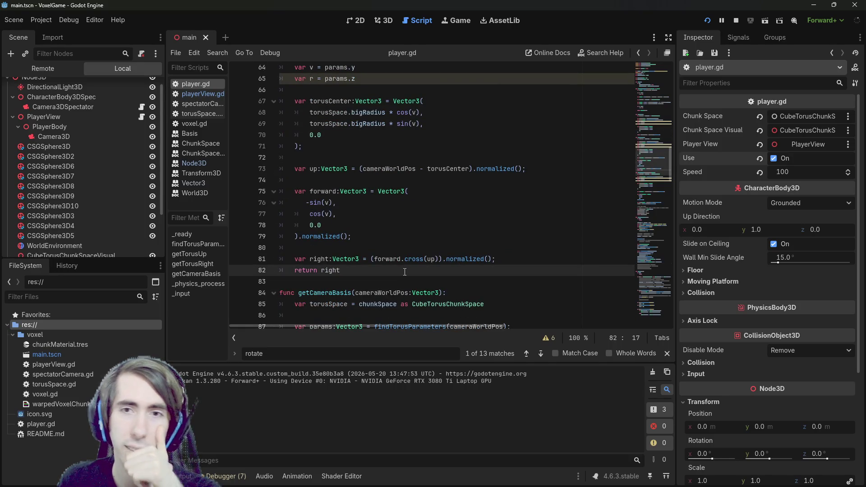
scroll(405, 272, up, 8)
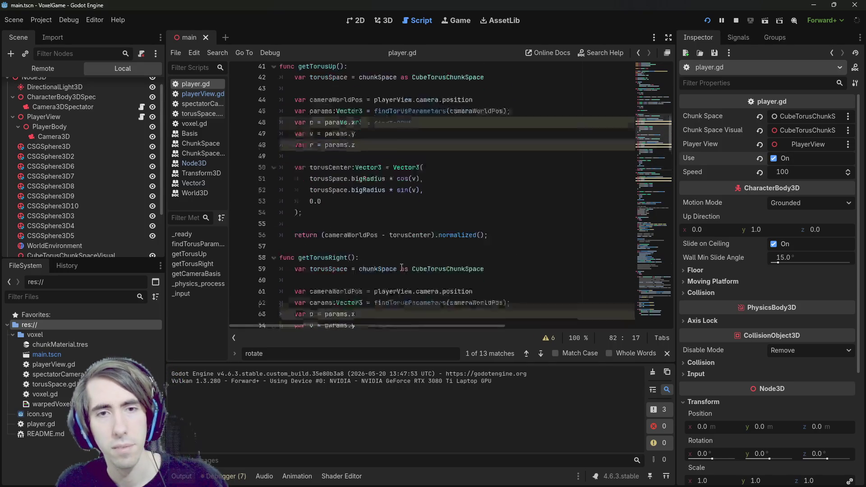
scroll(401, 267, down, 5)
scroll(400, 256, down, 2)
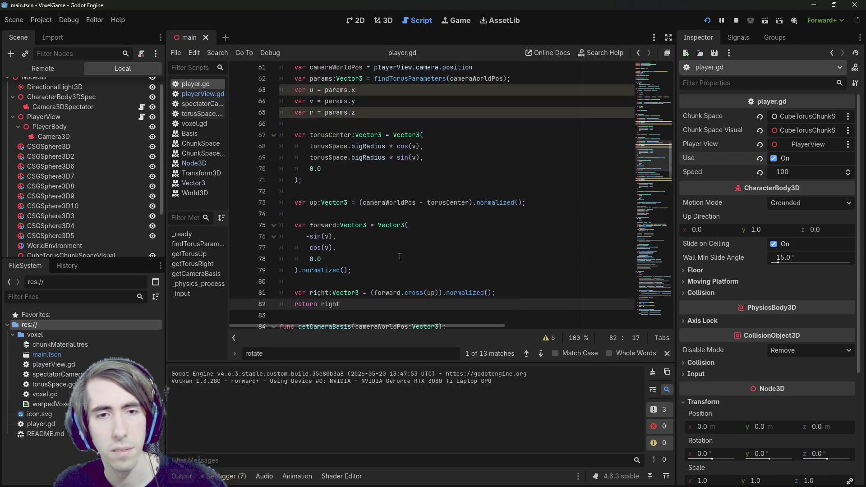
mouse_move(355, 302)
mouse_down()
mouse_move(284, 225)
mouse_move(281, 203)
mouse_move(283, 236)
mouse_up()
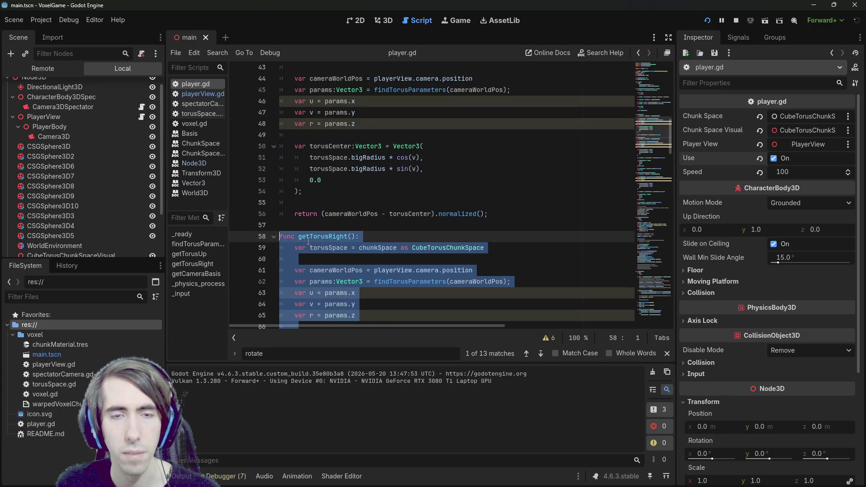
scroll(333, 247, down, 8)
click(332, 247)
key(Return)
key(Return)
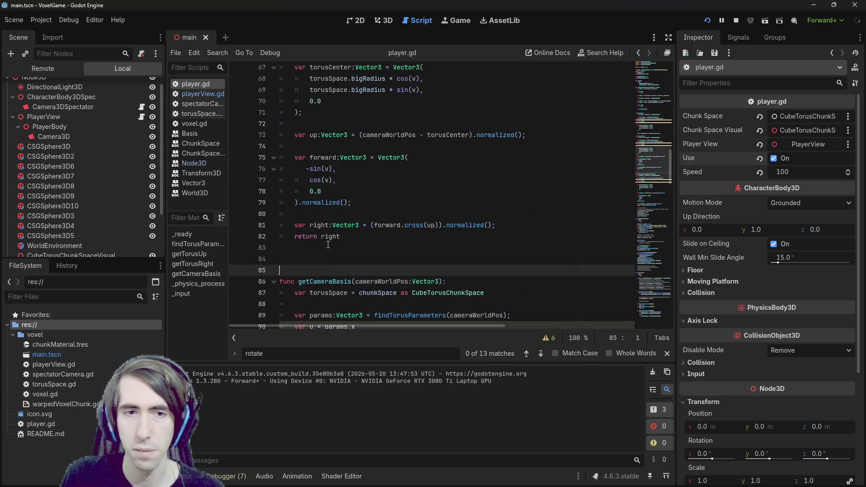
key(BackSpace)
key(BackSpace)
scroll(330, 243, down, 2)
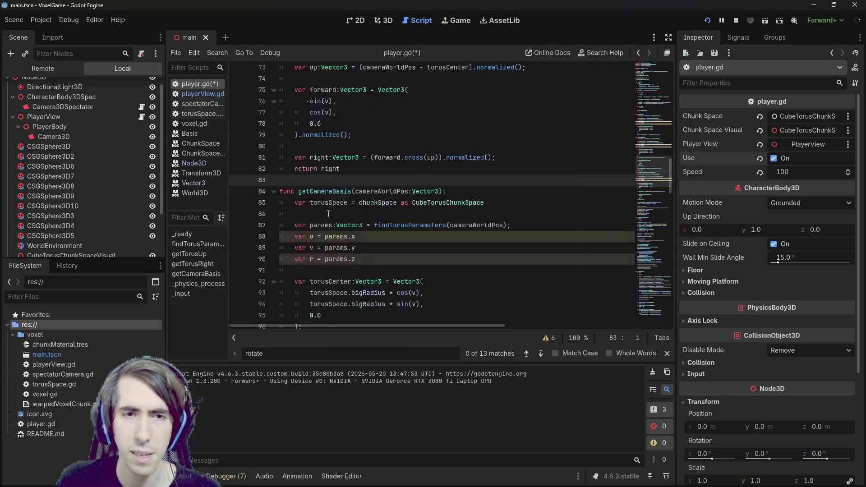
double_click(332, 192)
scroll(333, 216, down, 4)
key(ctrl+s)
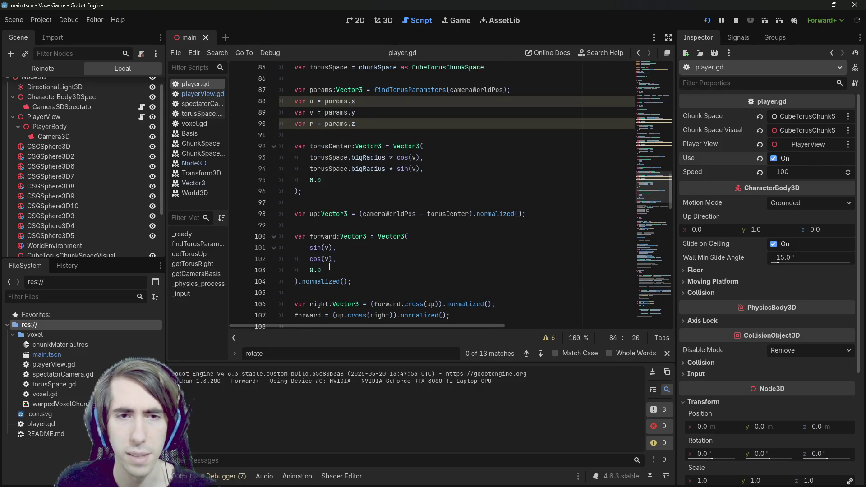
scroll(329, 253, down, 4)
double_click(346, 237)
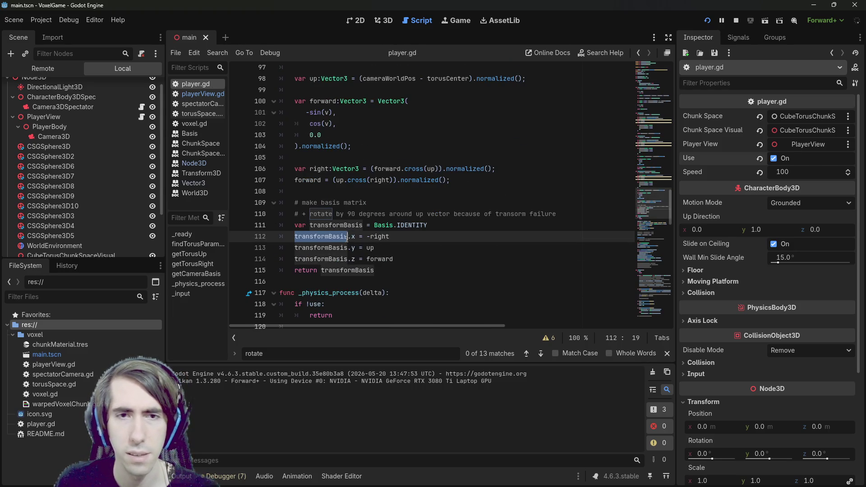
scroll(338, 208, up, 9)
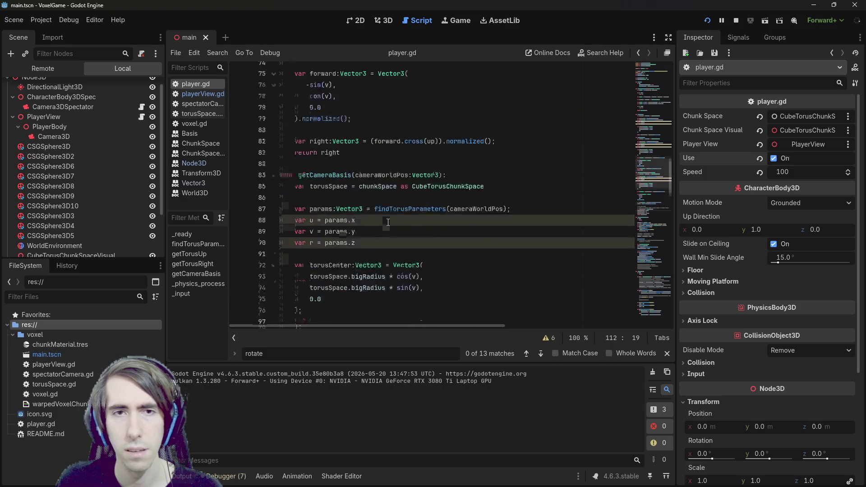
click(352, 225)
scroll(402, 243, down, 12)
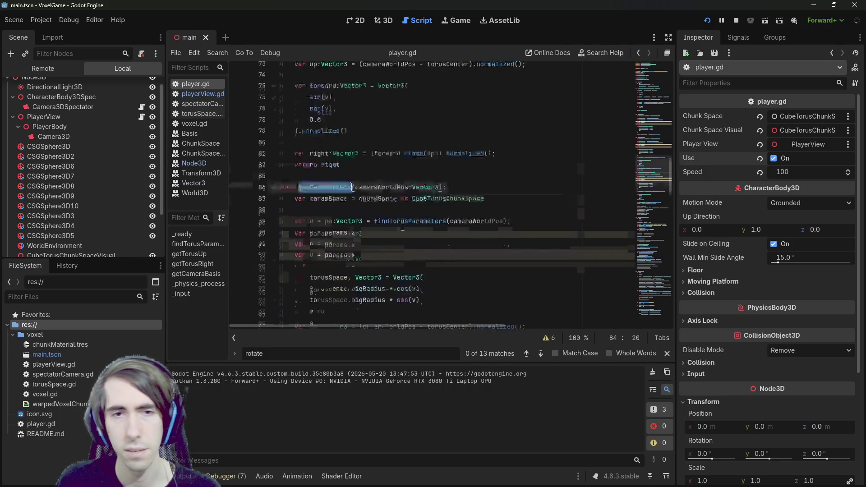
scroll(402, 242, down, 9)
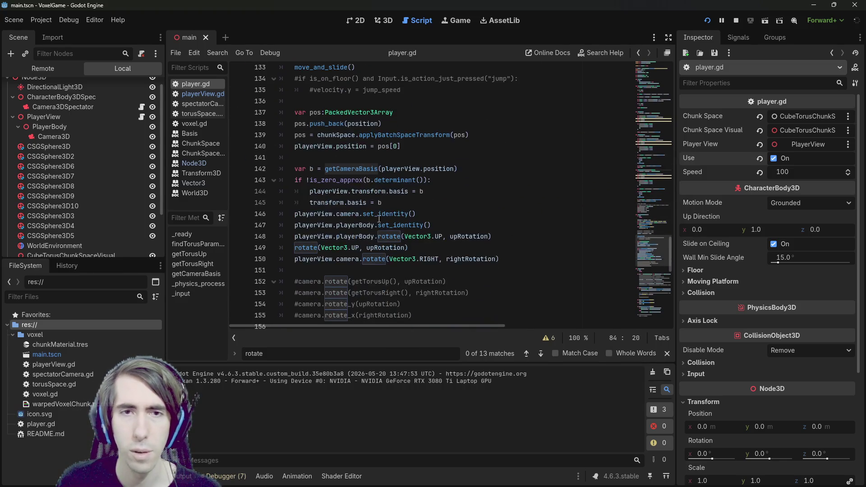
click(312, 168)
Step: Rename the camera basis variable to newCameraBasis in the declaration, determinant check and lines 144–145
text(cameraB)
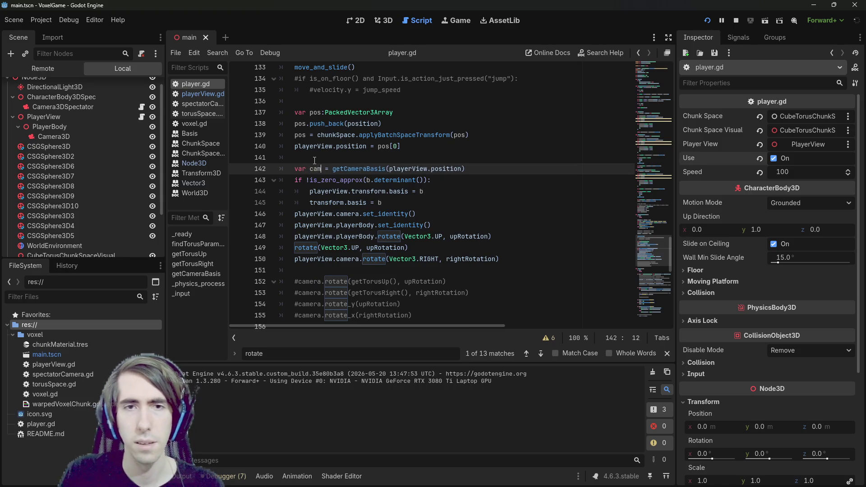
text(asis)
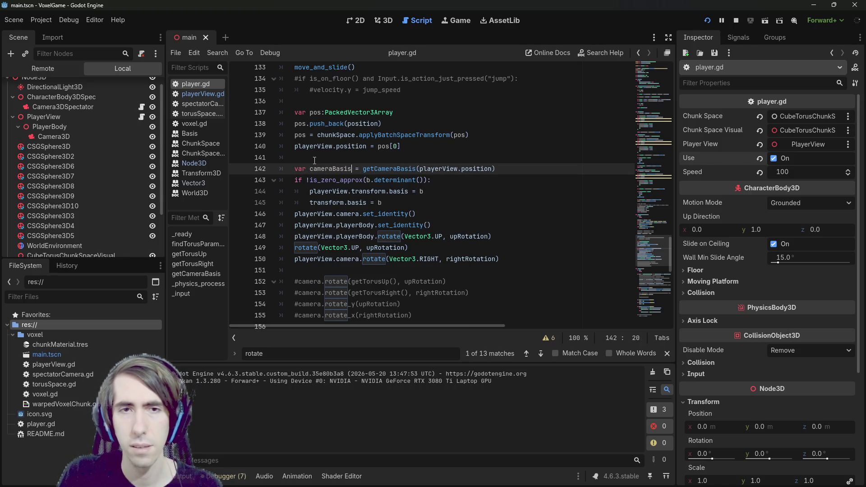
key(ctrl+shift+Left)
key(Left)
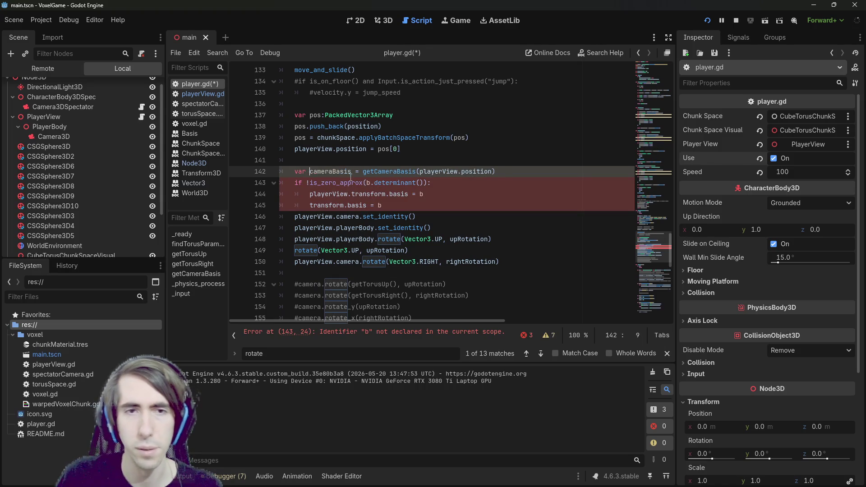
text(new)
key(Delete)
text(C)
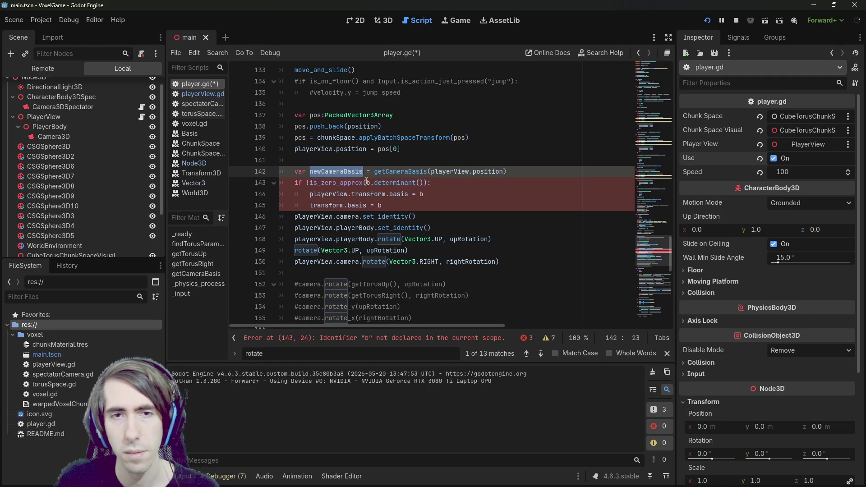
double_click(369, 183)
text(newCameraBasis)
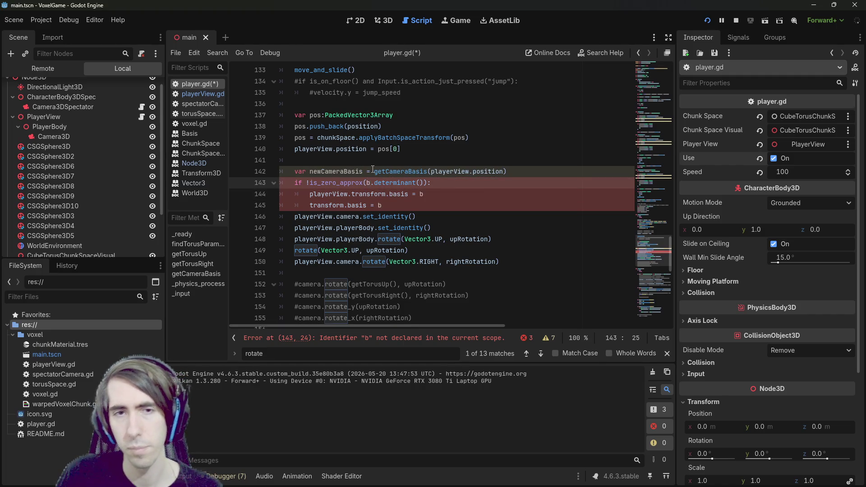
double_click(421, 194)
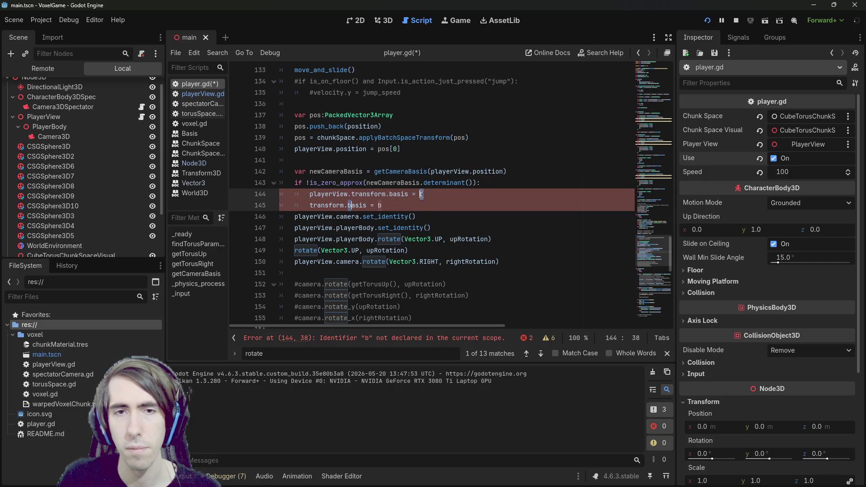
text(newCameraBasis)
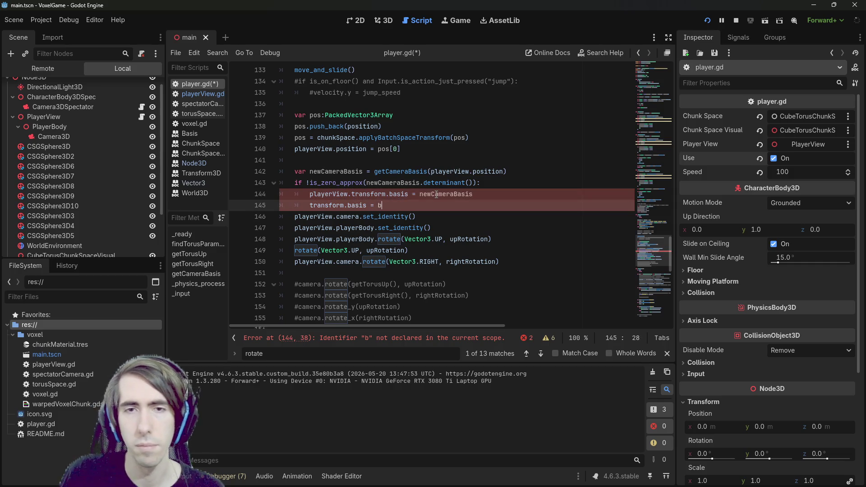
key(Down)
key(shift+Left)
text(newCameraBasis)
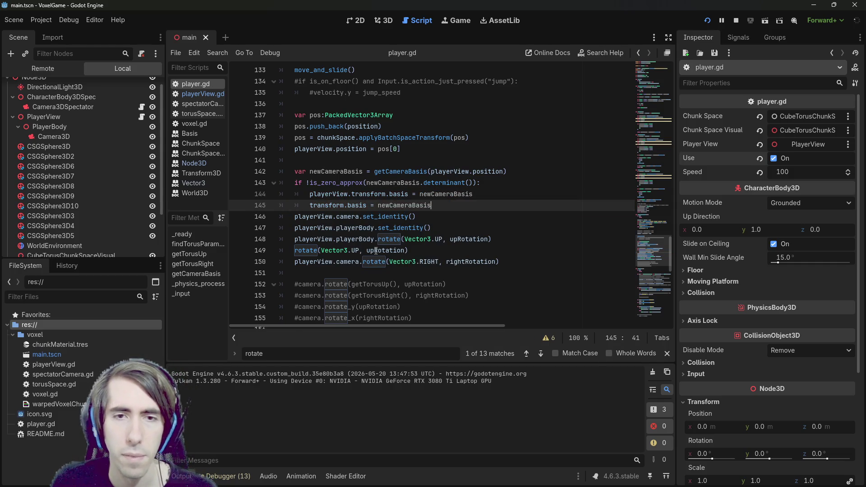
Step: Comment out rotate(Vector3.UP, upRotation) on line 149 and save player.gd
click(412, 240)
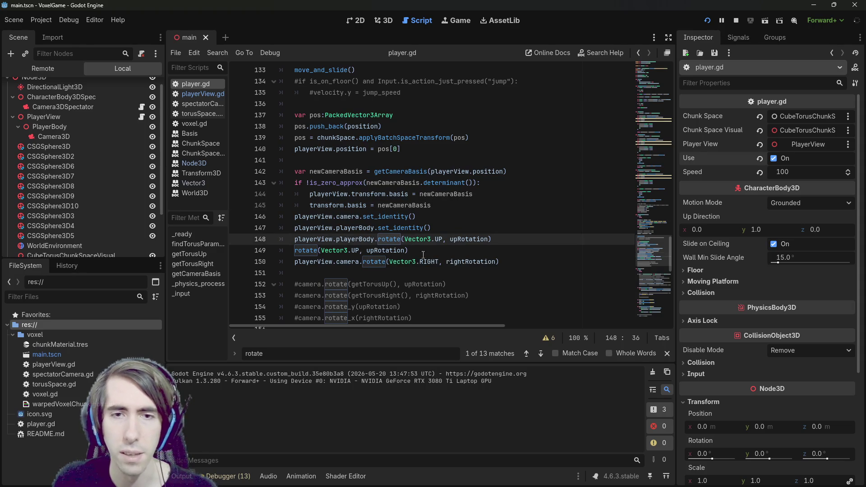
click(424, 259)
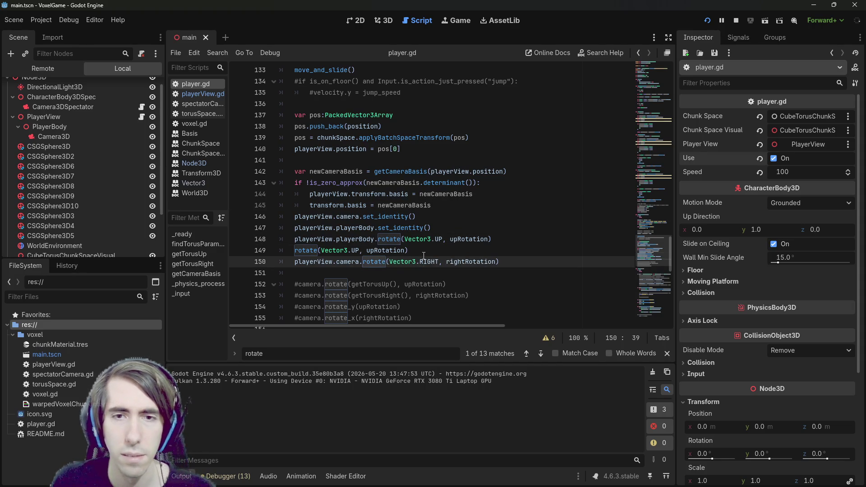
scroll(418, 252, down, 1)
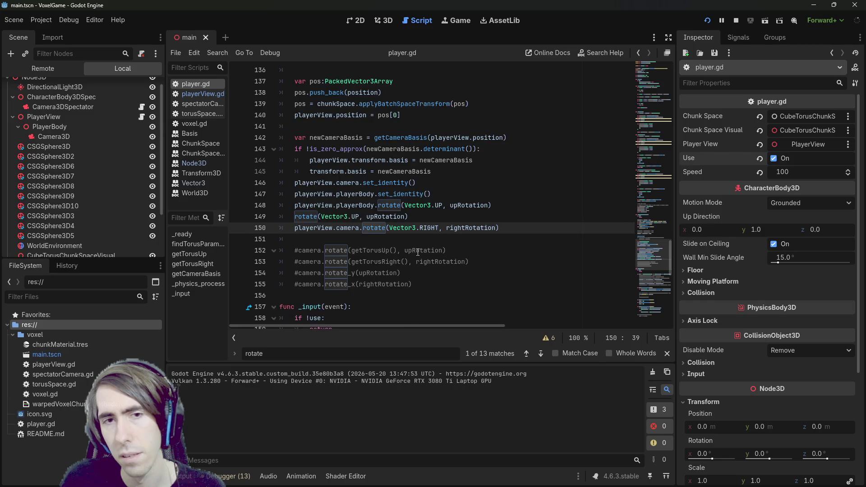
scroll(417, 252, up, 1)
click(418, 251)
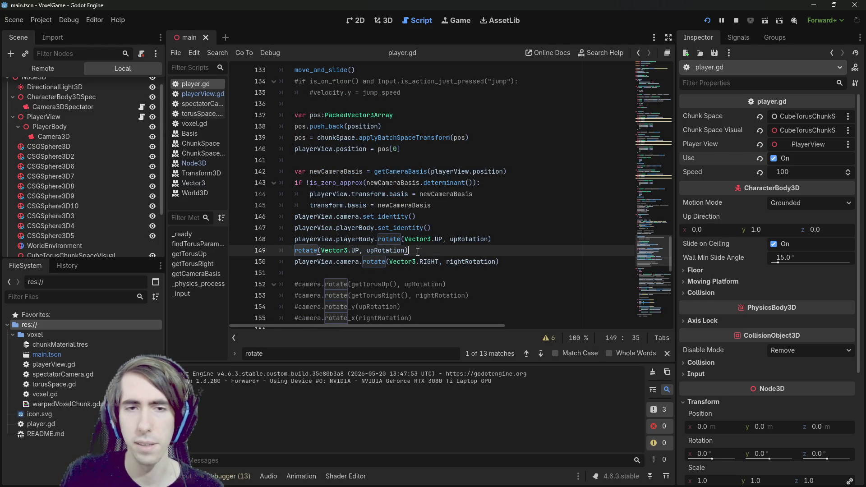
key(ctrl+k)
key(ctrl+s)
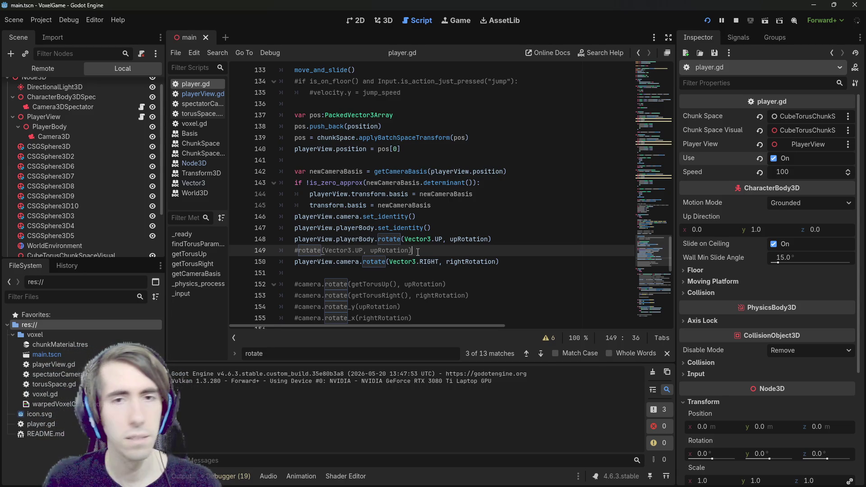
Step: Make line 123 build movement_dir from playerView.transform.basis and save the script
scroll(418, 251, up, 8)
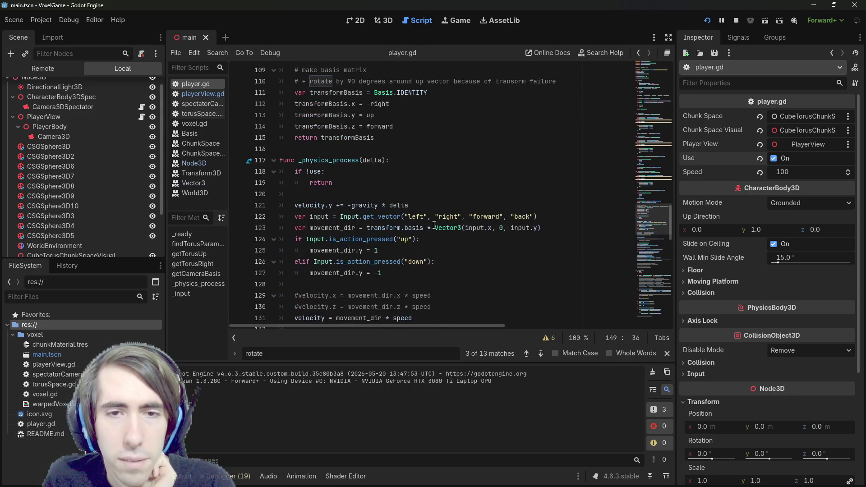
double_click(383, 228)
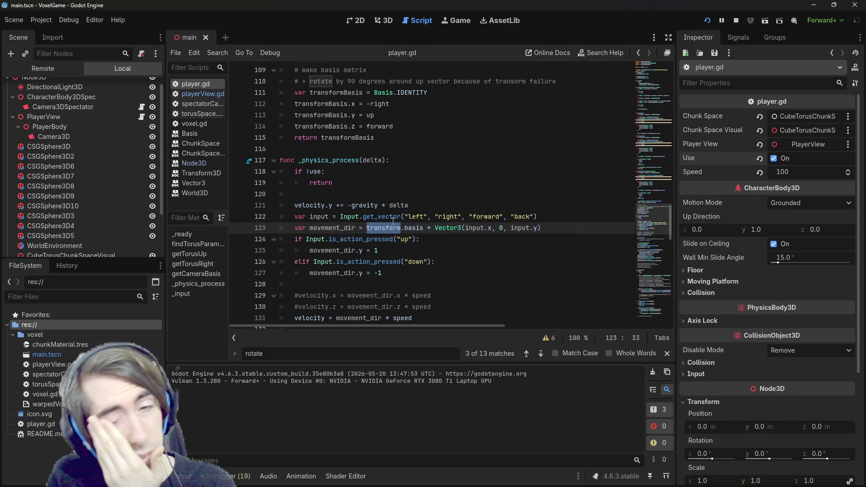
mouse_move(393, 219)
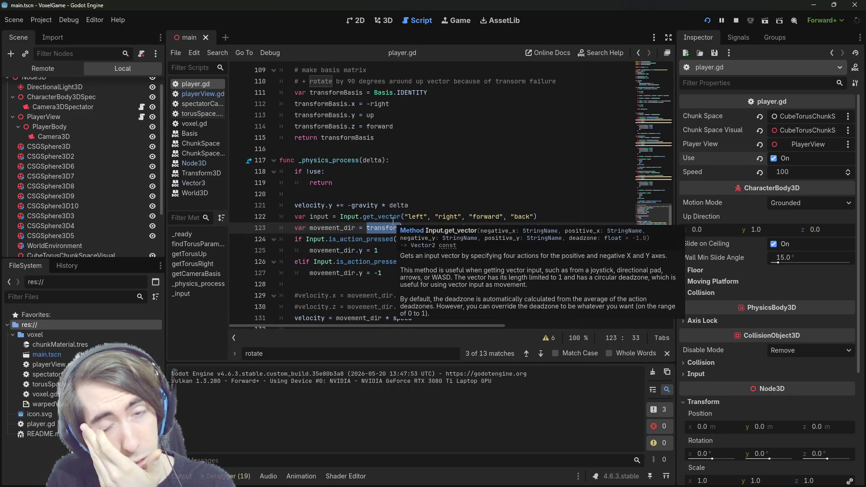
click(367, 228)
scroll(374, 226, down, 3)
scroll(373, 226, down, 3)
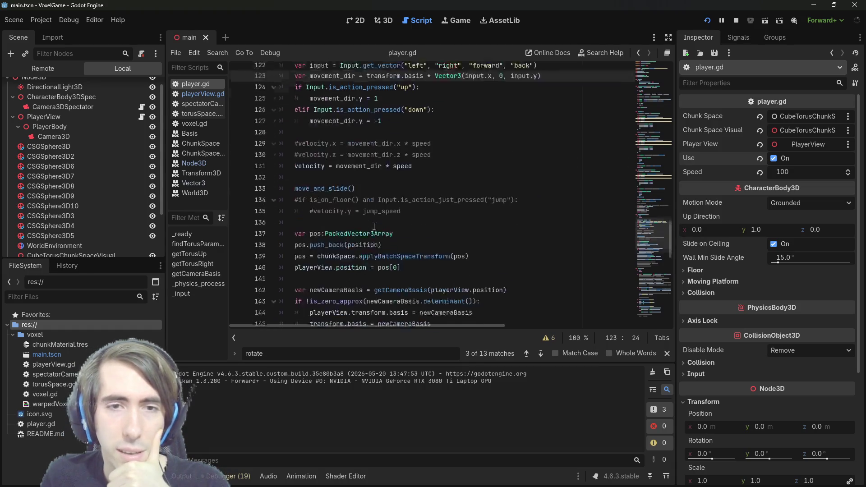
double_click(325, 216)
scroll(326, 212, up, 5)
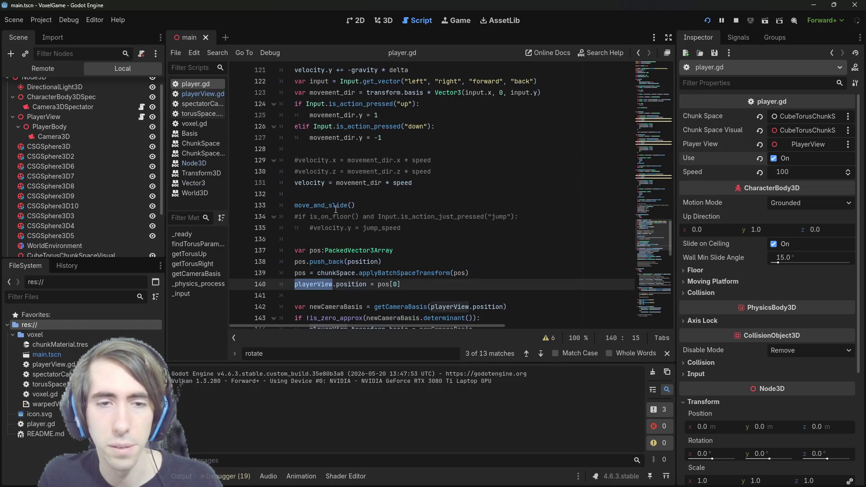
click(366, 194)
text(playerView.)
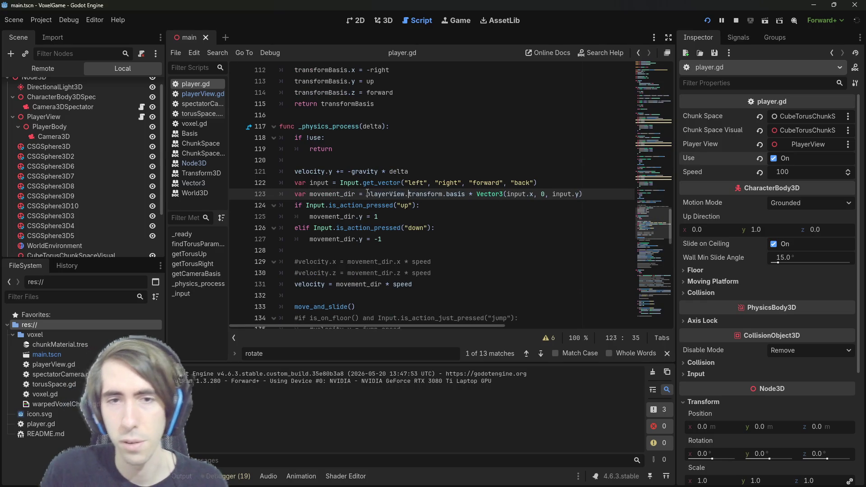
key(ctrl+s)
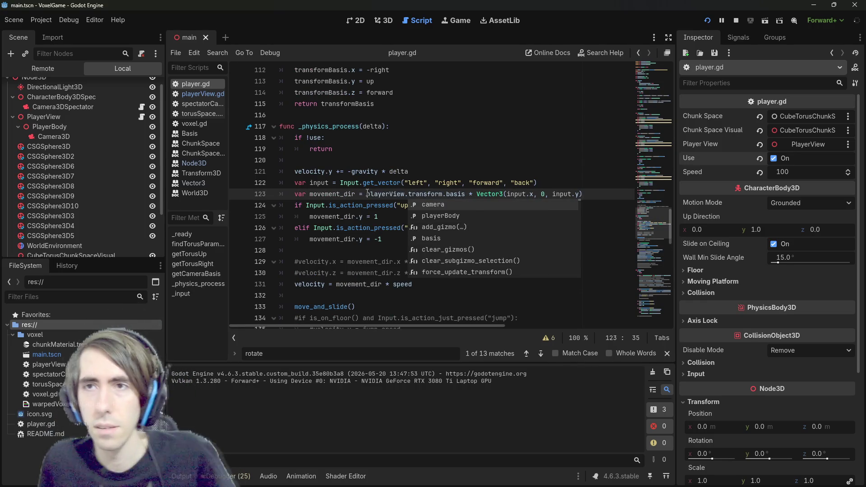
Step: Rerun the game with the new code and review where movement_dir is used
click(707, 20)
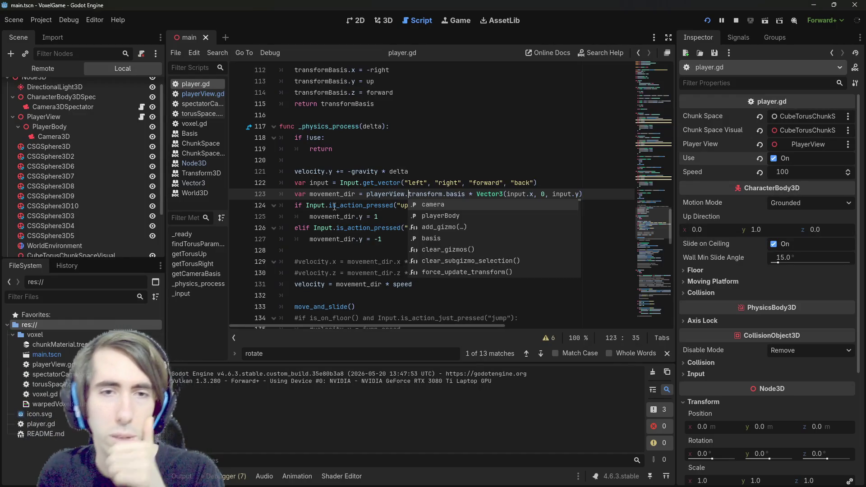
double_click(334, 195)
scroll(346, 194, down, 1)
scroll(436, 249, down, 1)
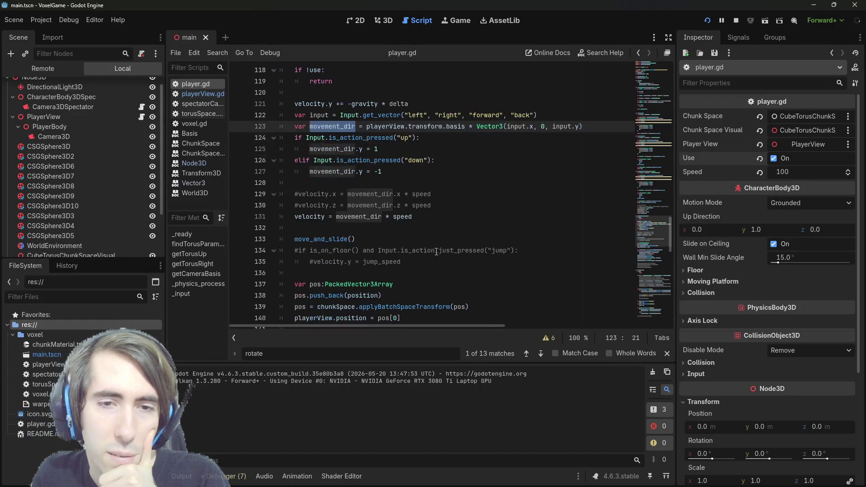
scroll(344, 240, down, 2)
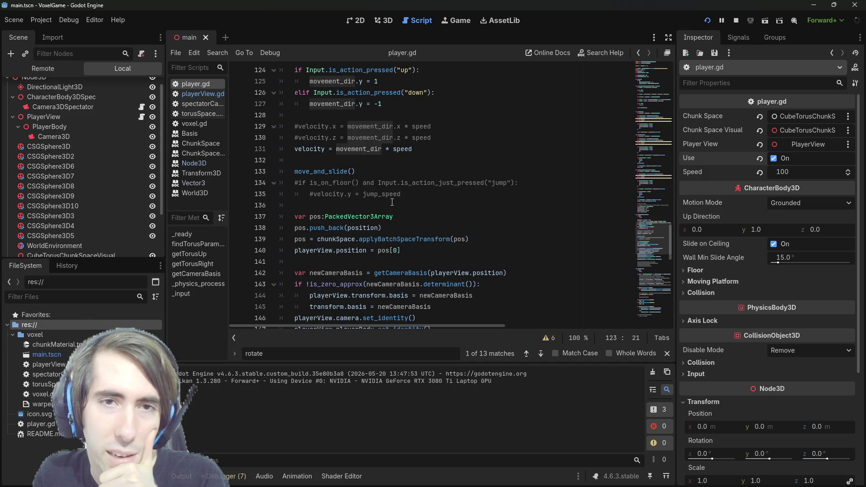
scroll(391, 202, up, 3)
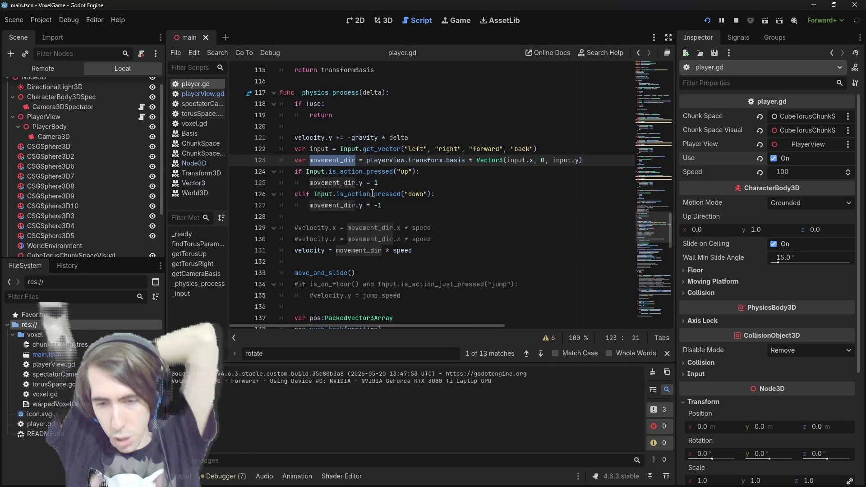
mouse_move(372, 193)
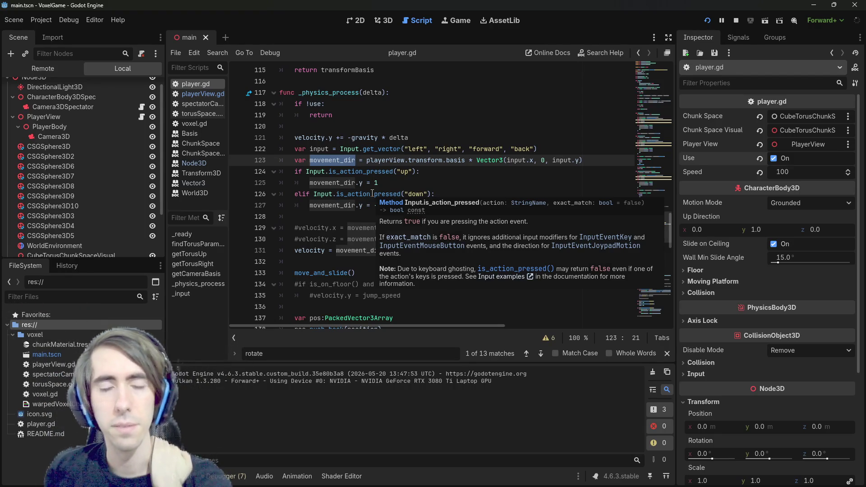
scroll(369, 196, down, 1)
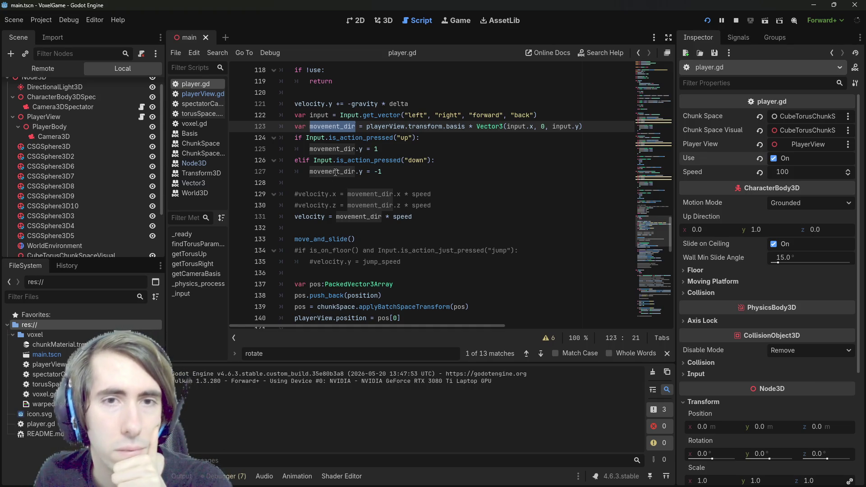
drag(319, 133, 319, 134)
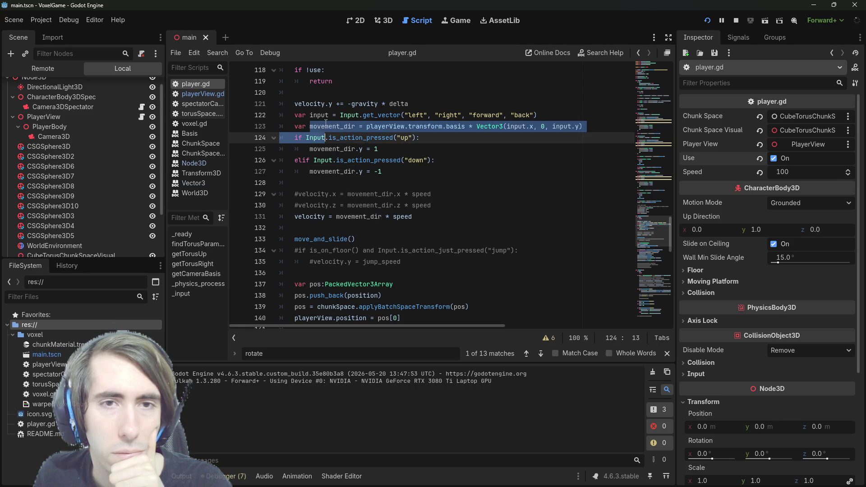
double_click(325, 124)
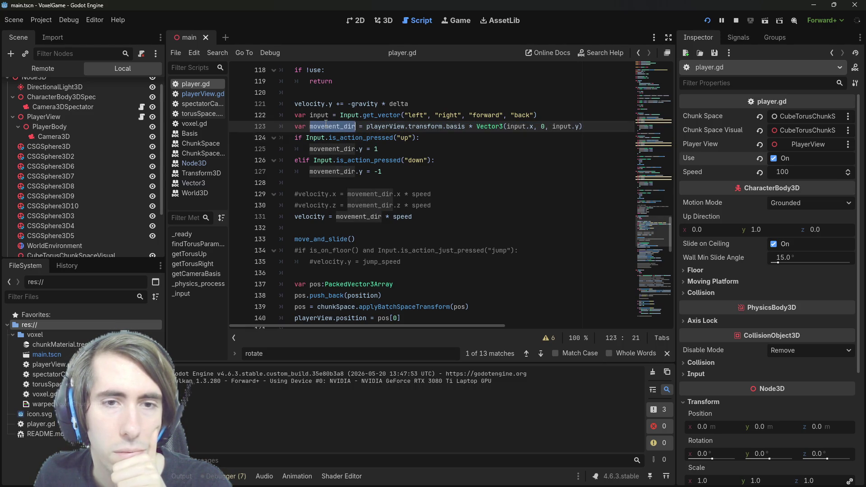
scroll(326, 124, down, 5)
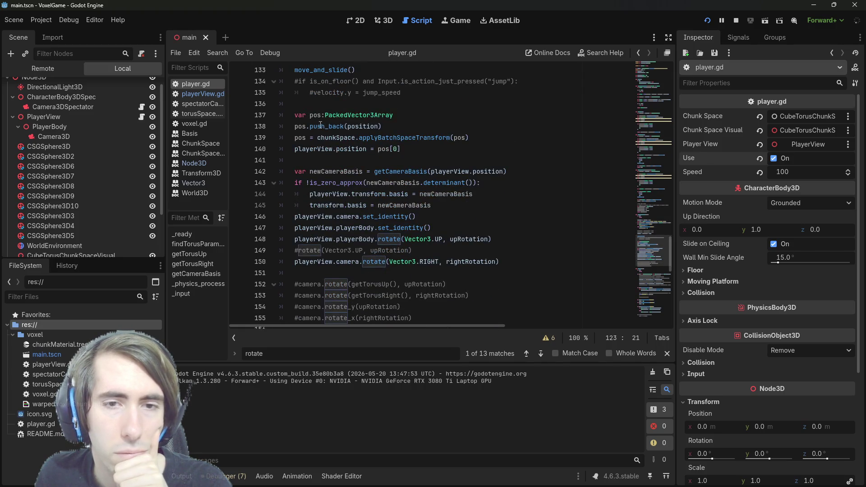
Step: Review velocity's uses and the chunkSpace variable declared at the top of player.gd
scroll(311, 151, up, 3)
double_click(304, 145)
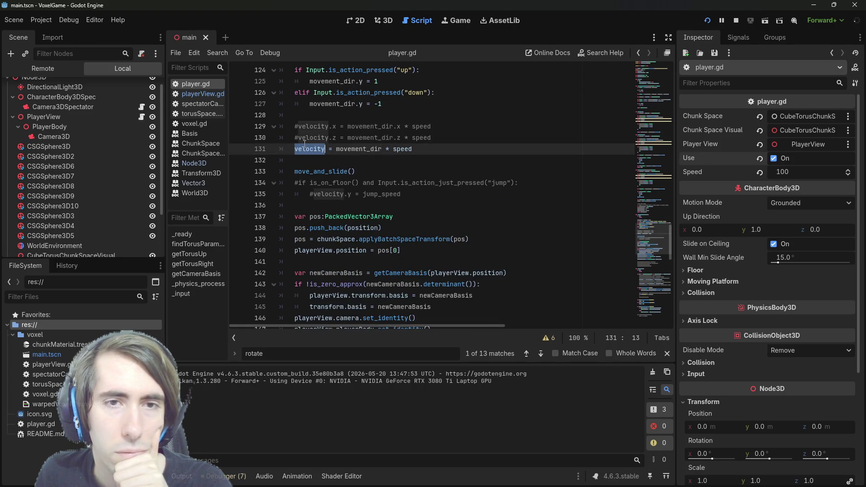
scroll(305, 145, down, 1)
scroll(304, 144, up, 2)
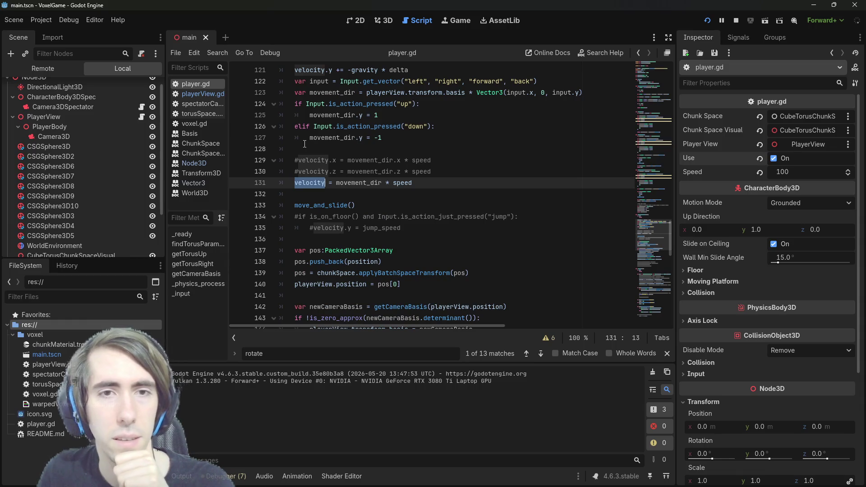
scroll(304, 145, up, 1)
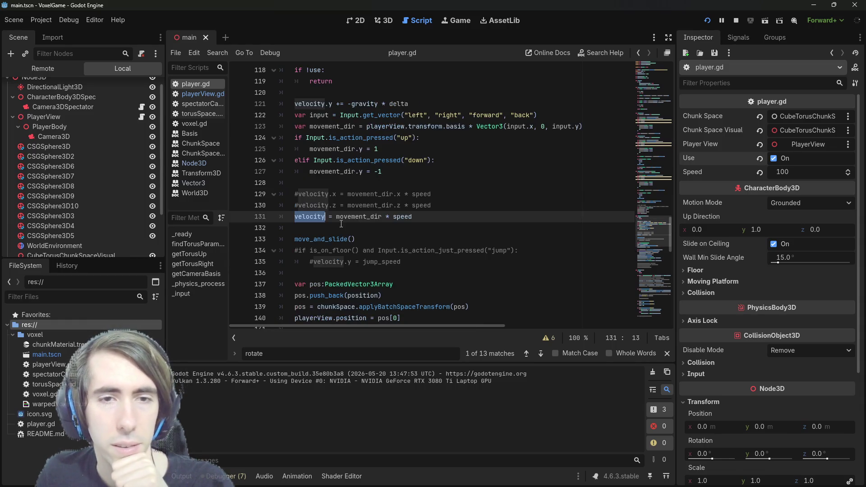
click(337, 216)
scroll(347, 215, up, 20)
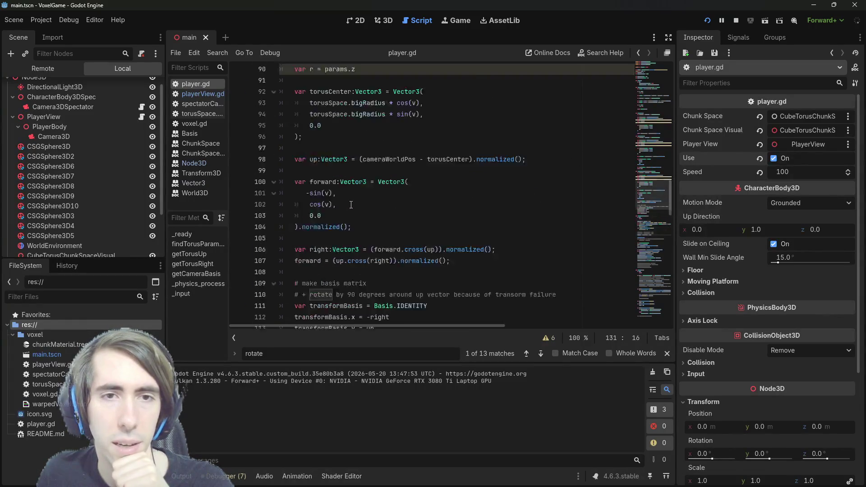
scroll(351, 202, up, 16)
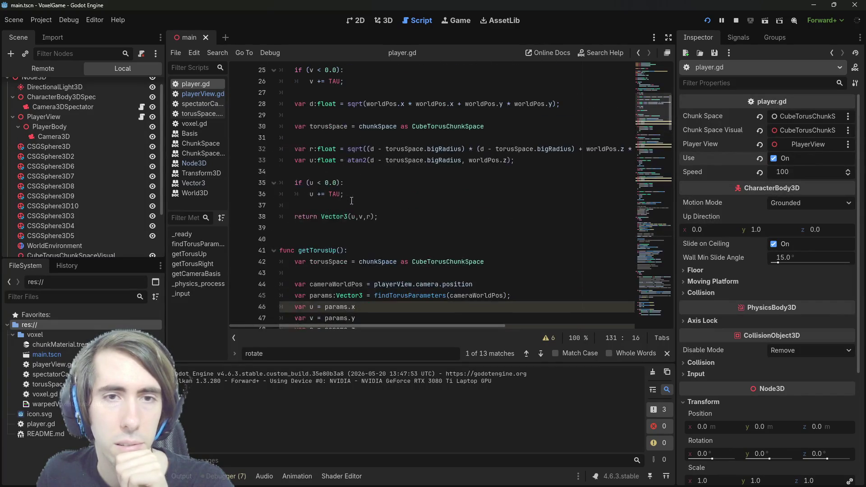
scroll(351, 189, up, 2)
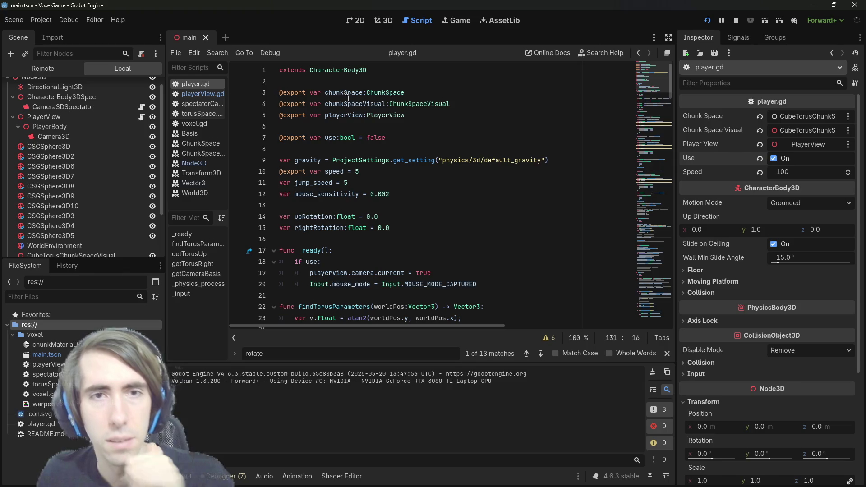
double_click(345, 93)
scroll(378, 142, down, 20)
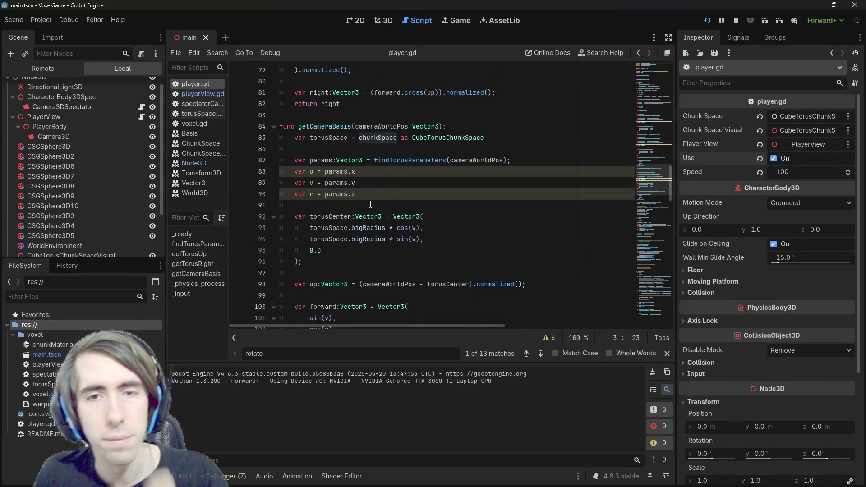
Step: Check the findTorusParameters call on line 87, then put the caret at the end of line 123
double_click(421, 159)
triple_click(476, 158)
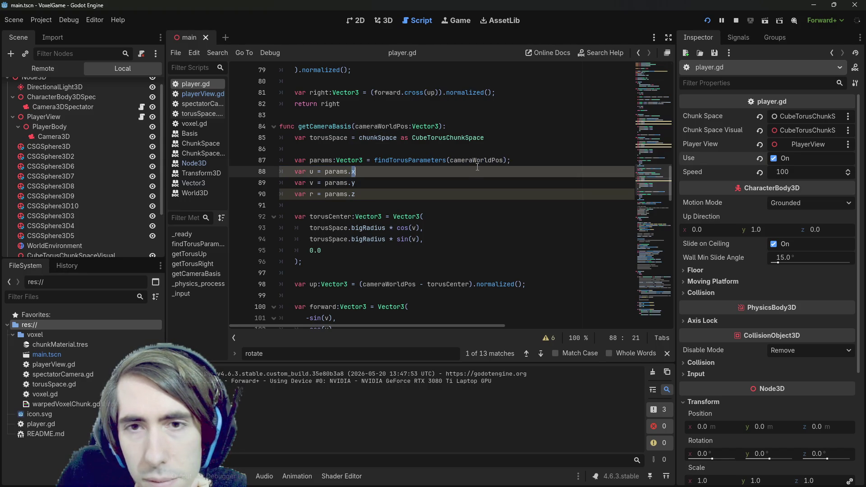
click(475, 159)
scroll(435, 192, down, 2)
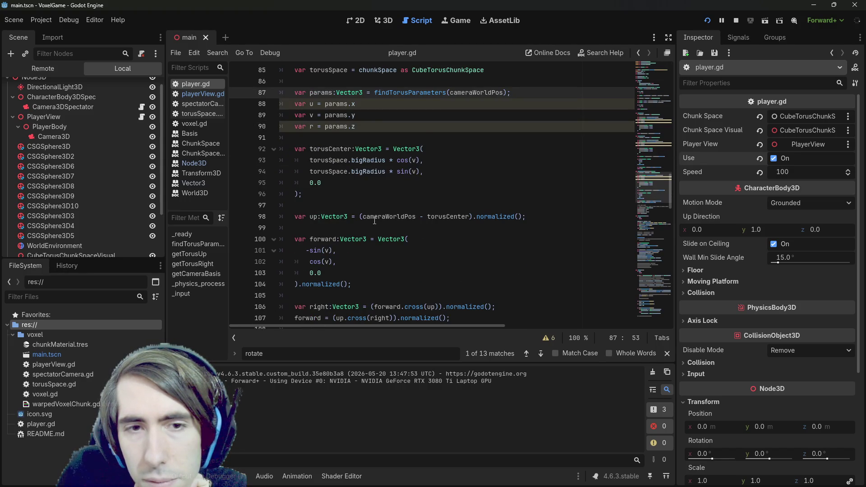
scroll(374, 221, down, 10)
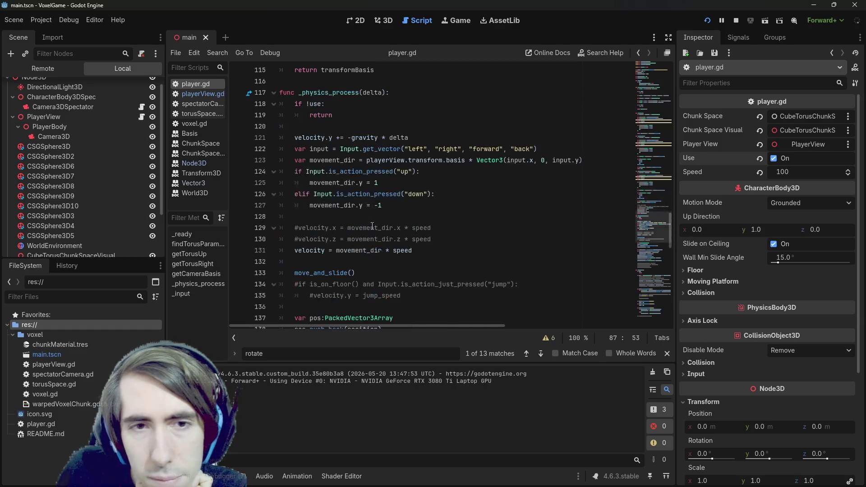
click(343, 162)
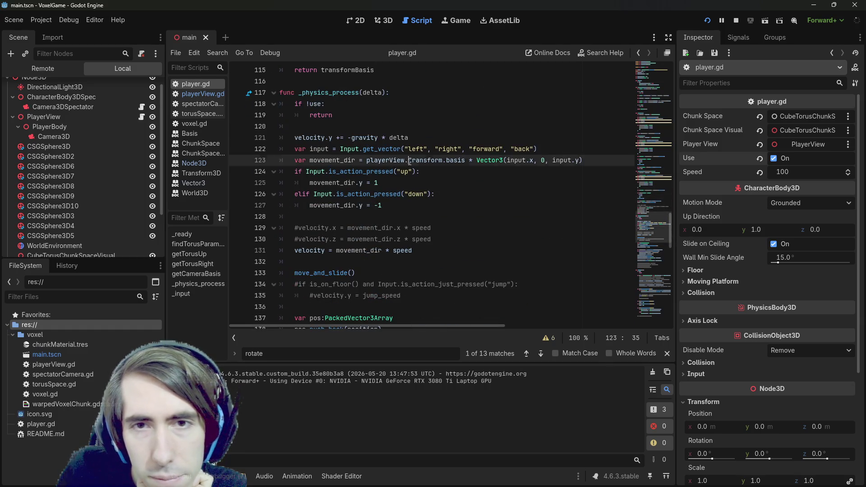
double_click(344, 162)
click(595, 161)
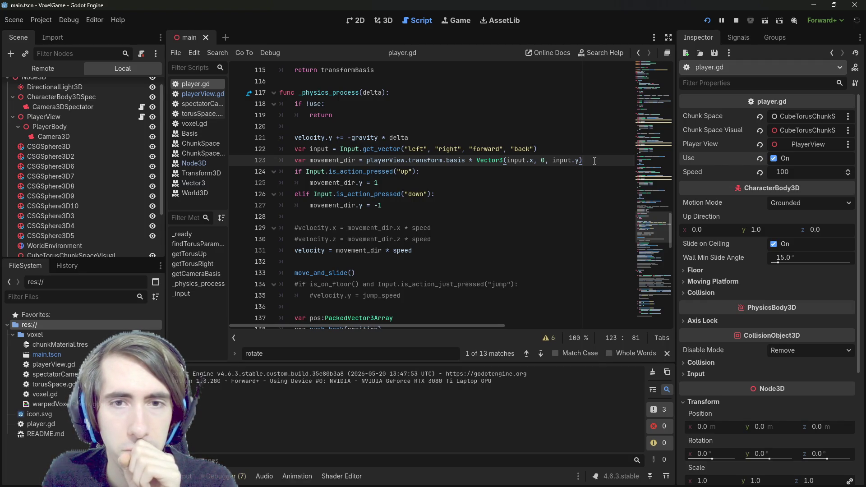
Step: Add a chunkSpace.applyBatchSpaceInverseTransform call below the movement_dir line
key(Return)
key(Return)
key(Return)
key(Up)
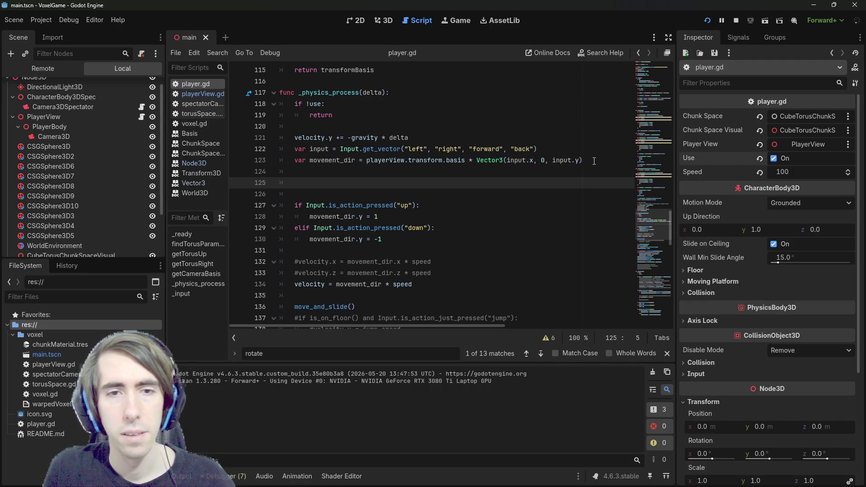
text(chunkSpace)
key(ctrl+z)
key(ctrl+z)
key(ctrl+z)
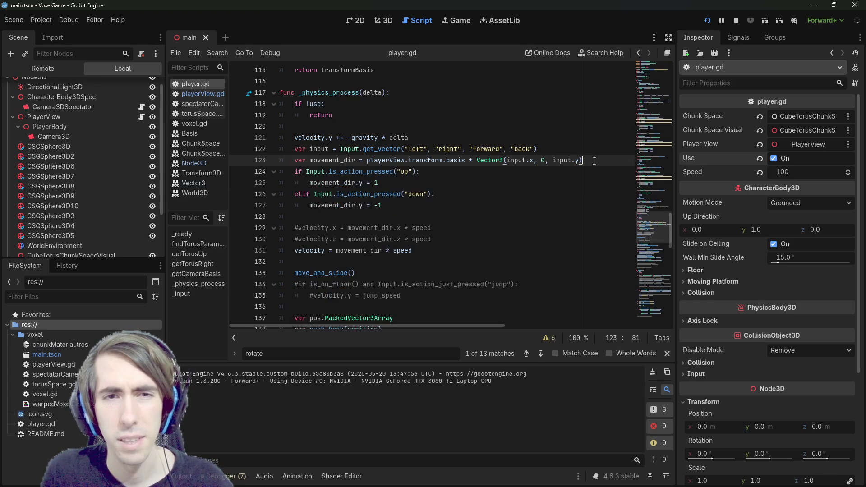
key(ctrl+shift+z)
key(ctrl+shift+z)
key(ctrl+shift+z)
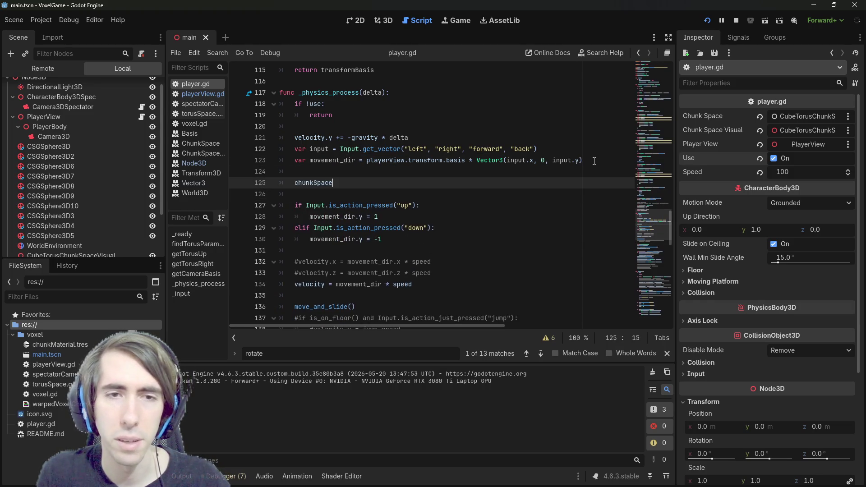
text(()
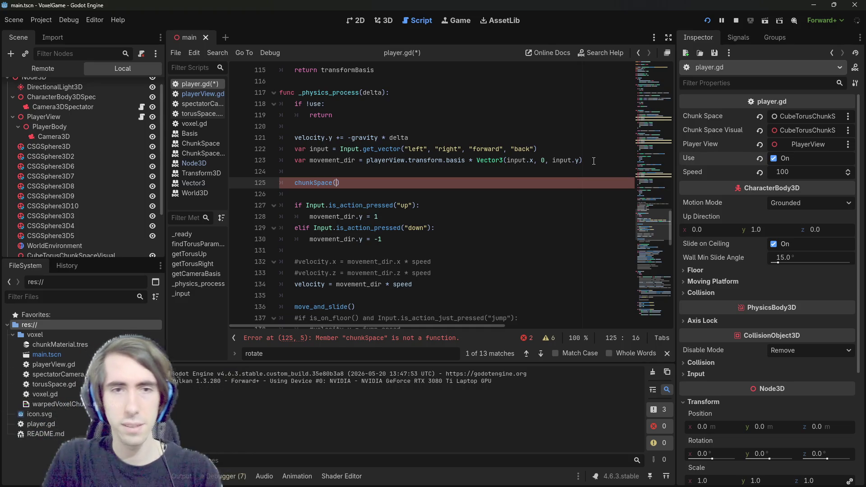
key(BackSpace)
text(.)
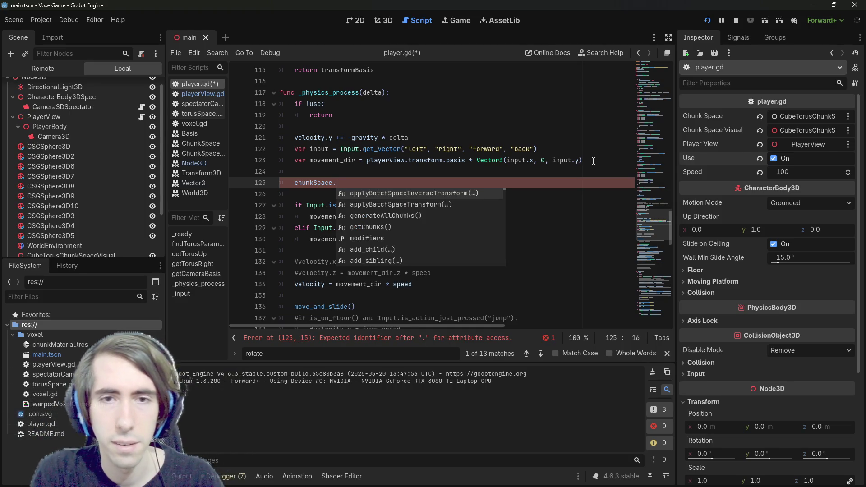
key(Return)
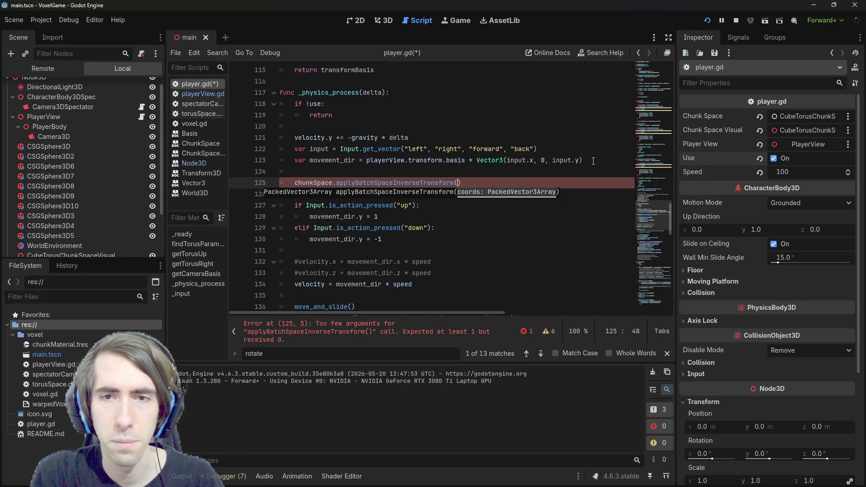
Step: Declare var coords:PackedVector3Array = [] above the chunkSpace call
key(ctrl+shift+Return)
text(var )
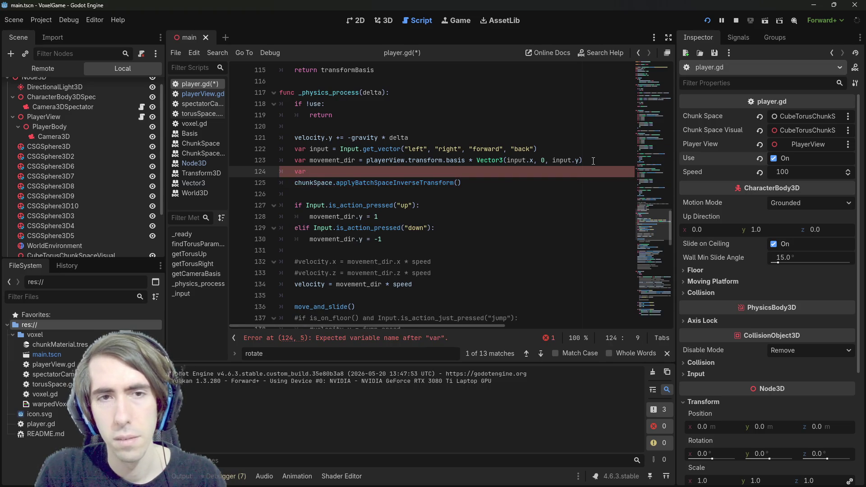
text(coords)
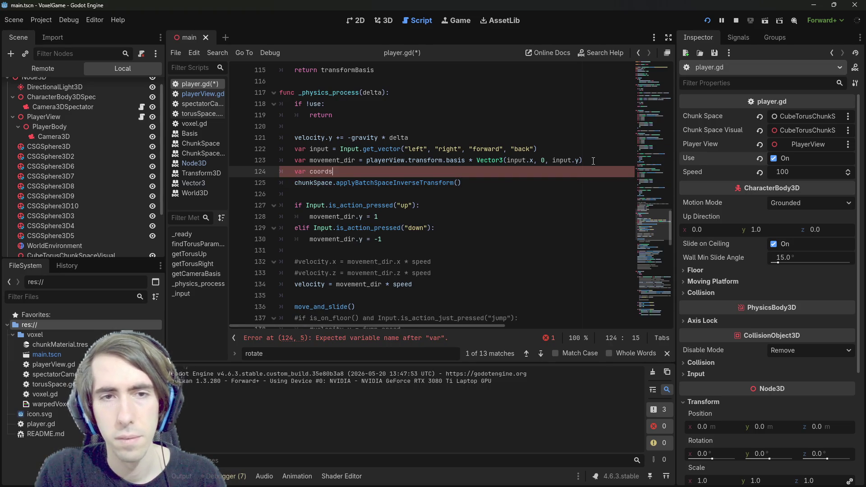
text(:PackedVec)
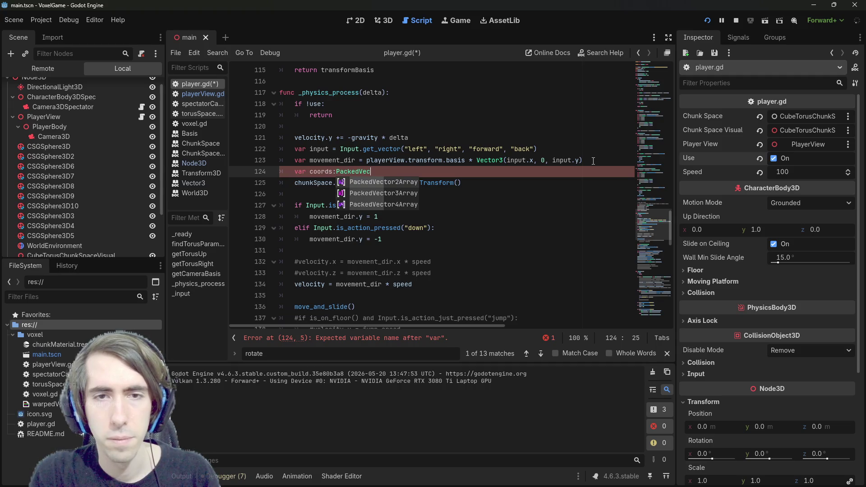
text(t)
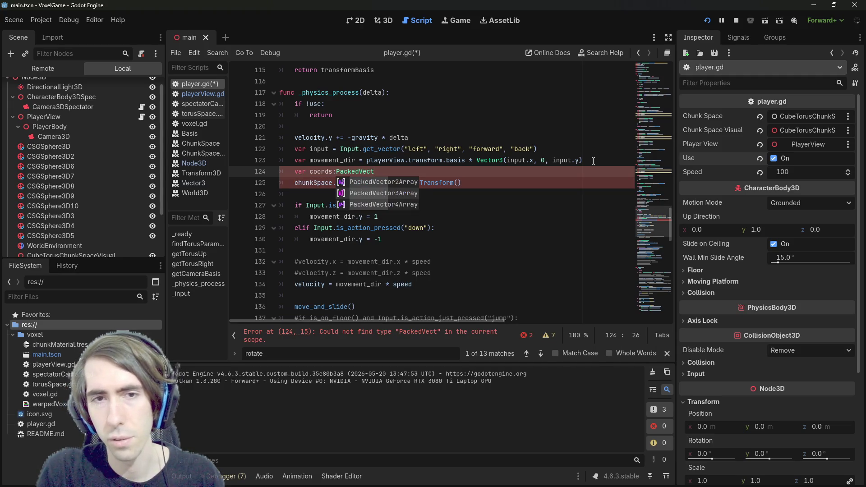
key(Down)
key(Return)
text([])
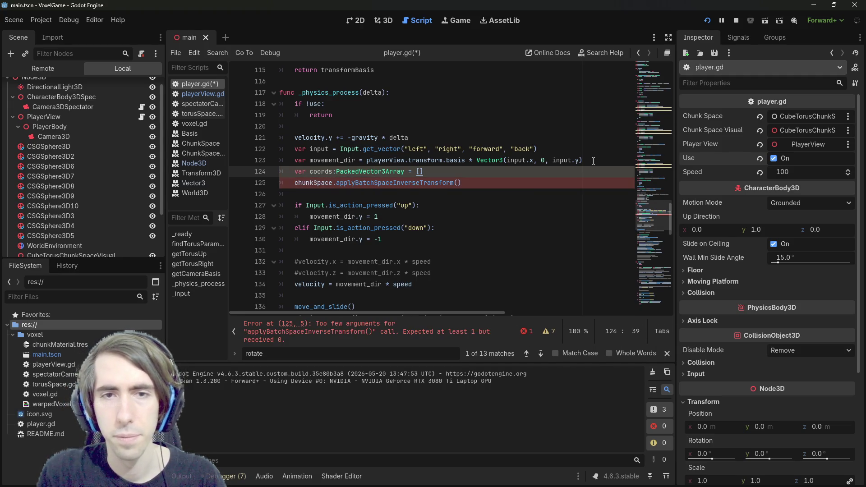
key(End)
key(Return)
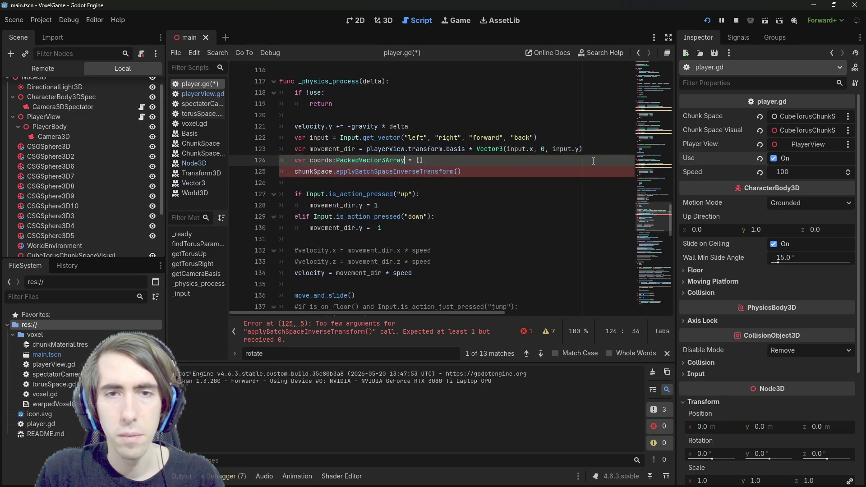
Step: Add coords.push_back(playerView.position = movement_dir) on the line after the declaration
text(coords.push_back()
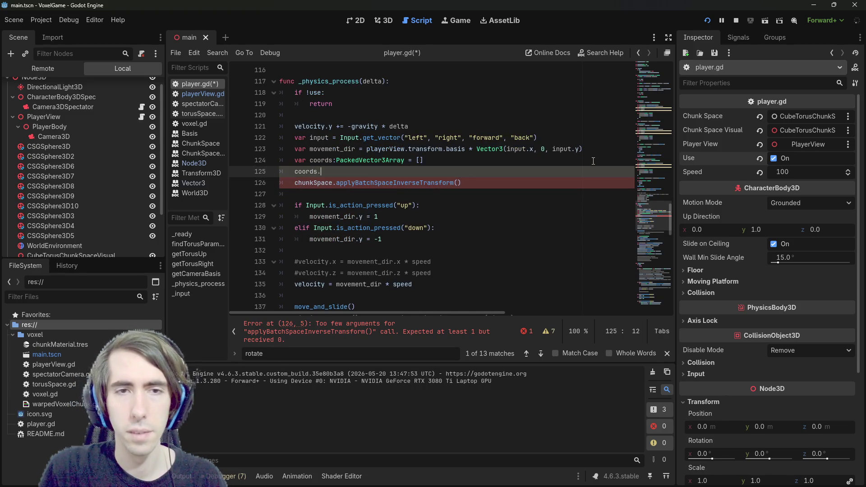
key(Up)
key(Up)
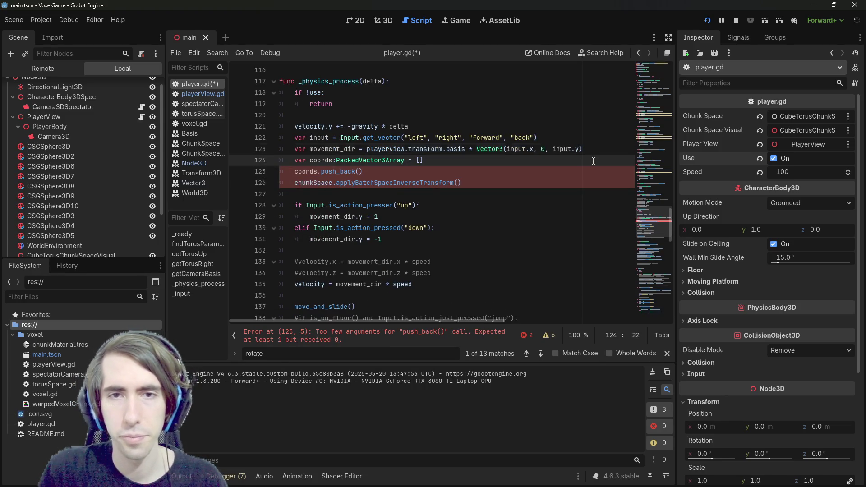
key(ctrl+Right)
key(ctrl+c)
key(Down)
key(Down)
key(Left)
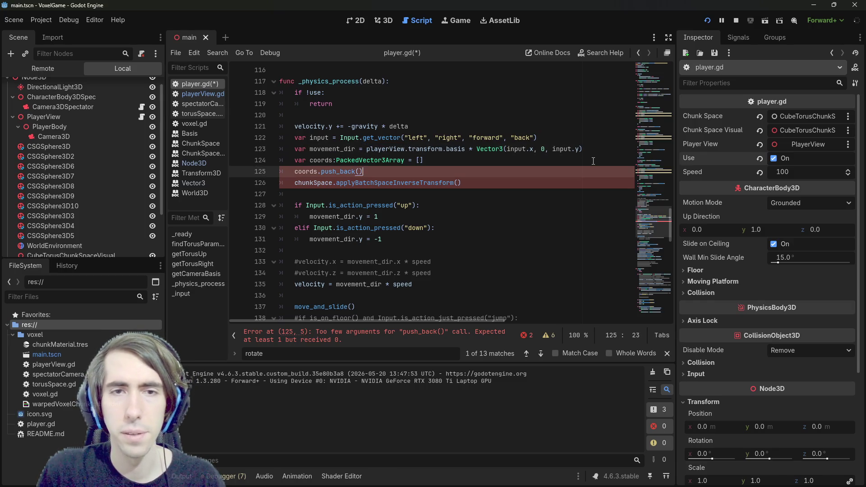
key(ctrl+v)
text(.posi)
key(Return)
text(= move)
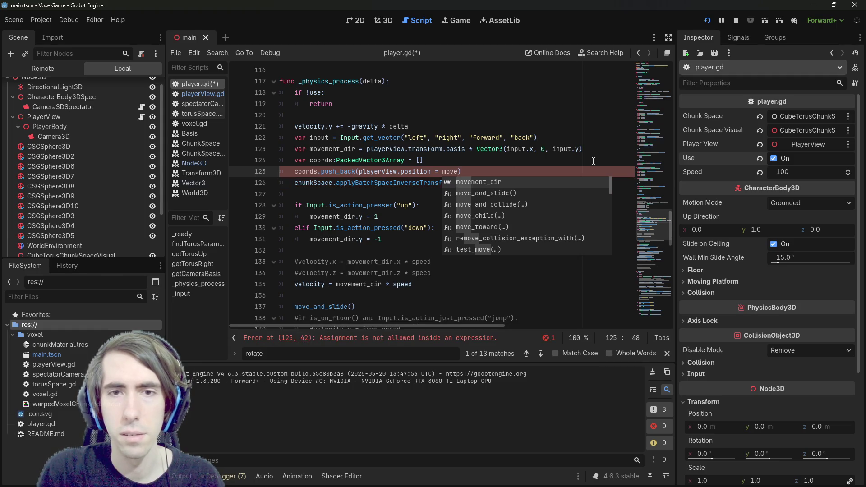
key(Return)
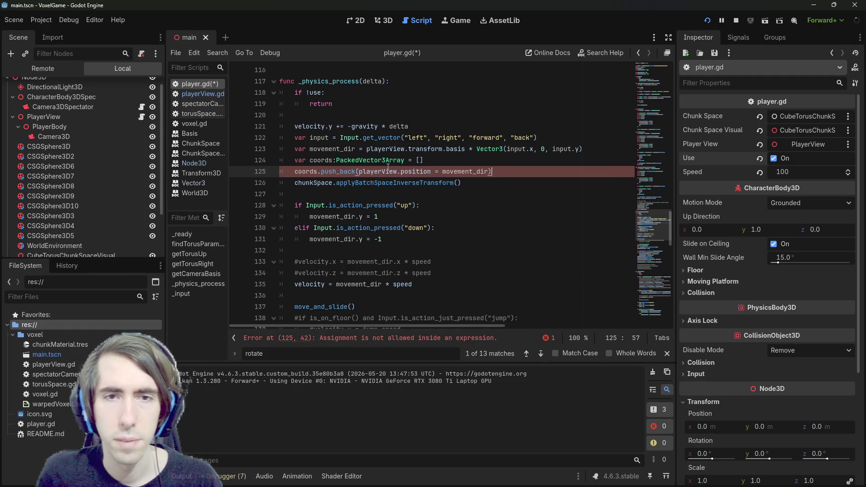
click(364, 171)
Step: Change push_back's '=' to '+' and pass coords into the inverse-transform call, then save
key(ctrl+s)
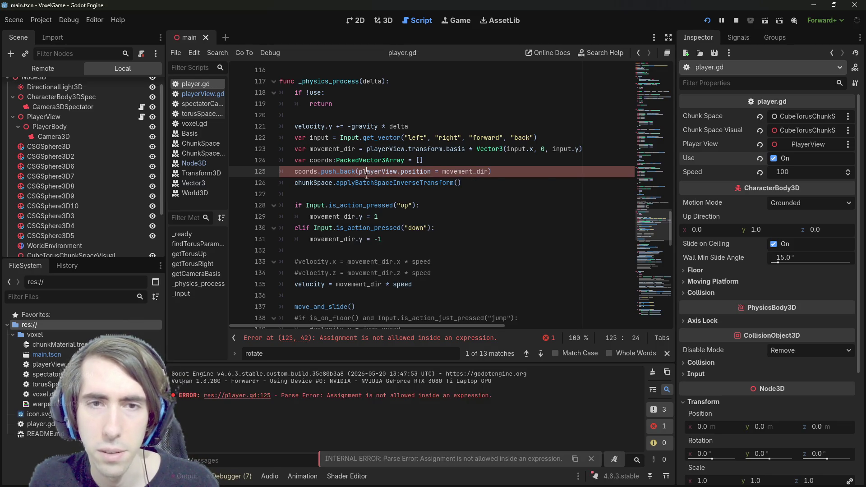
key(BackSpace)
text(+)
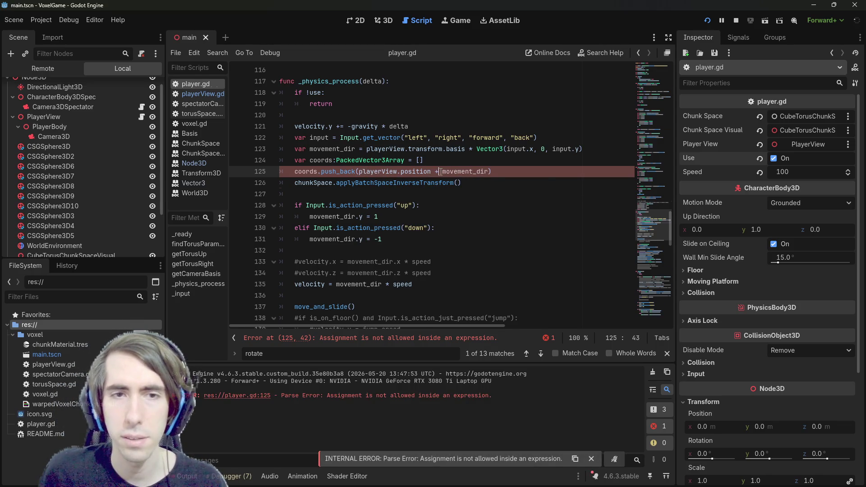
double_click(302, 172)
key(ctrl+c)
click(457, 183)
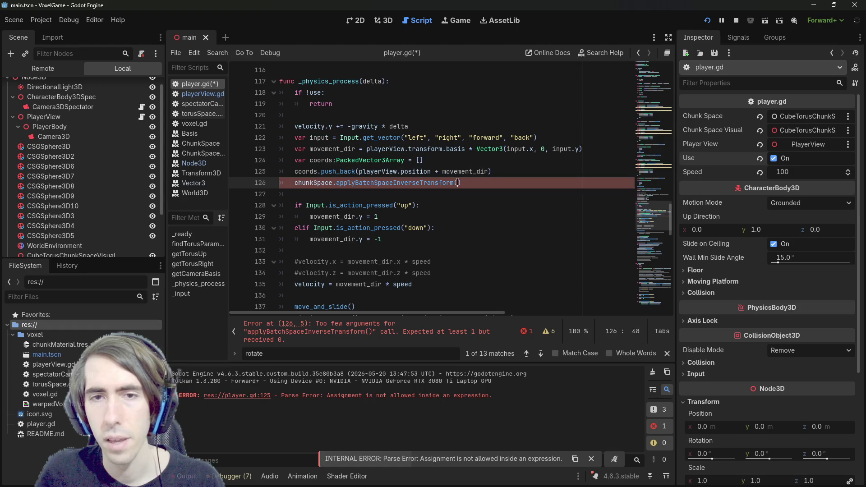
key(ctrl+v)
key(ctrl+s)
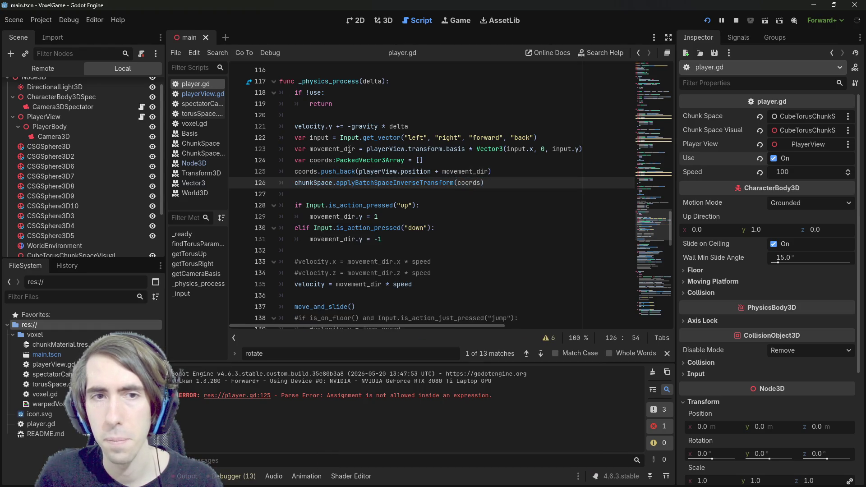
Step: Start a new movement_dir line below the inverse-transform call
double_click(349, 149)
click(588, 184)
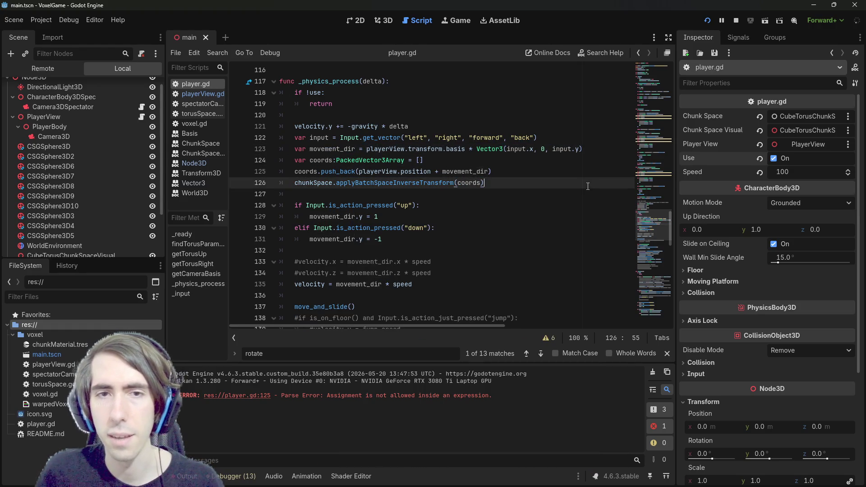
key(Return)
key(ctrl+v)
text([])
key(BackSpace)
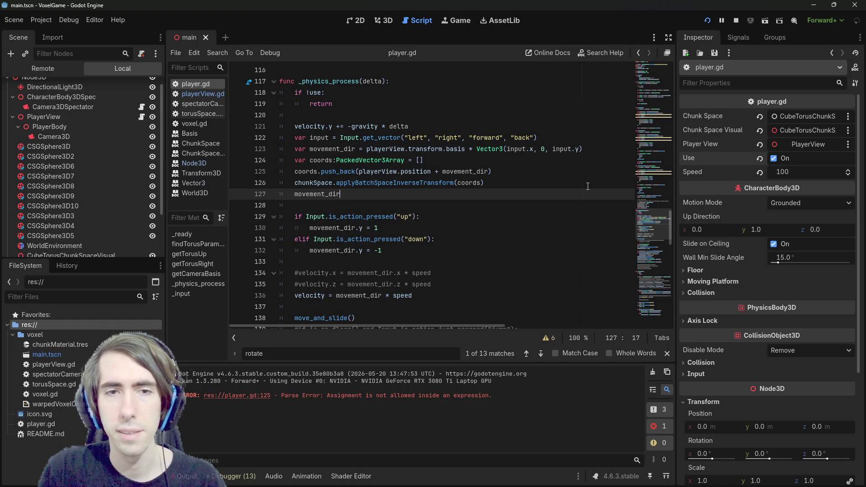
text(=)
key(Escape)
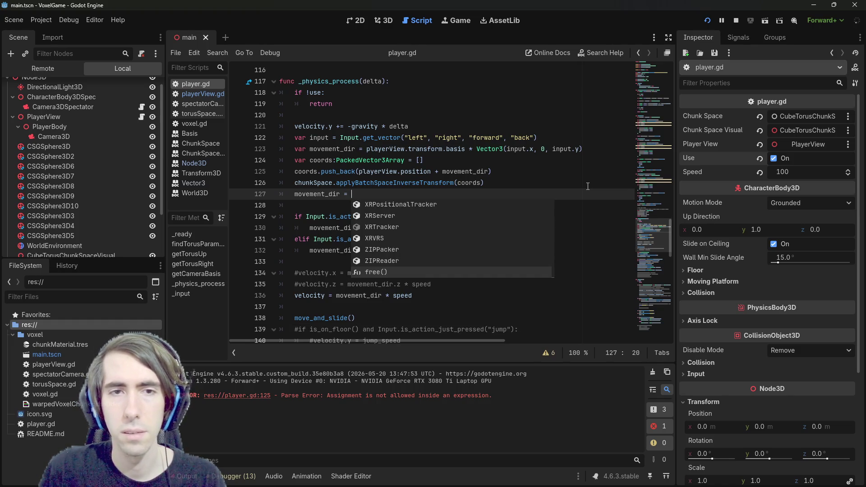
key(Escape)
Step: Copy playerView from the push_back line into the new movement_dir assignment
key(Up)
key(Up)
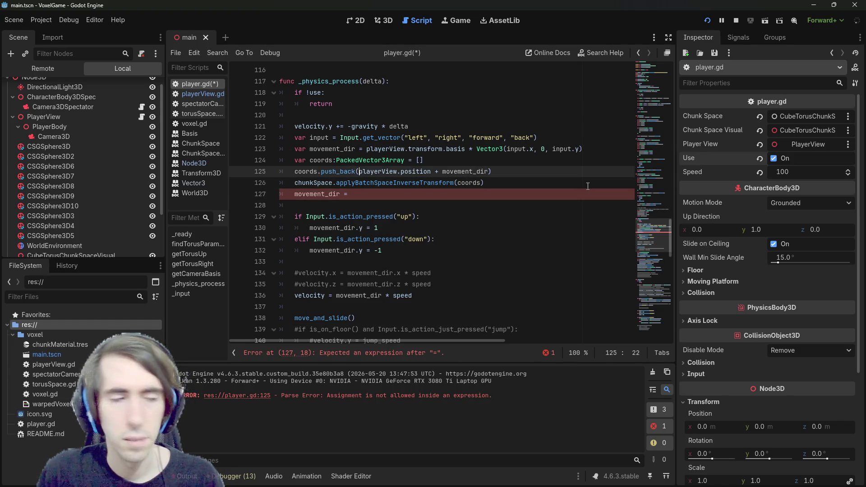
key(ctrl+shift+Right)
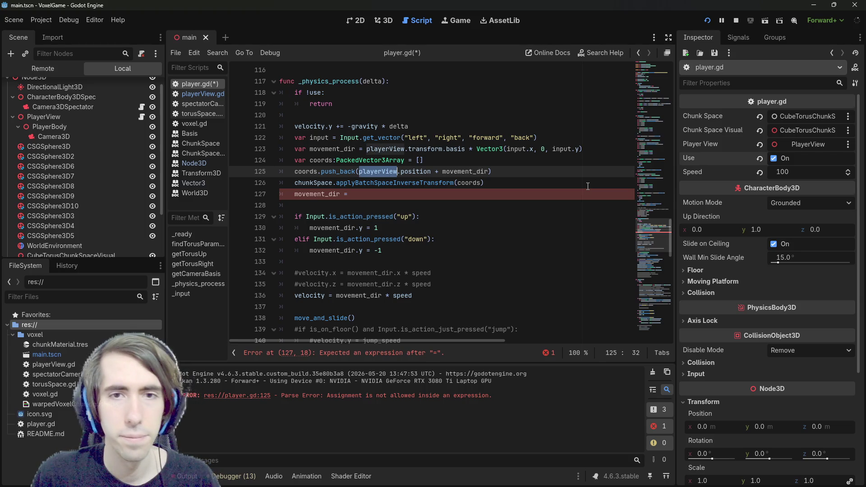
key(ctrl+c)
key(Down)
key(Down)
key(ctrl+v)
text([])
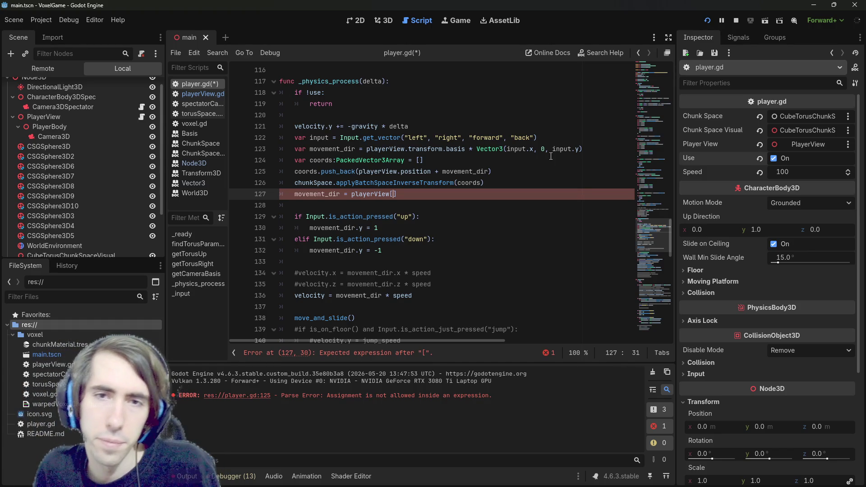
Step: Add a TODO comment on line 123 about taking local distorsion into account, and save
click(542, 173)
click(541, 137)
key(Return)
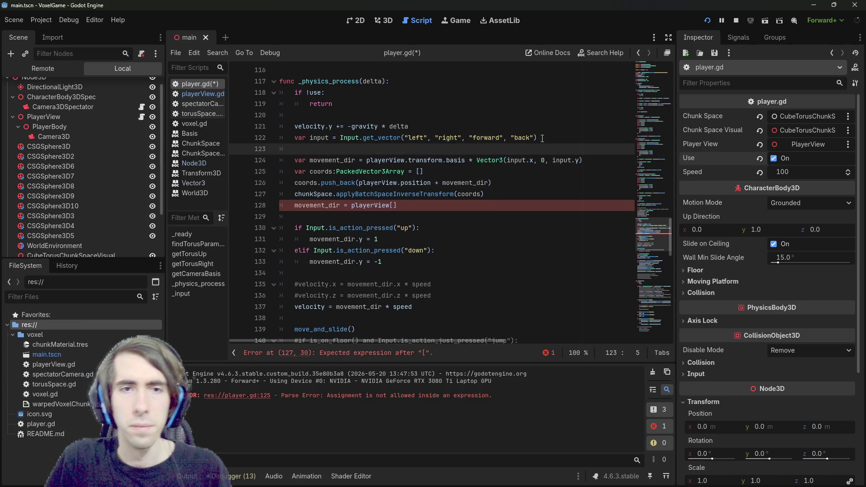
text(//)
key(BackSpace)
key(BackSpace)
key(BackSpace)
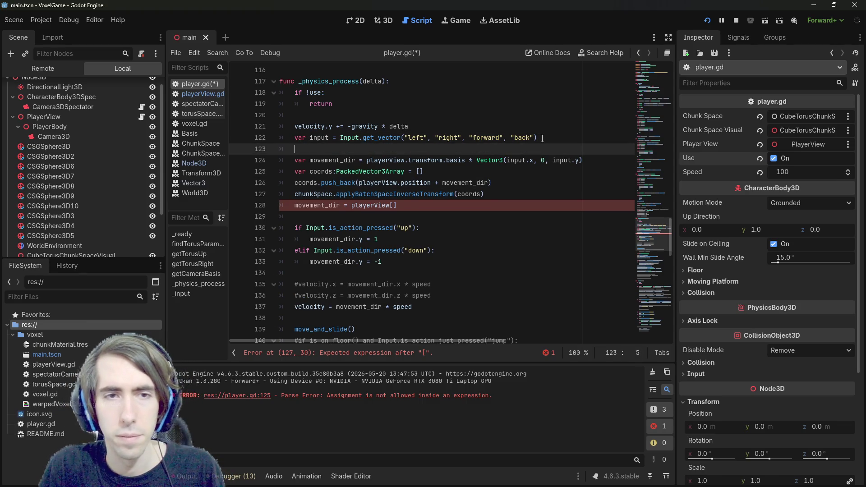
text(# TODO : take into acocunt)
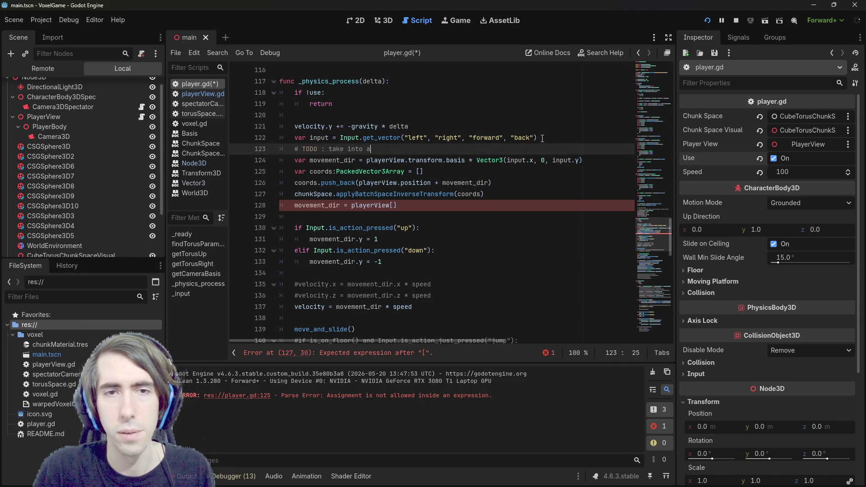
key(BackSpace)
key(BackSpace)
key(BackSpace)
text(account t)
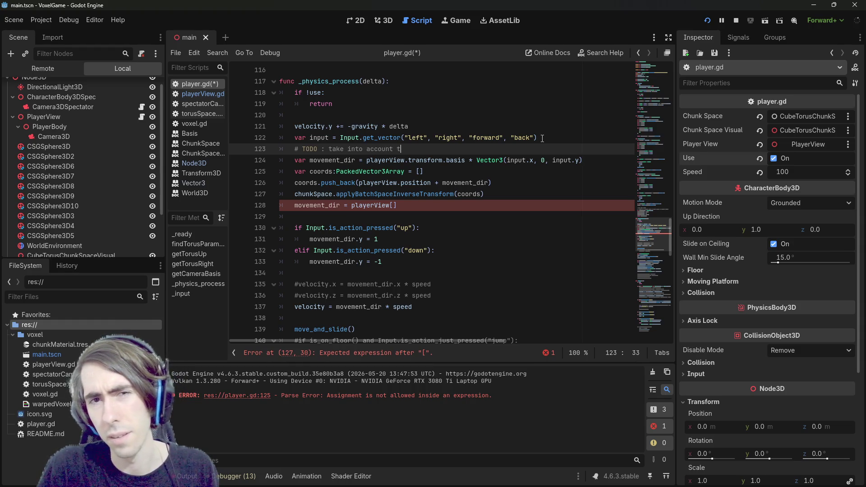
key(BackSpace)
text(local )
text(transfor)
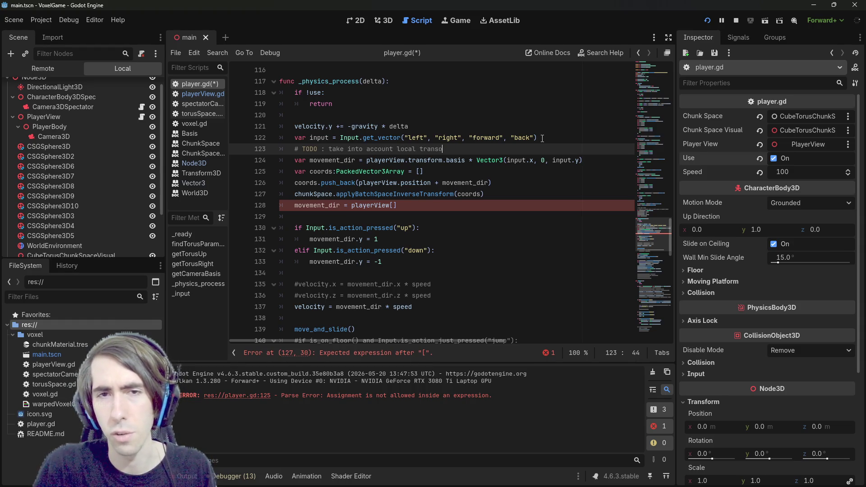
key(ctrl+BackSpace)
text(transformation)
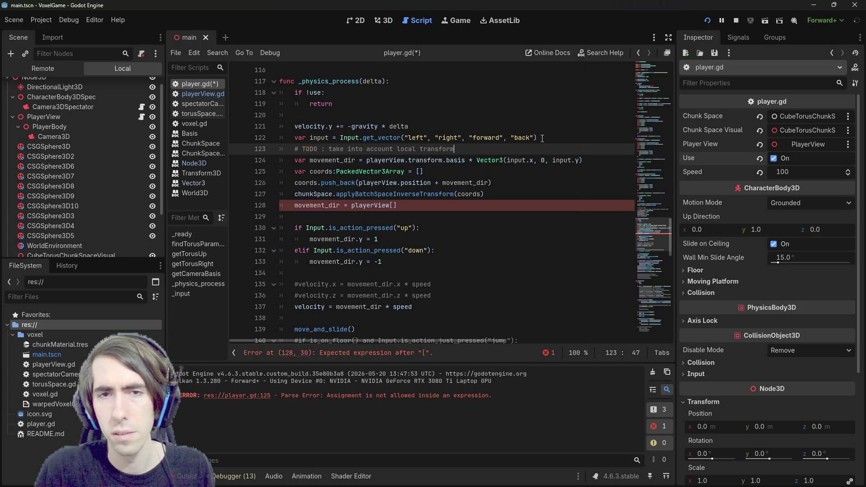
key(ctrl+BackSpace)
text(distorsion too?)
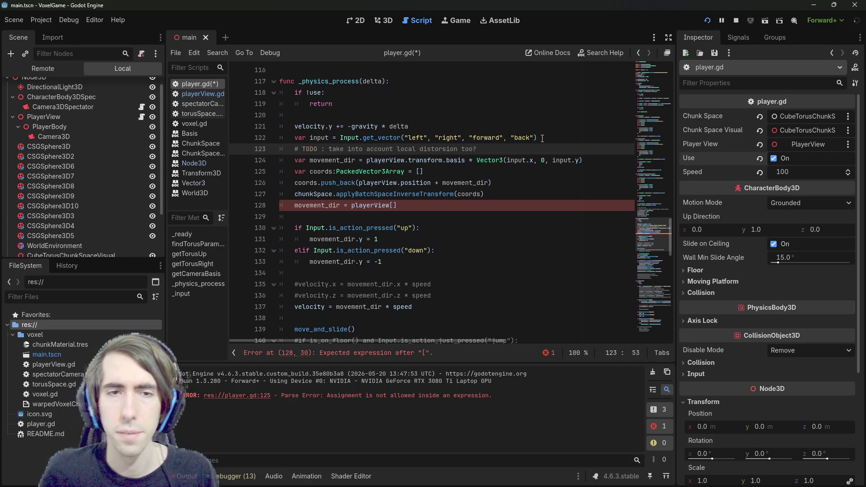
key(ctrl+s)
Step: Add the index [0] inside the brackets on line 128
click(469, 194)
click(465, 208)
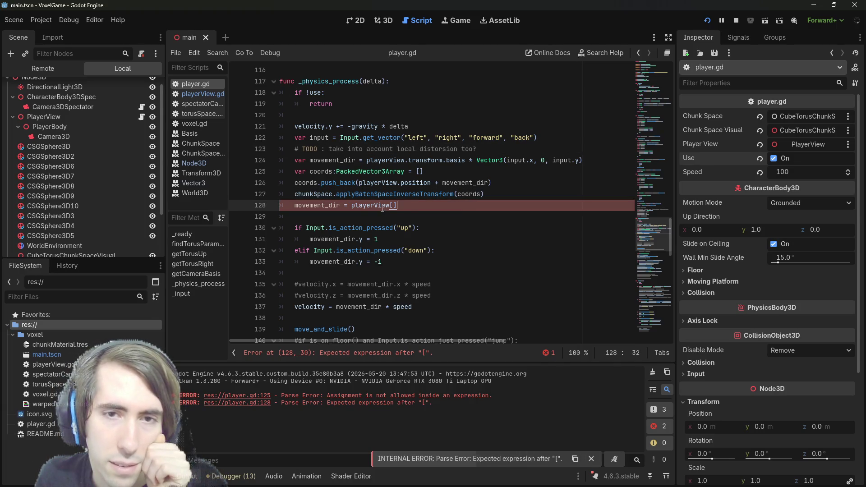
key(Left)
mouse_move(413, 191)
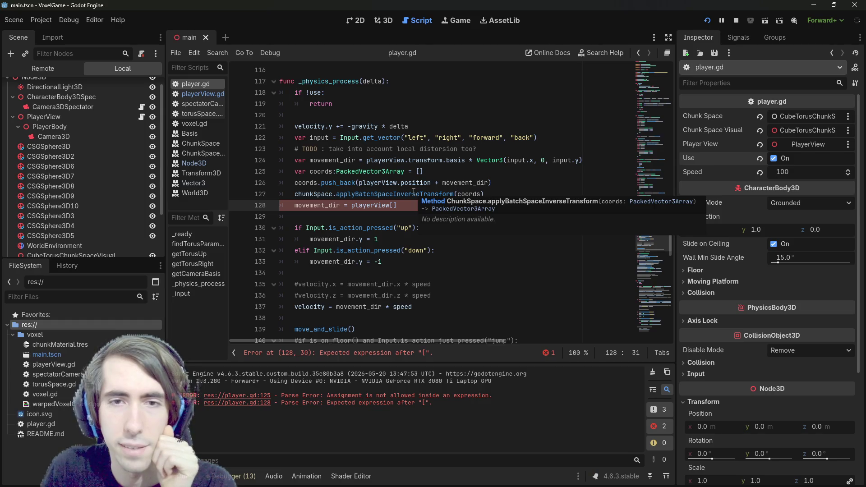
text(0])
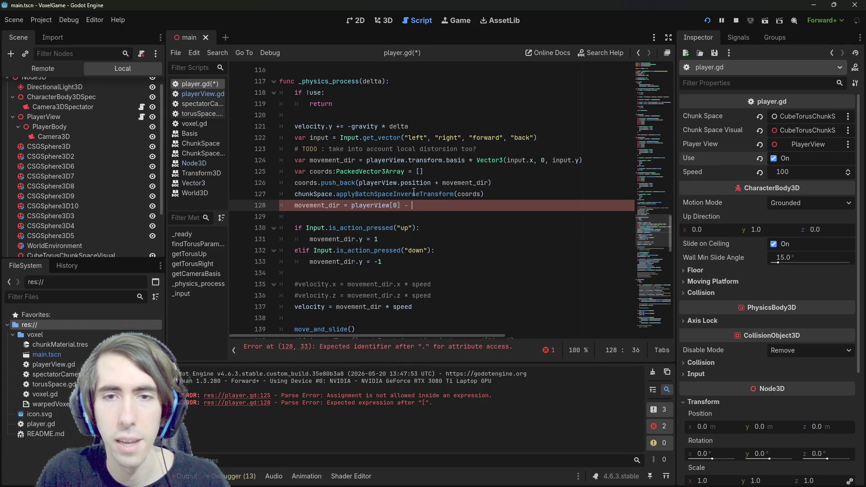
Step: Put playerView.position after the minus on line 128 and rewrite push_back as '+ playerView.position'
click(416, 184)
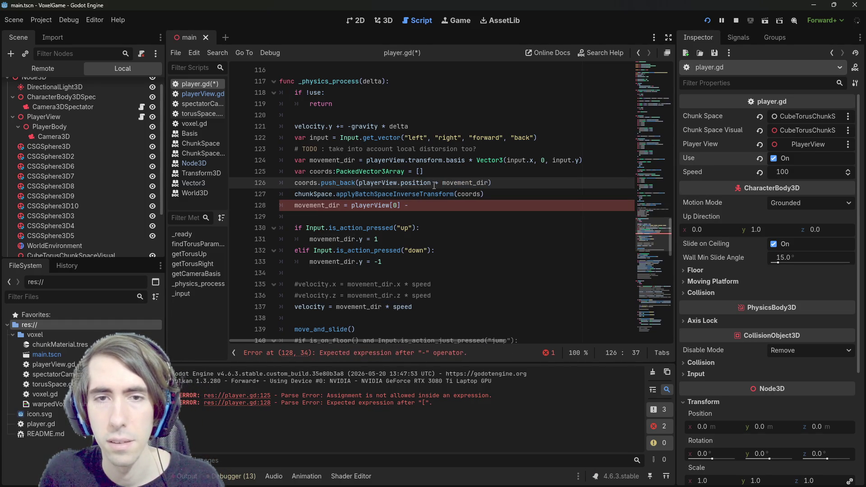
mouse_move(434, 185)
mouse_down()
mouse_move(351, 185)
mouse_move(431, 183)
mouse_up()
key(ctrl+c)
click(428, 204)
key(ctrl+v)
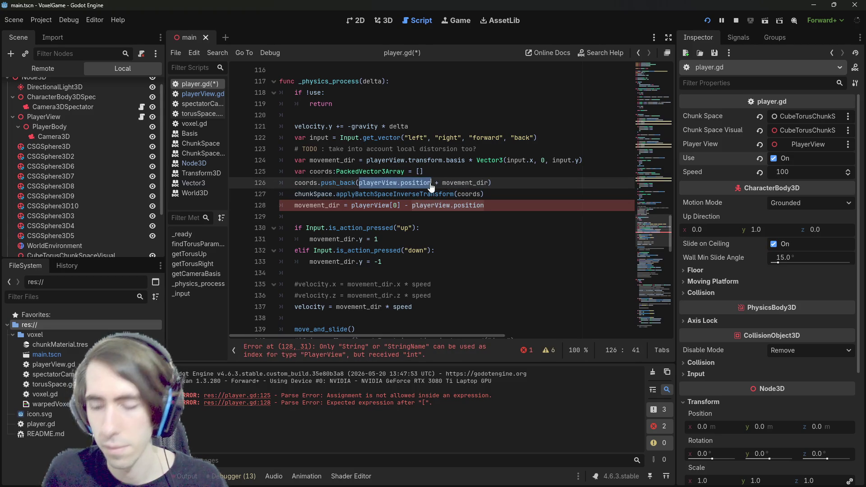
key(Delete)
key(Delete)
key(Delete)
key(ctrl+Right)
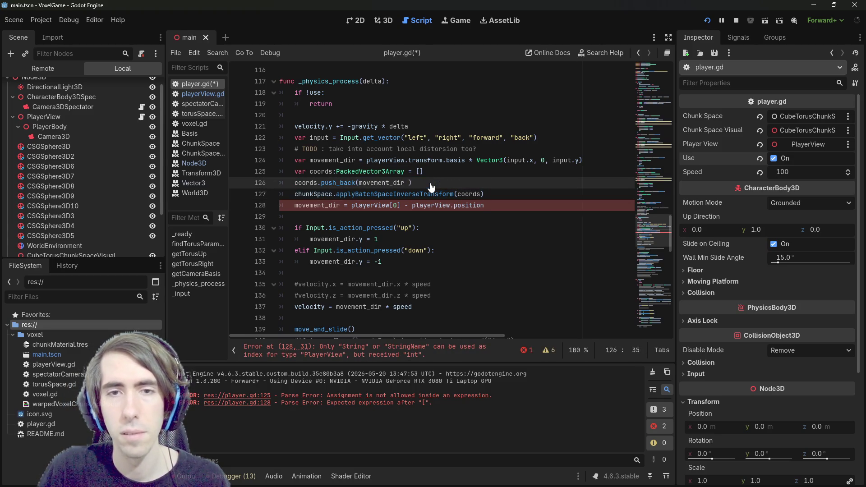
text(+ playerView.position)
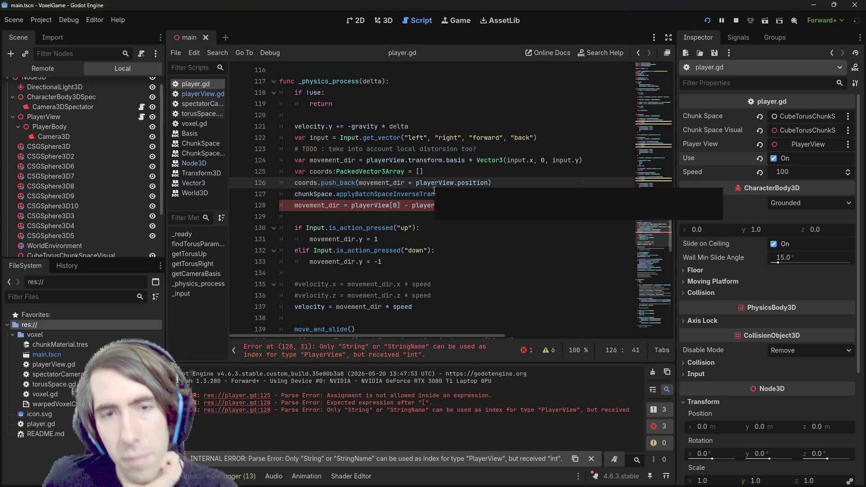
Step: Delete the stray playerView[0] from line 128
click(434, 205)
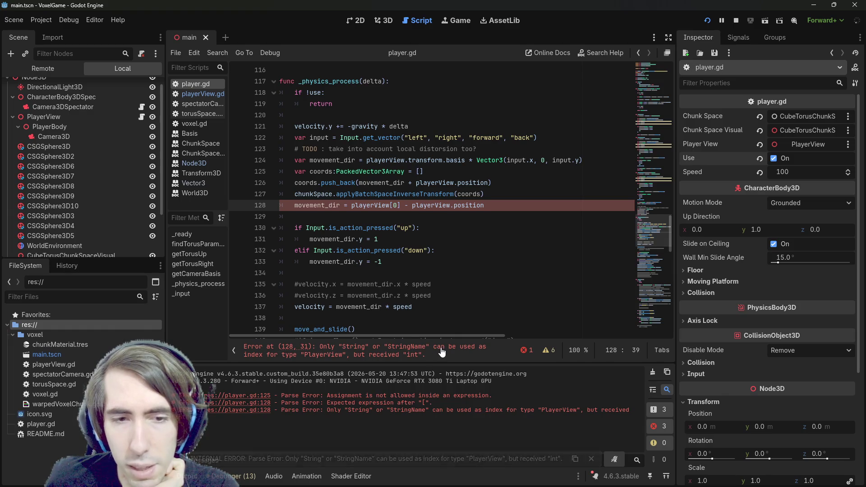
click(492, 193)
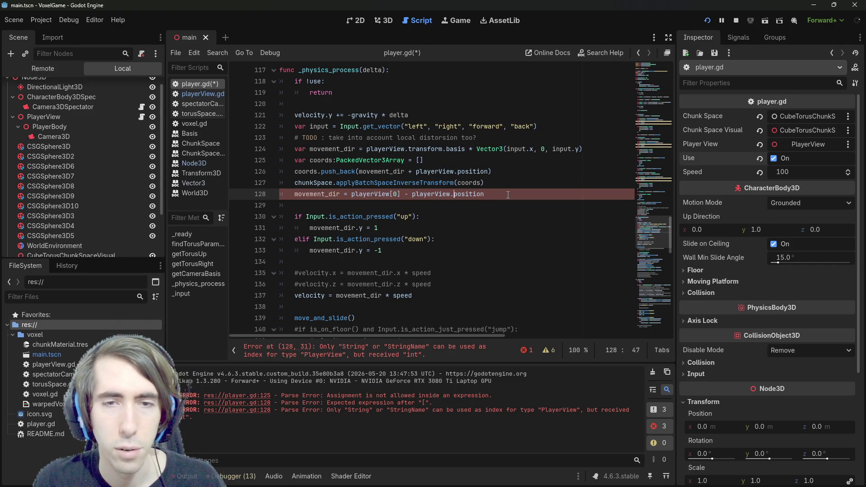
key(Left)
key(Left)
key(Left)
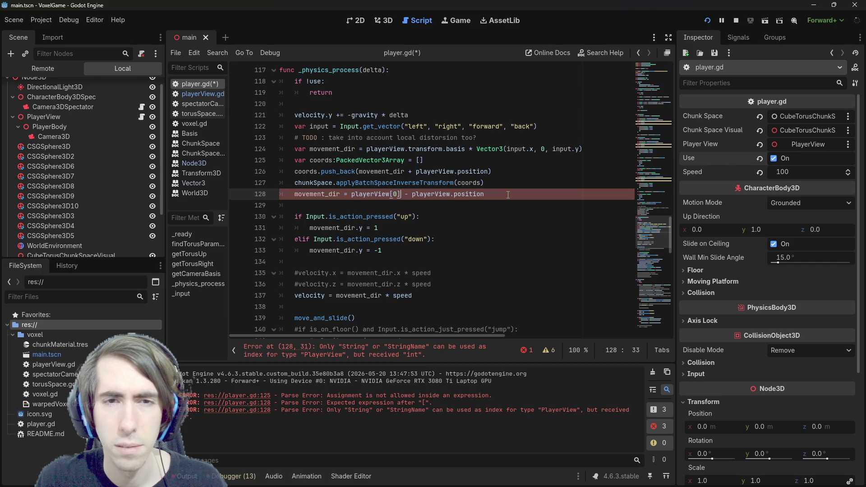
key(BackSpace)
key(BackSpace)
key(BackSpace)
Step: Write coords[0] on line 128 and prefix line 127 with 'coords = ', saving both
text(coord)
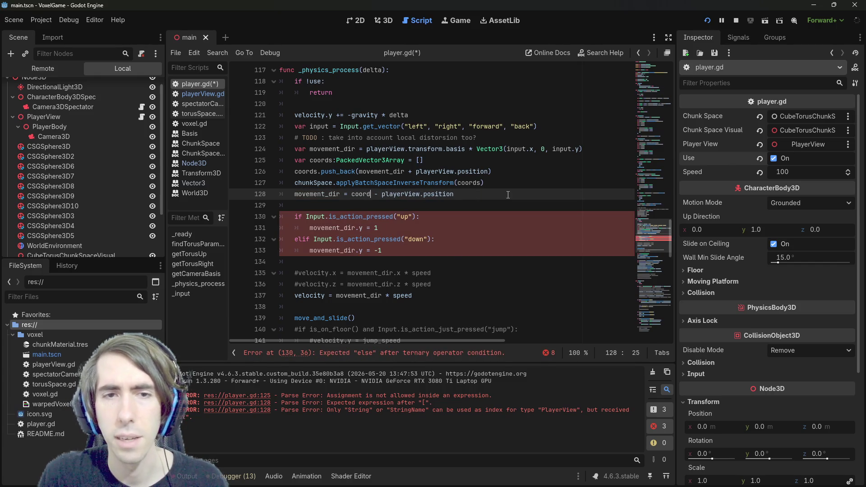
text(s[0)
key(ctrl+s)
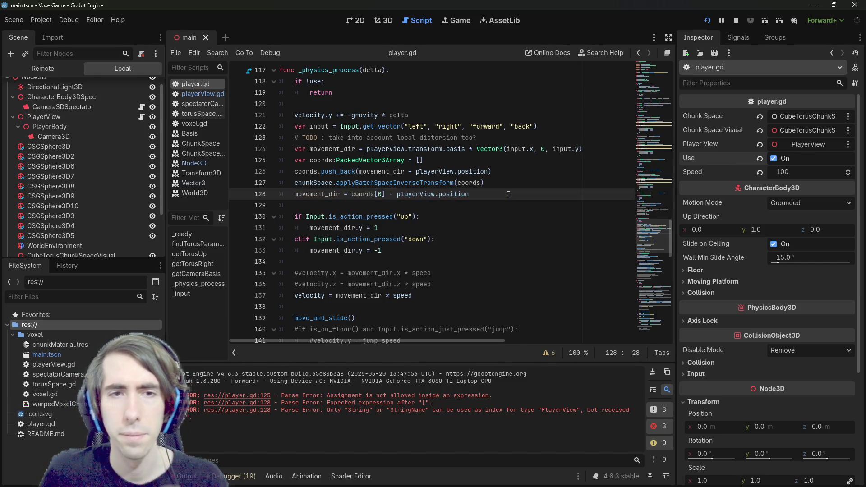
double_click(469, 183)
click(295, 182)
text(coords =)
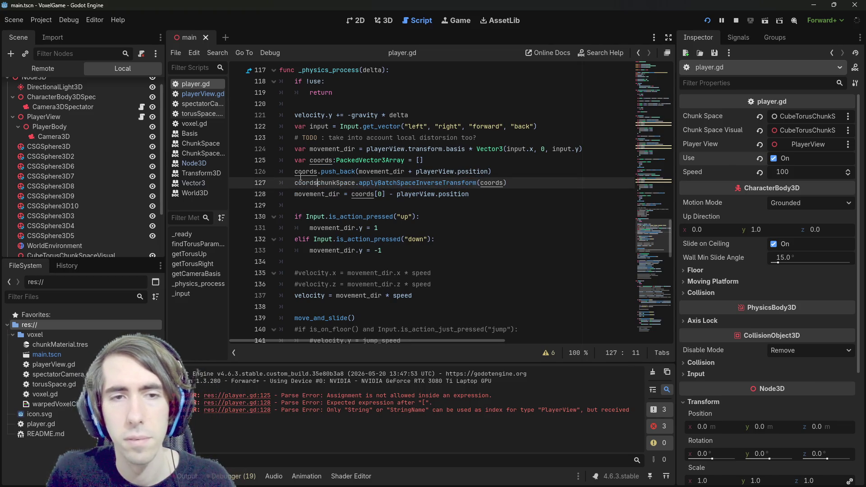
key(ctrl+s)
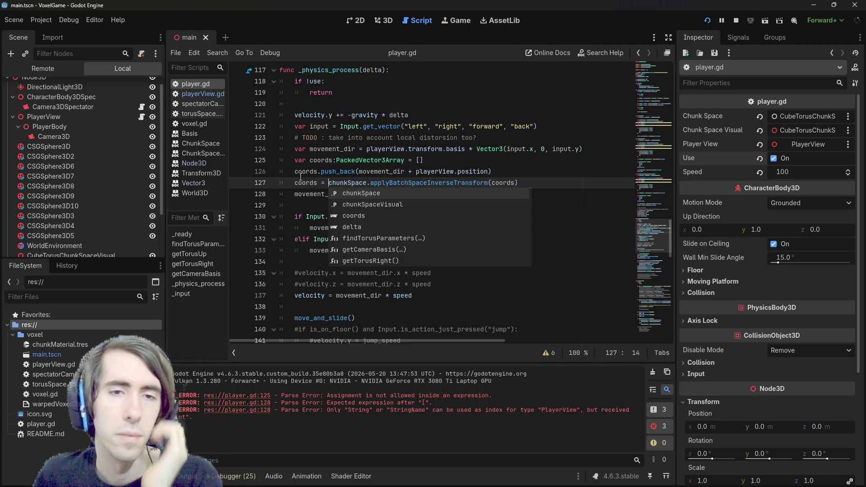
key(Escape)
Step: Reduce line 128 to 'movement_dir = coords[0] - position'
double_click(317, 193)
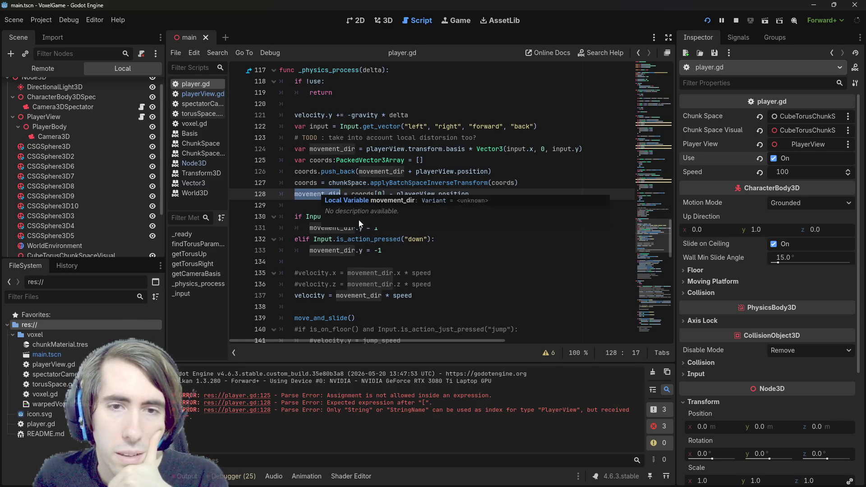
double_click(427, 195)
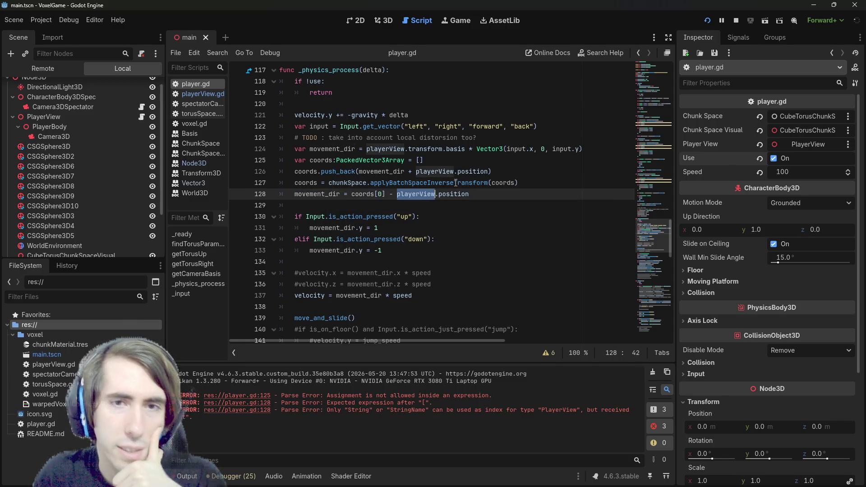
mouse_move(455, 183)
key(BackSpace)
key(Delete)
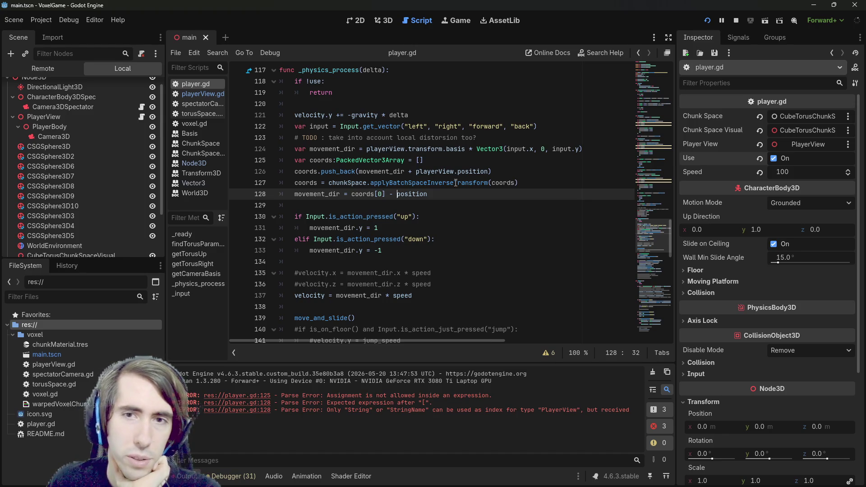
Step: Inspect velocity and move_and_slide further down the script
scroll(456, 183, down, 2)
double_click(321, 229)
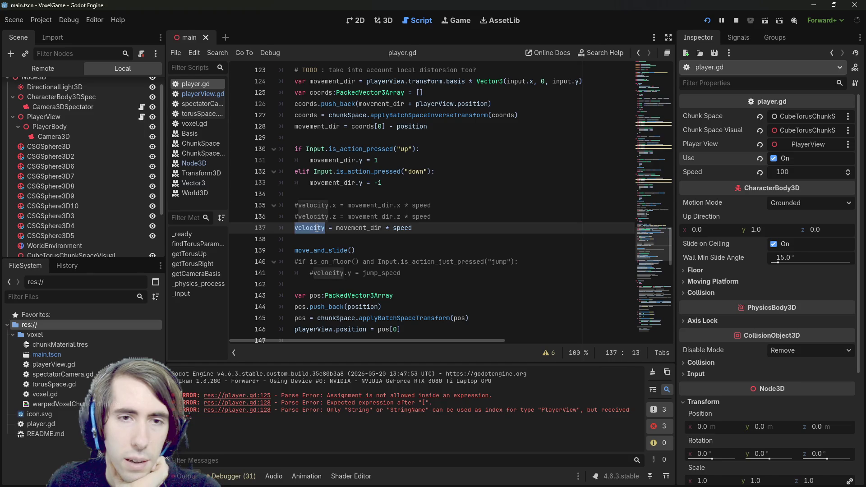
mouse_move(317, 228)
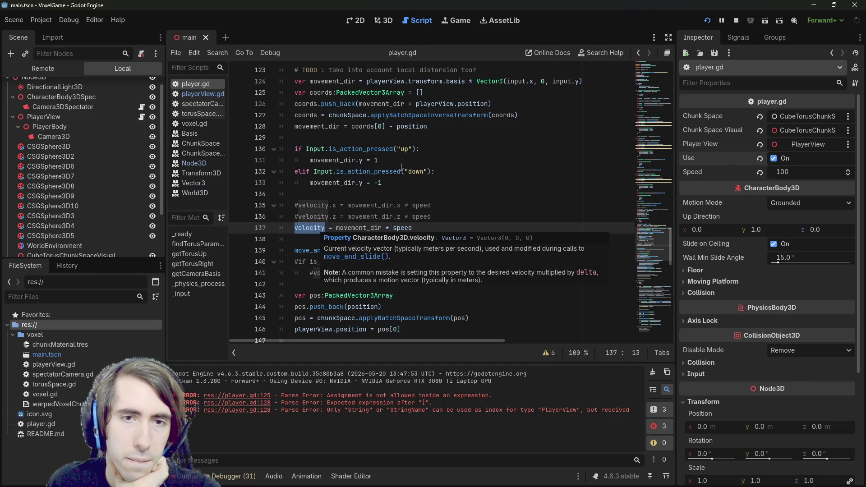
scroll(368, 222, up, 5)
scroll(368, 222, down, 4)
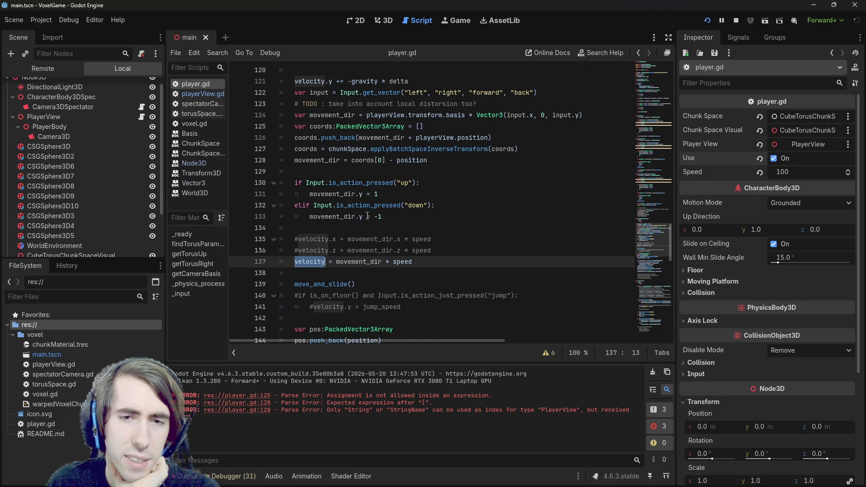
scroll(368, 217, down, 1)
double_click(333, 250)
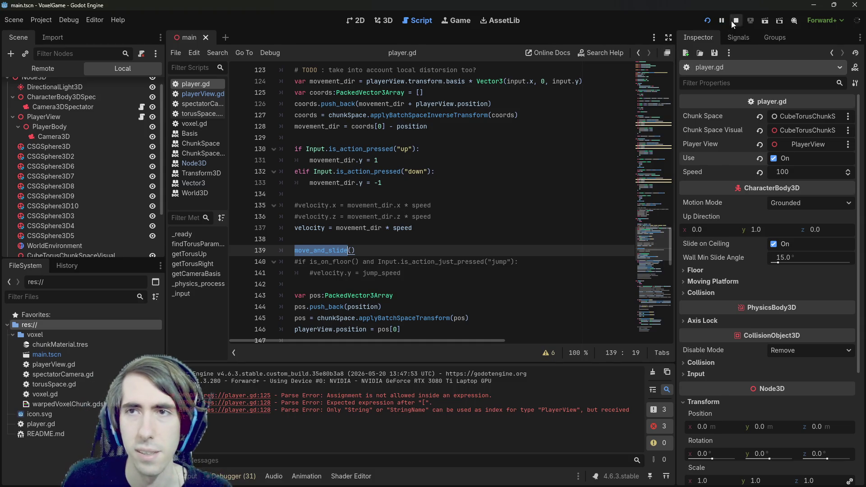
Step: Run the VoxelGame to try the movement on the torus world, then switch back to the editor
click(709, 21)
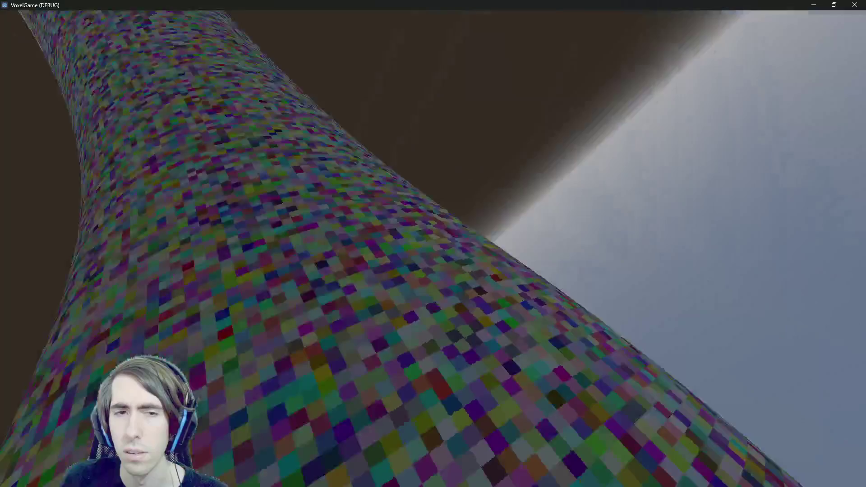
key(alt+Tab)
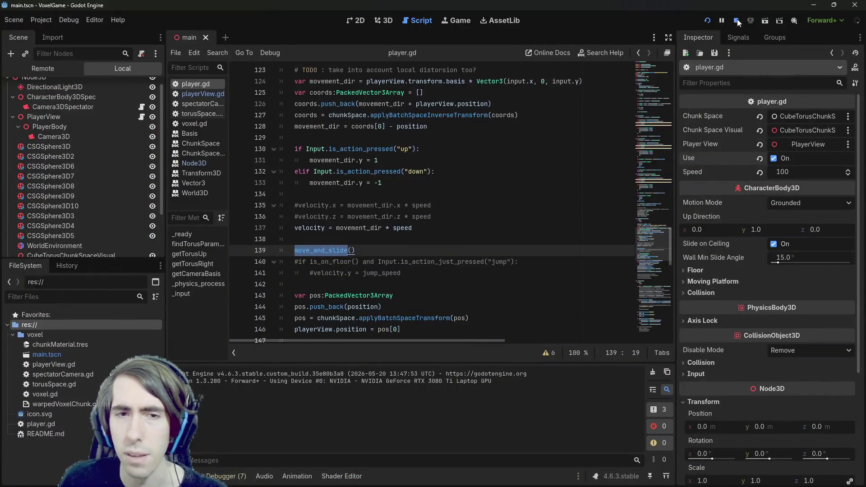
Step: Stop the game and insert camera into line 124's playerView expression
click(736, 19)
scroll(365, 279, up, 4)
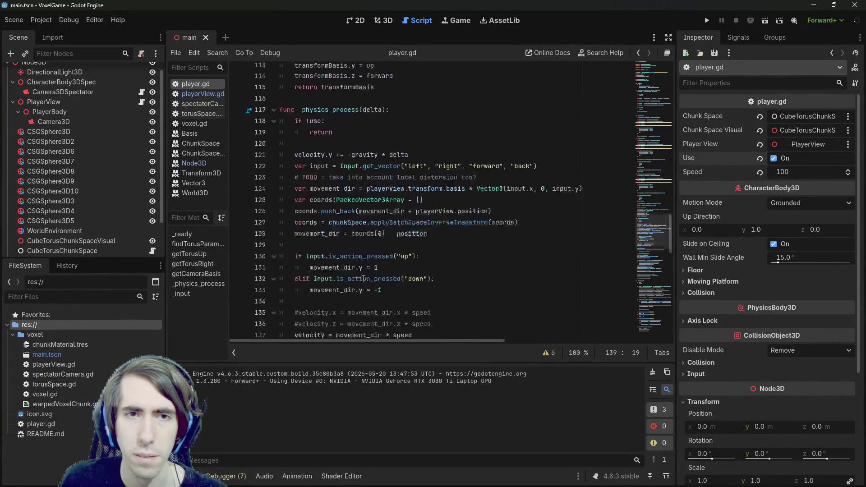
double_click(430, 213)
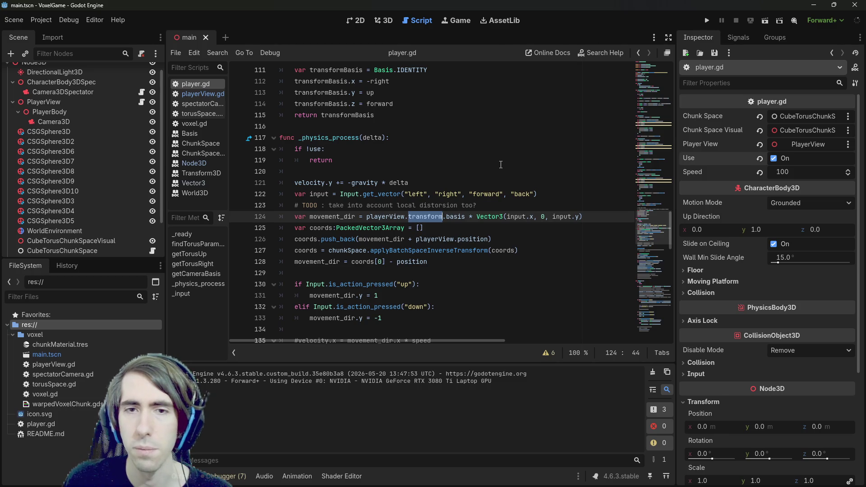
key(Left)
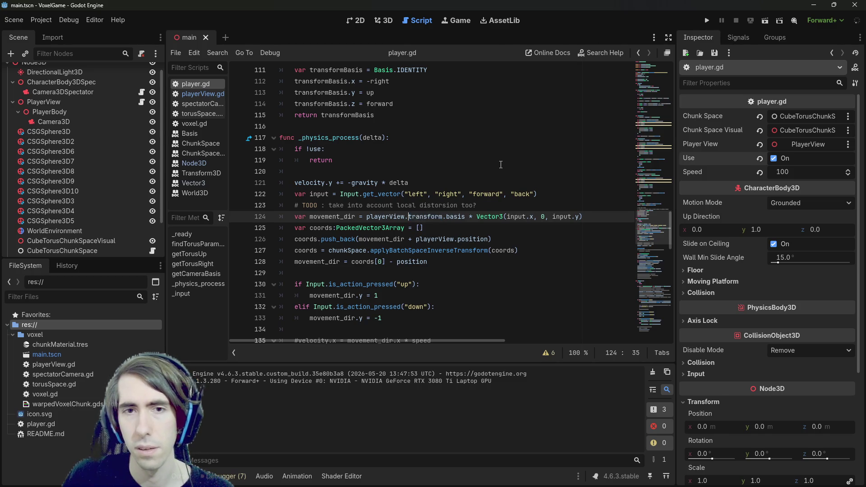
text(cam)
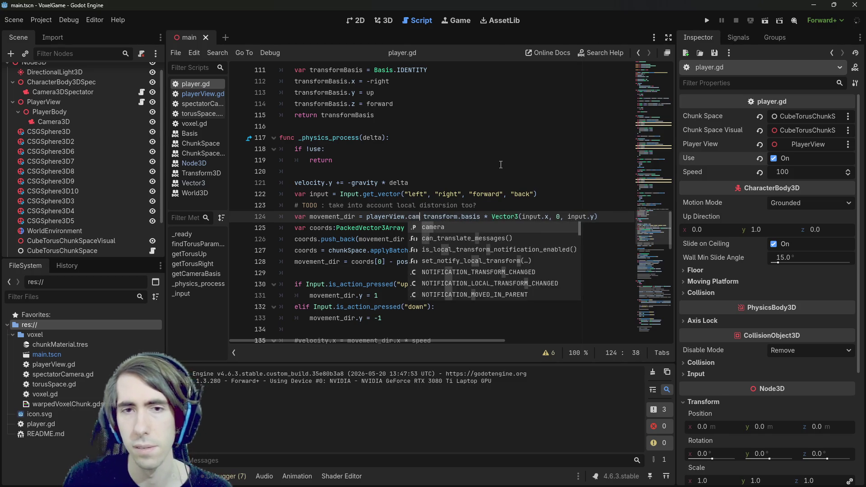
key(Return)
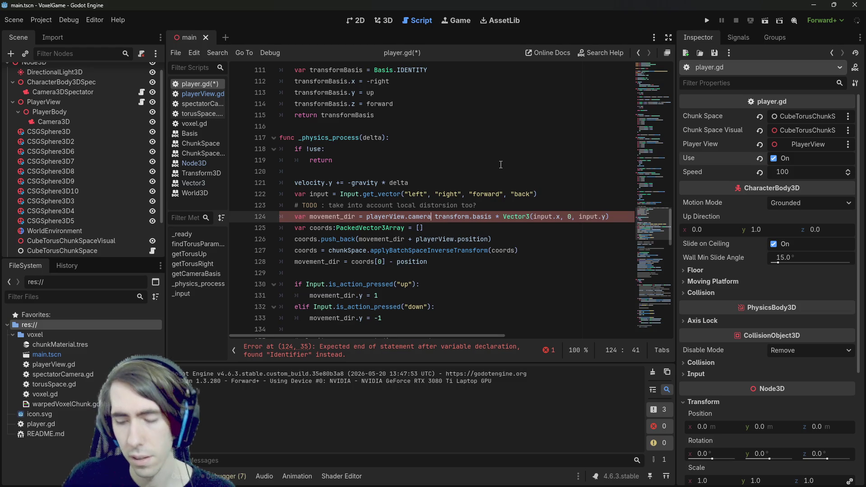
key(Delete)
Step: Make line 124 use playerView.camera.global_transform.basis, save, and run with F5
text(.)
key(ctrl+Delete)
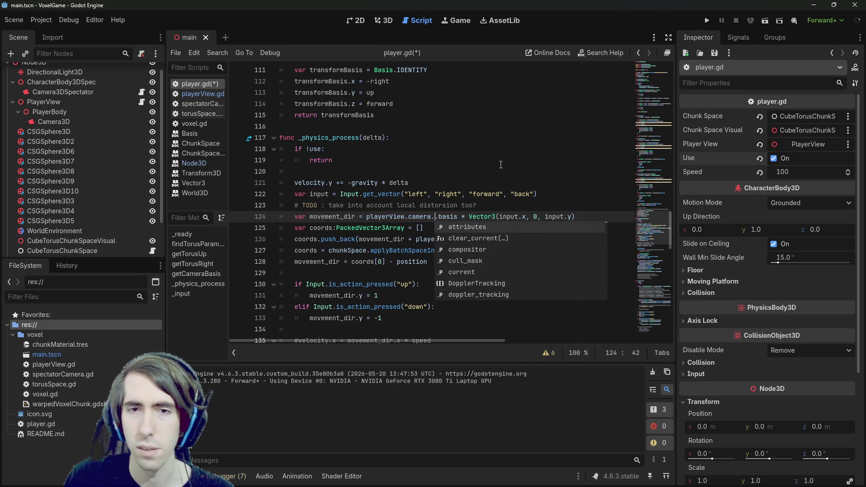
text(transform)
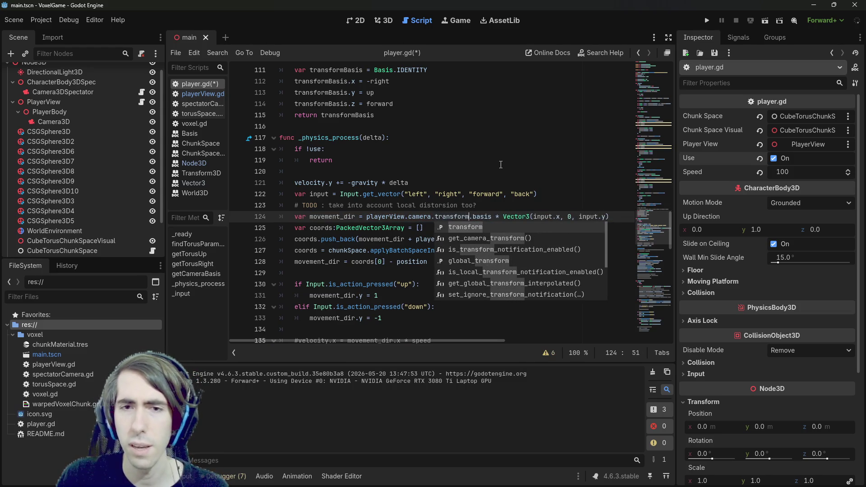
key(Down)
key(Down)
key(Down)
key(Return)
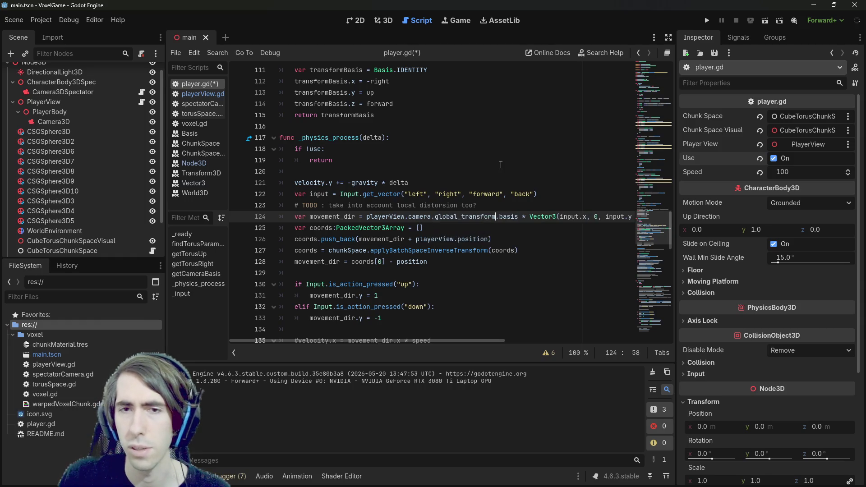
key(ctrl+s)
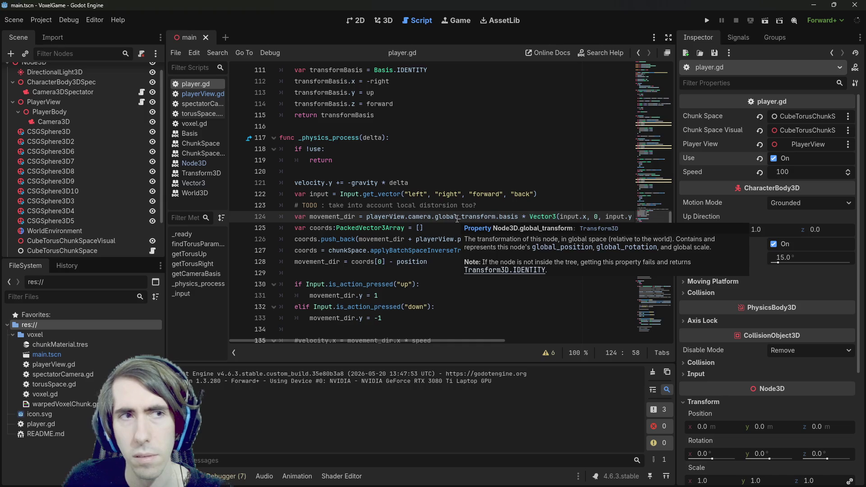
double_click(457, 217)
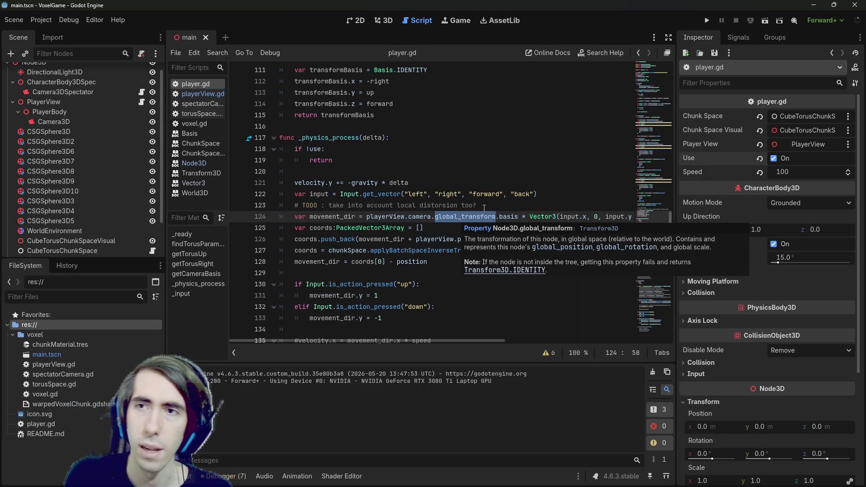
key(F5)
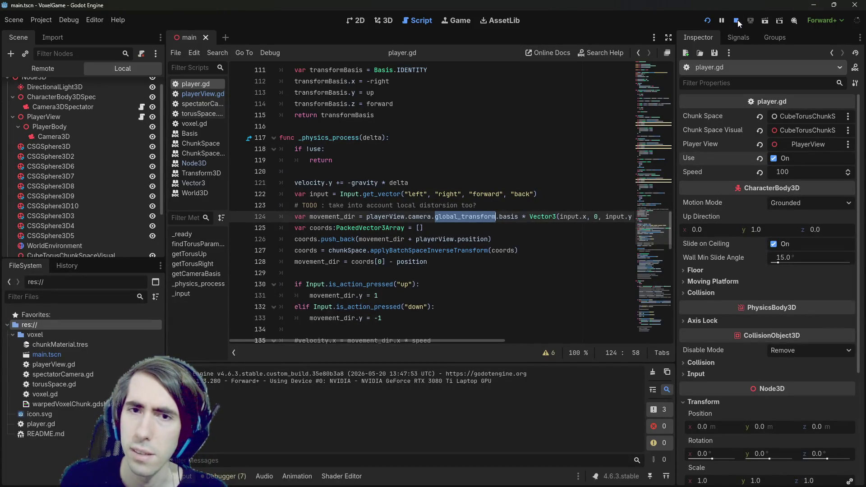
Step: Swap camera for playerBody on line 124, save, and do a quick test run
click(737, 20)
double_click(420, 216)
text(play)
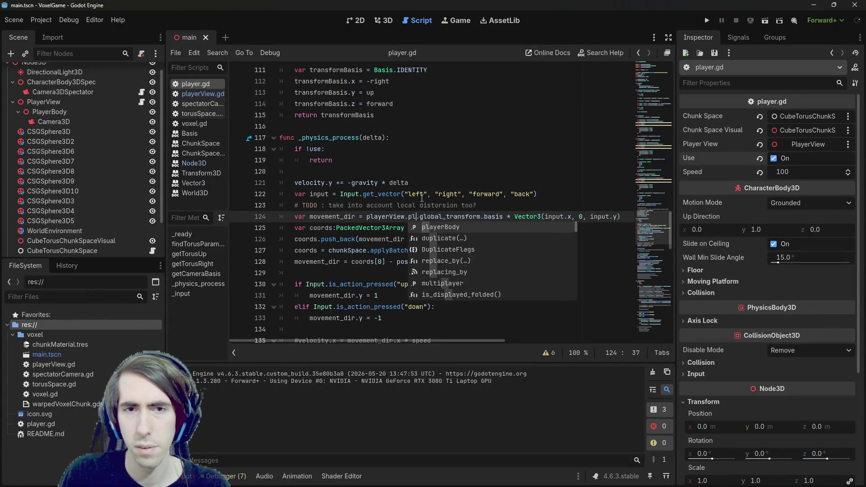
key(Return)
key(ctrl+s)
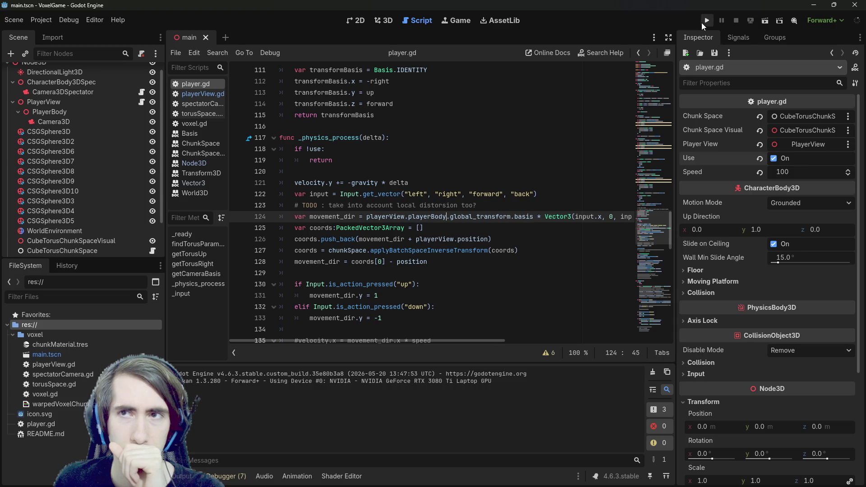
click(706, 21)
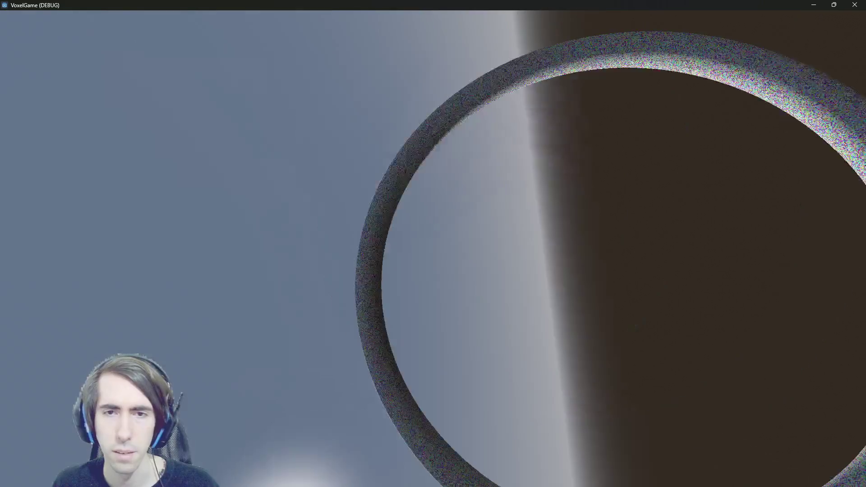
key(F8)
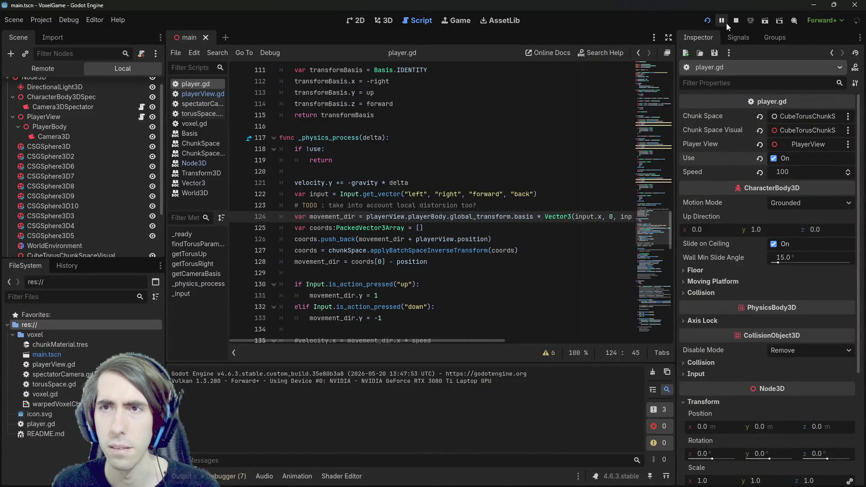
Step: Check the PlayerBody, PlayerView and Player nodes in the Scene dock, then test-run again
scroll(65, 142, up, 1)
click(63, 121)
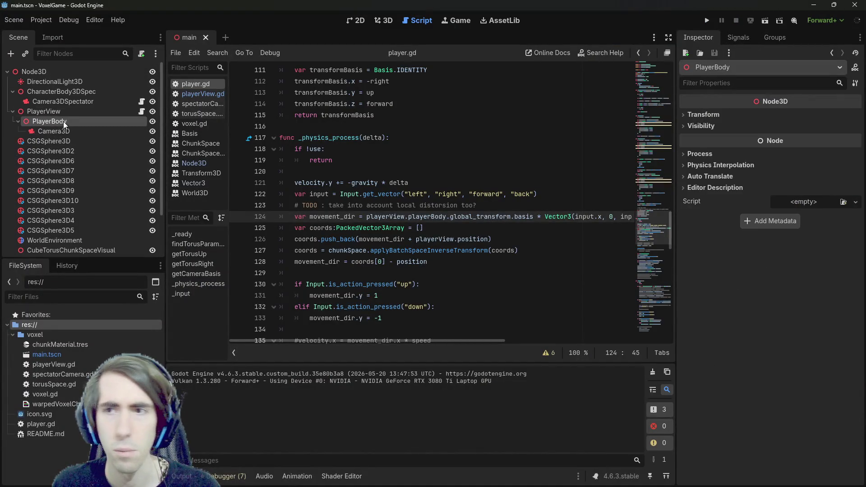
click(64, 111)
scroll(60, 130, down, 3)
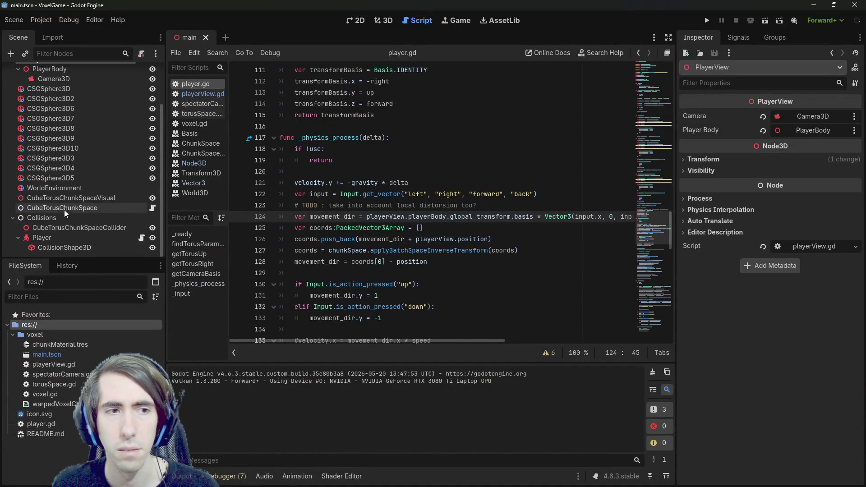
click(61, 236)
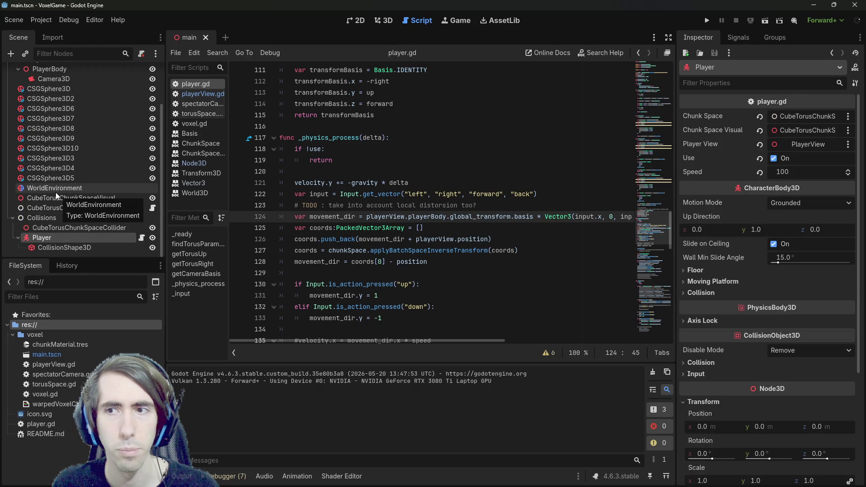
key(F5)
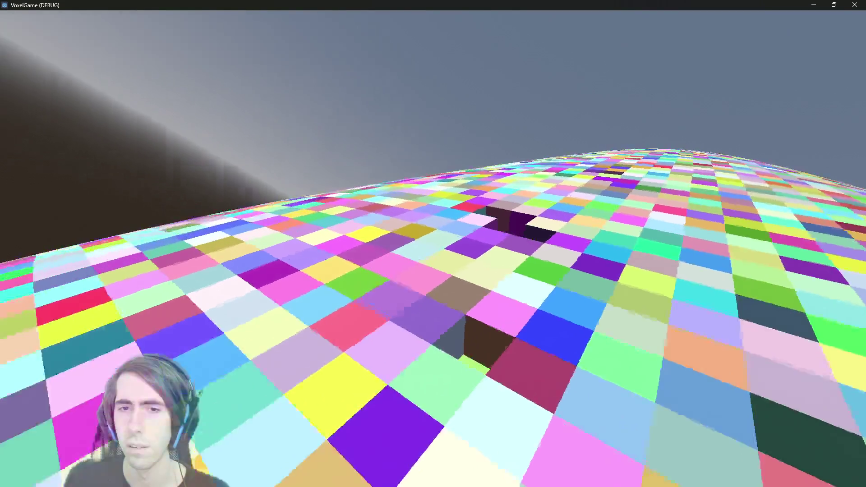
key(F8)
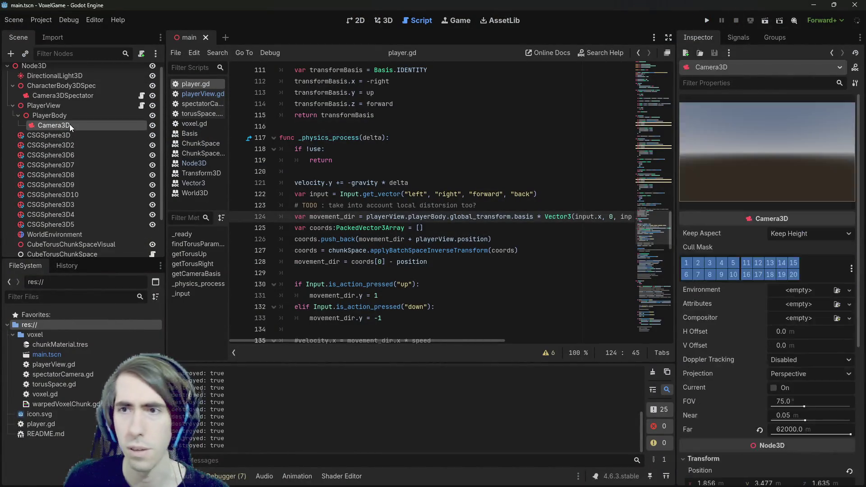
click(69, 118)
click(67, 108)
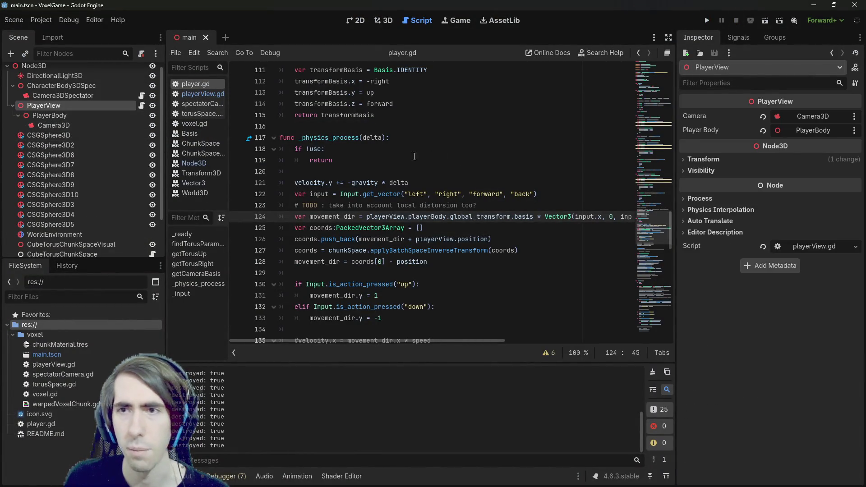
scroll(80, 94, up, 1)
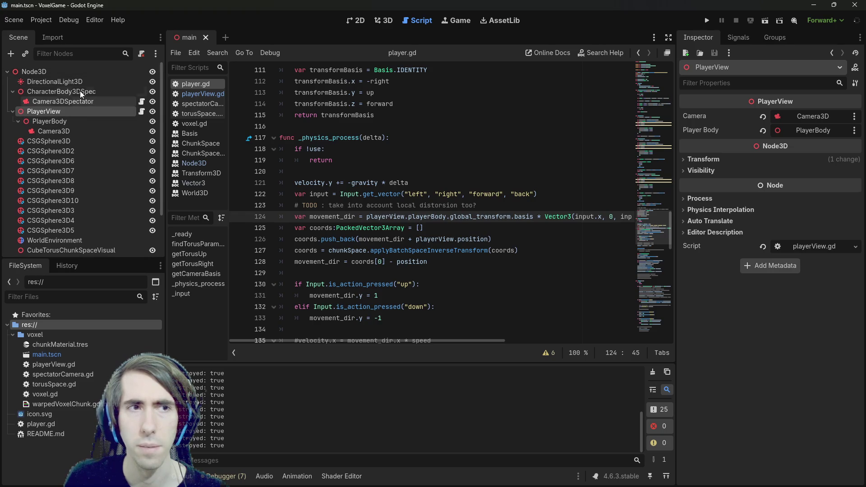
click(86, 93)
click(92, 100)
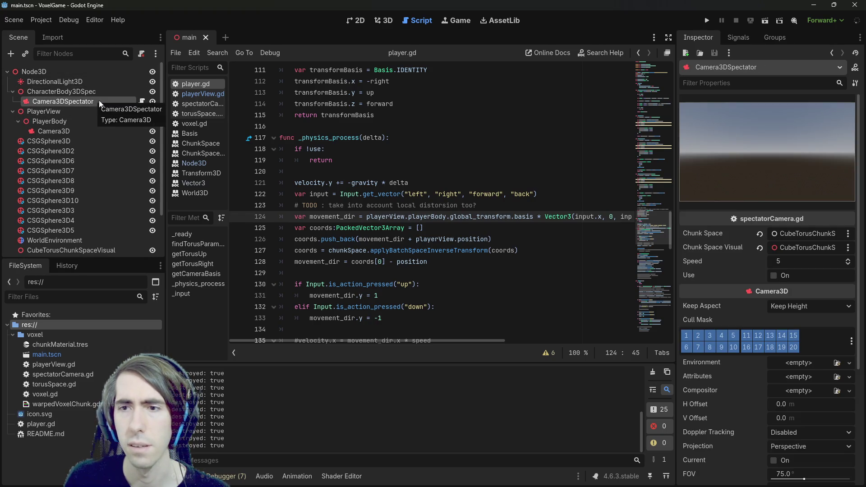
scroll(57, 188, down, 3)
key(ctrl+s)
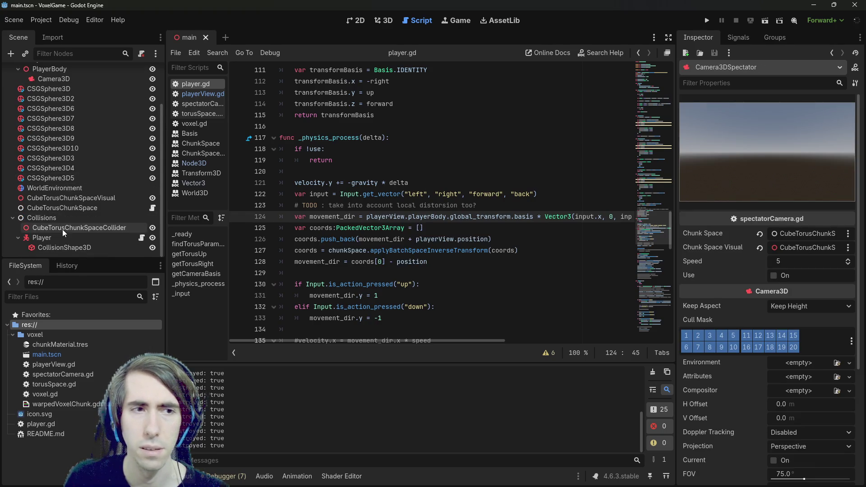
scroll(62, 225, up, 3)
double_click(82, 102)
scroll(782, 393, down, 3)
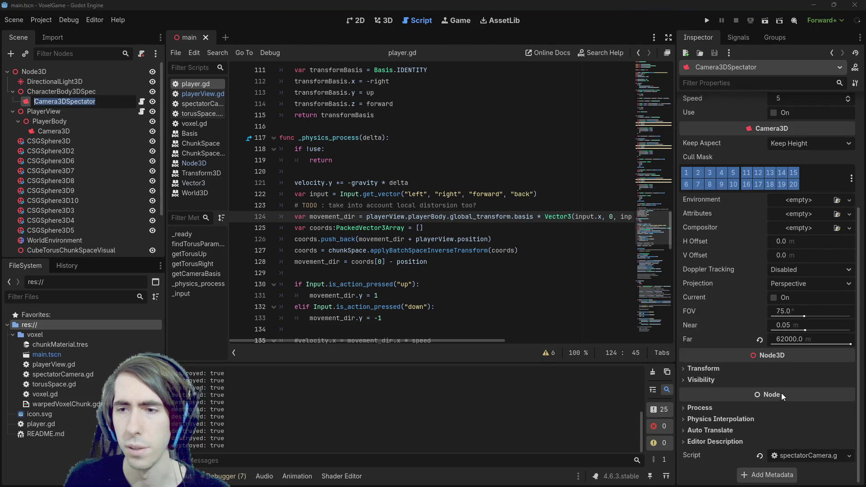
scroll(89, 191, down, 3)
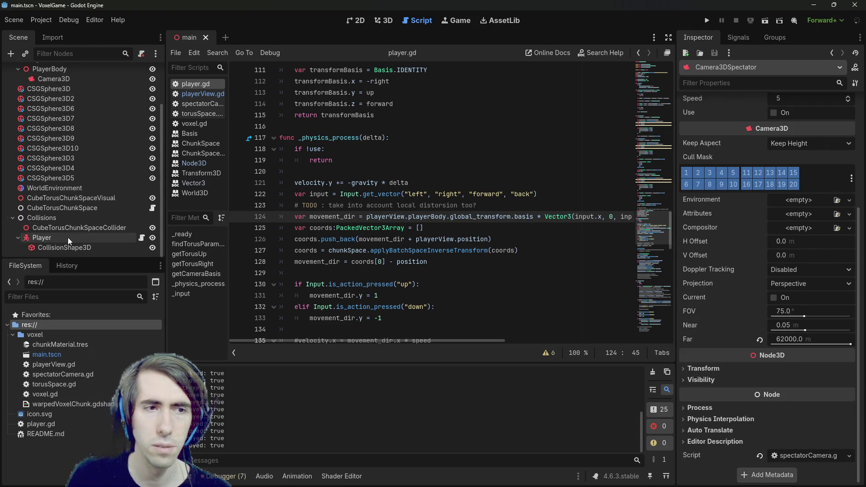
click(68, 237)
scroll(765, 286, down, 5)
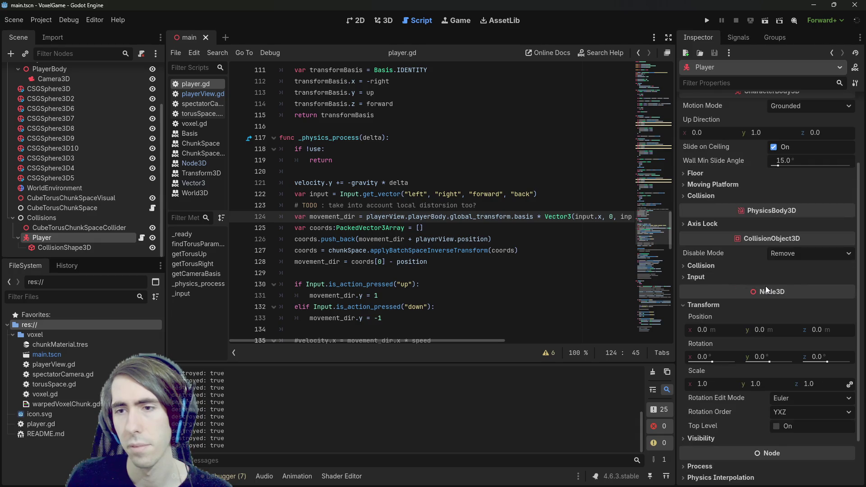
scroll(394, 261, down, 20)
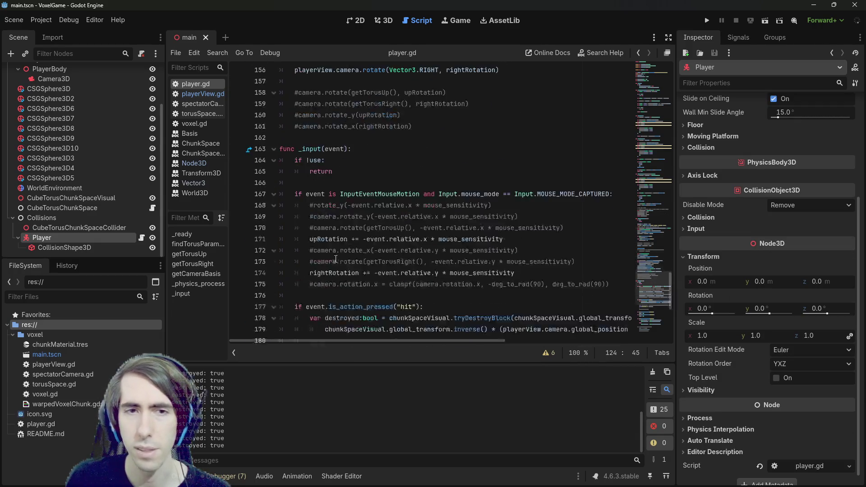
scroll(333, 257, down, 2)
scroll(361, 216, up, 3)
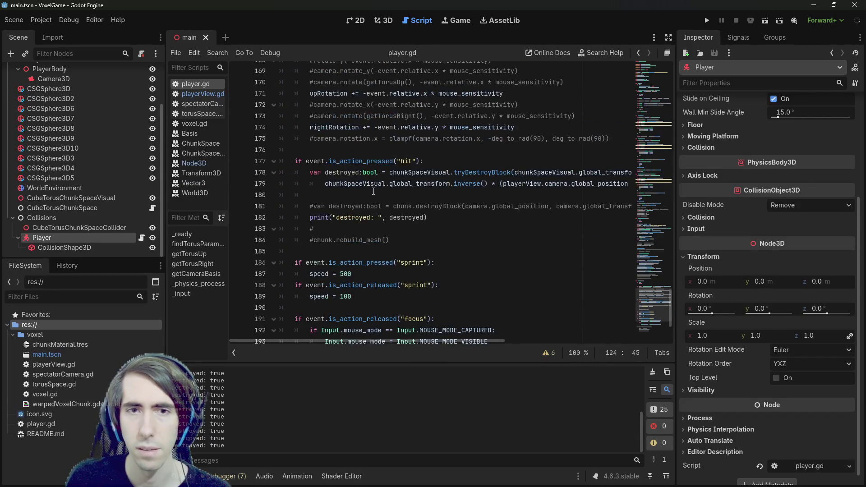
click(392, 183)
double_click(354, 183)
scroll(454, 249, up, 2)
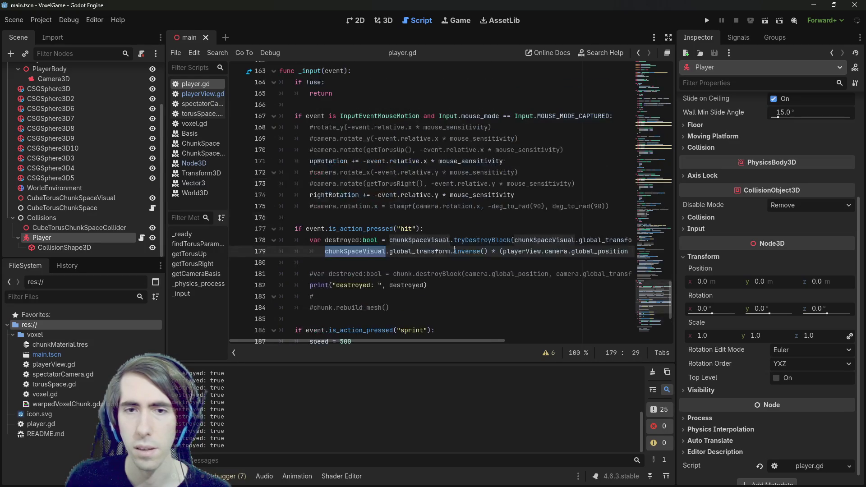
mouse_move(422, 341)
mouse_down()
mouse_move(551, 349)
mouse_move(390, 349)
mouse_up()
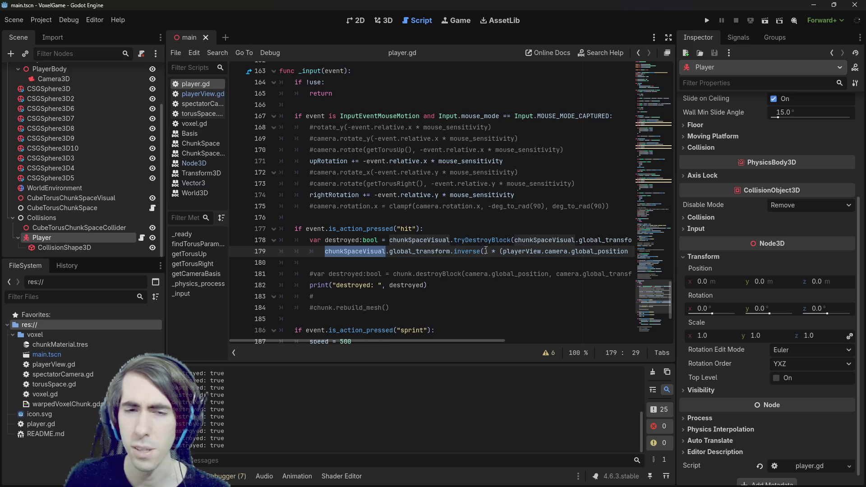
click(706, 17)
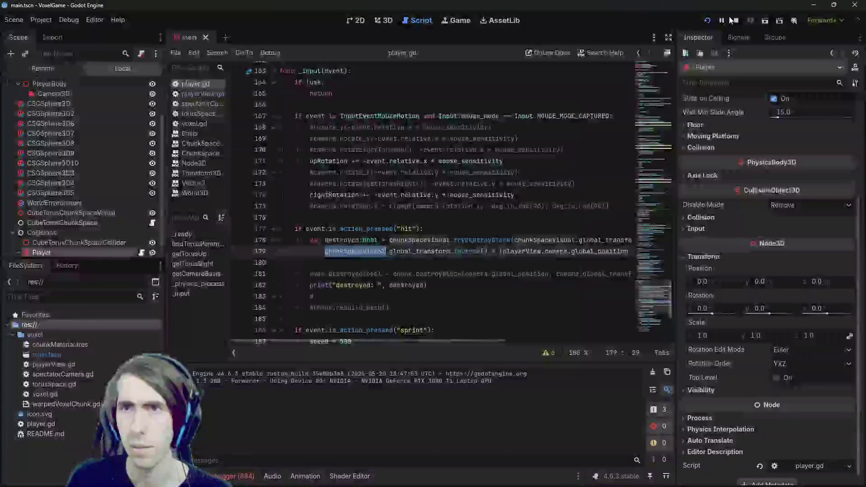
Step: Scroll up in player.gd after the game stops
scroll(340, 256, up, 1)
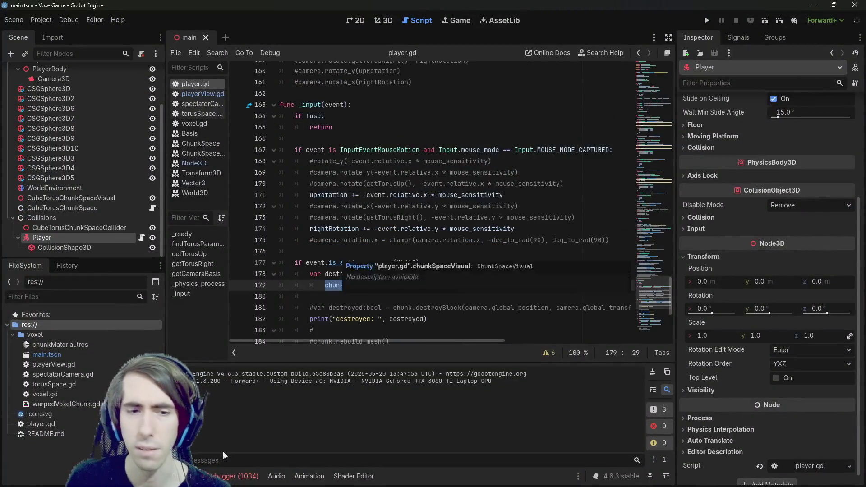
Step: Show the Debugger's Errors tab and scroll through the Jolt physics assertion failures
click(231, 476)
click(254, 364)
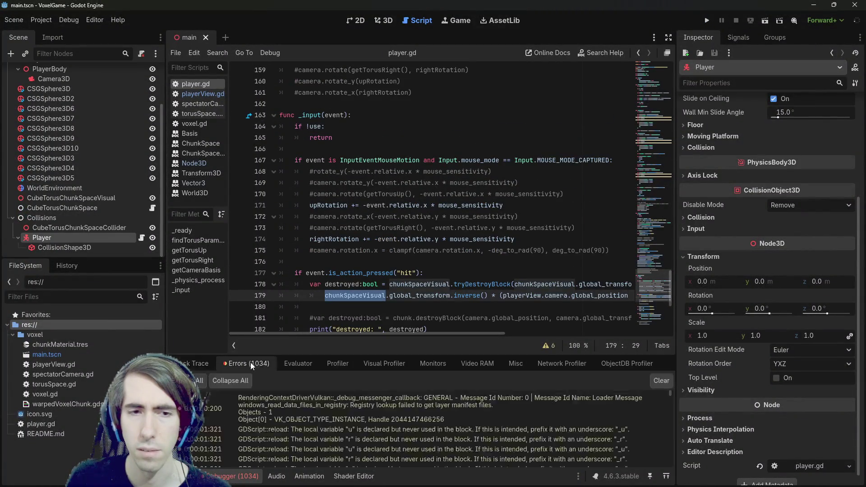
scroll(390, 445, down, 5)
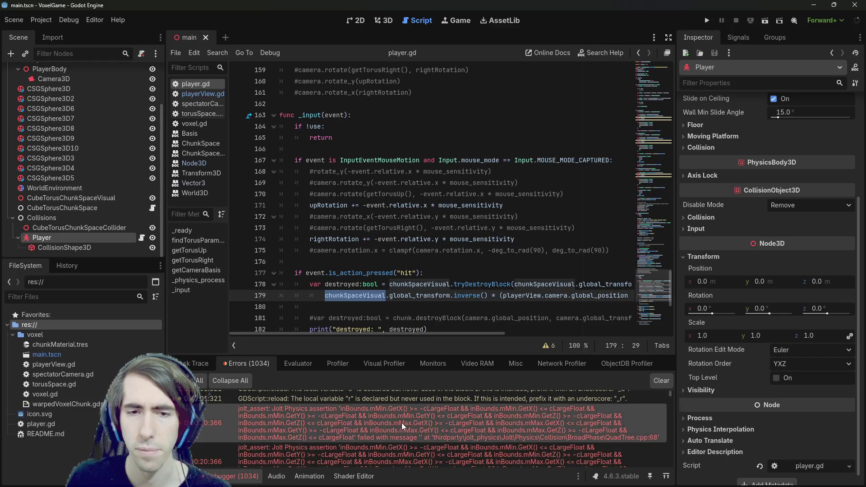
scroll(391, 425, down, 5)
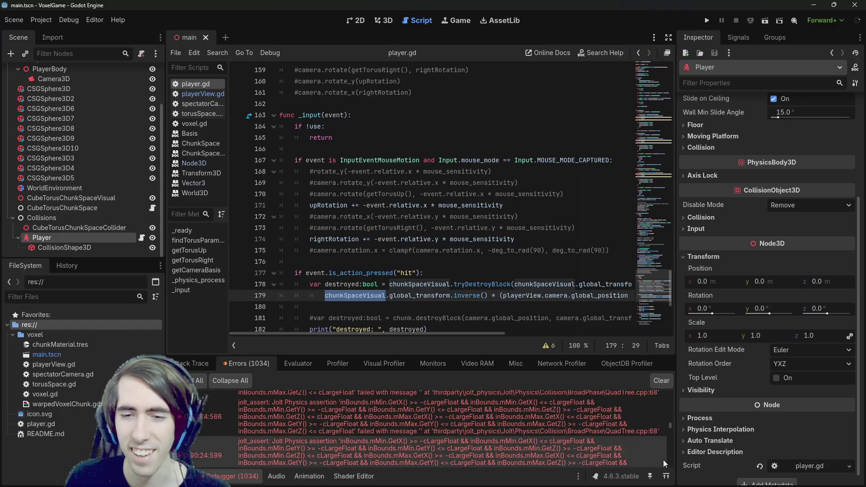
Step: Return to the _input mouse-look code and highlight every use of movement_dir
click(461, 161)
scroll(442, 185, down, 2)
scroll(442, 186, up, 8)
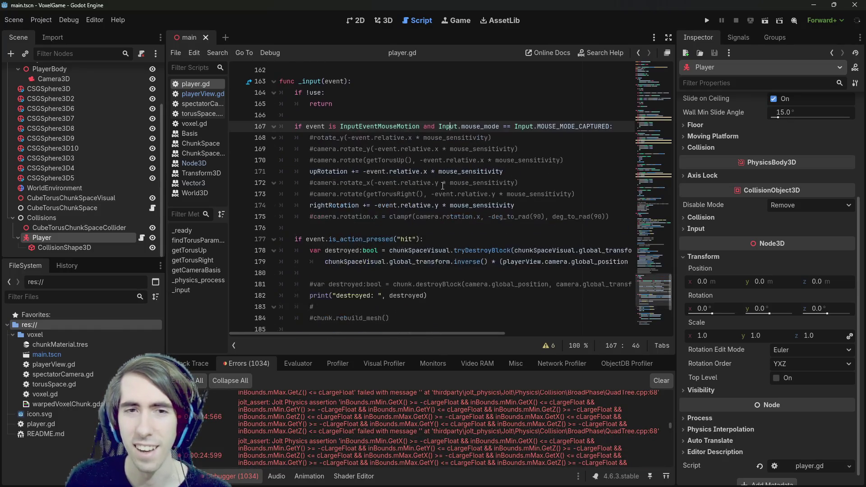
scroll(440, 176, up, 6)
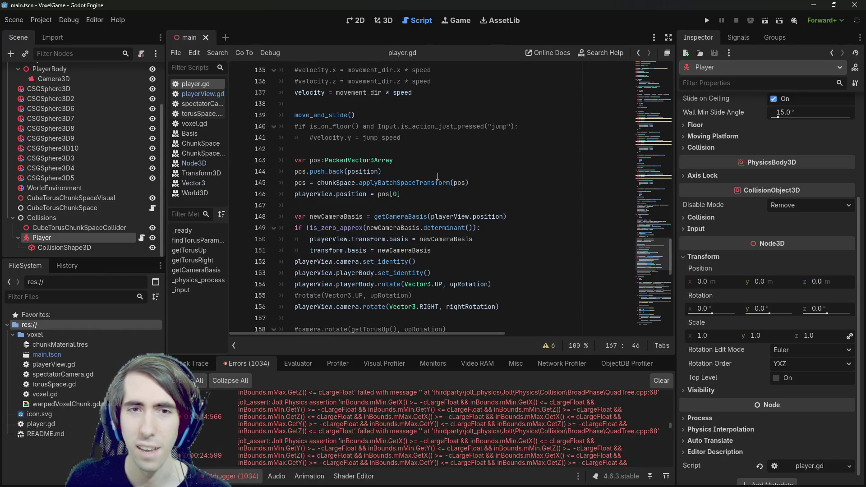
scroll(411, 194, down, 3)
scroll(411, 194, up, 3)
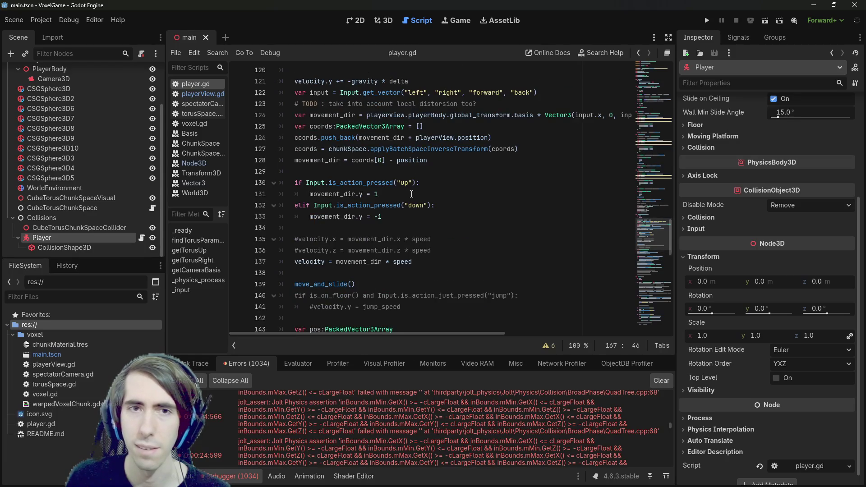
double_click(331, 115)
scroll(424, 316, up, 2)
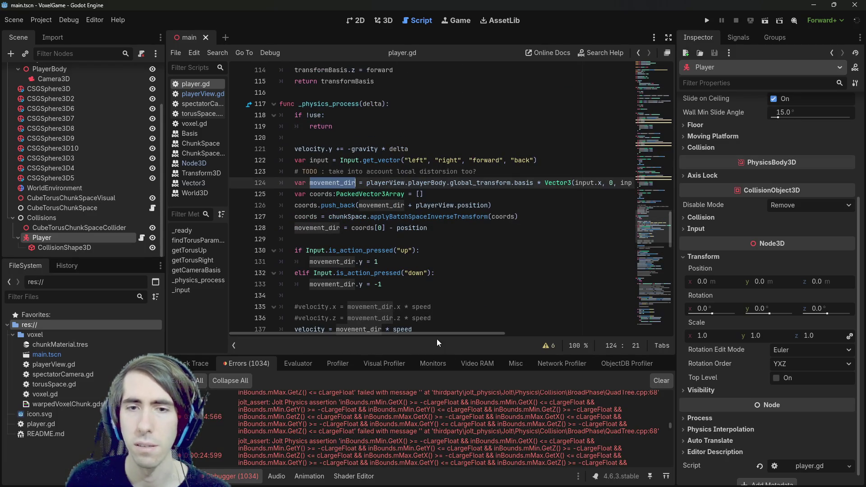
mouse_move(437, 334)
mouse_down()
mouse_move(517, 333)
mouse_move(435, 334)
mouse_up()
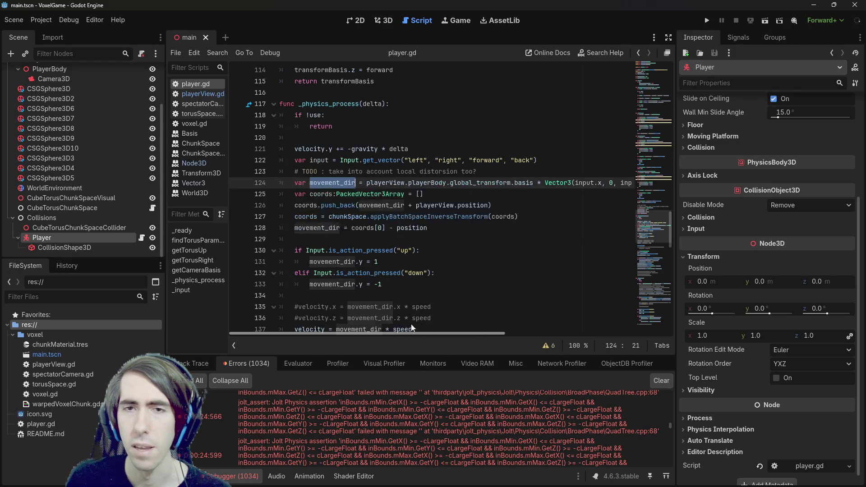
Step: Inspect the input variable and applyBatchSpaceInverseTransform call in movement_dir's calculation
double_click(584, 182)
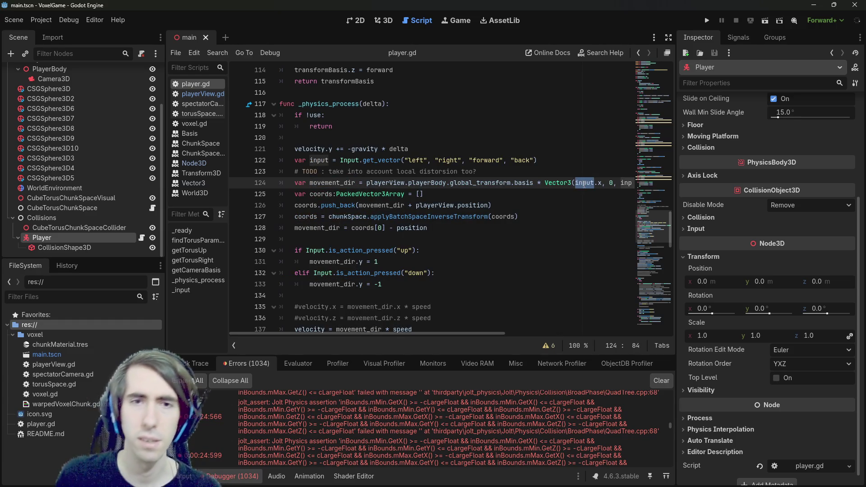
mouse_move(585, 184)
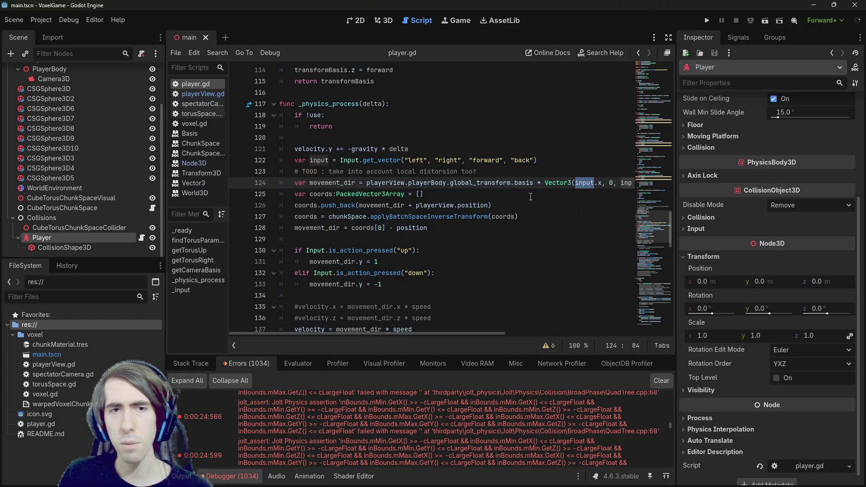
double_click(311, 182)
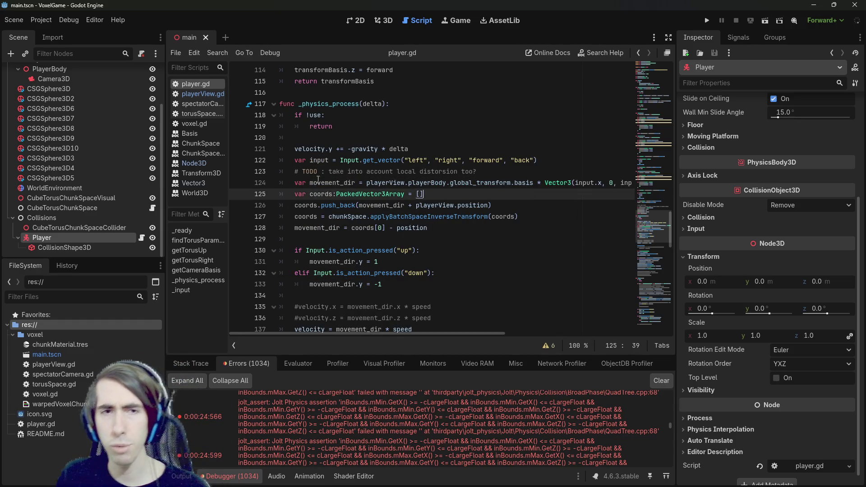
double_click(445, 217)
mouse_move(511, 185)
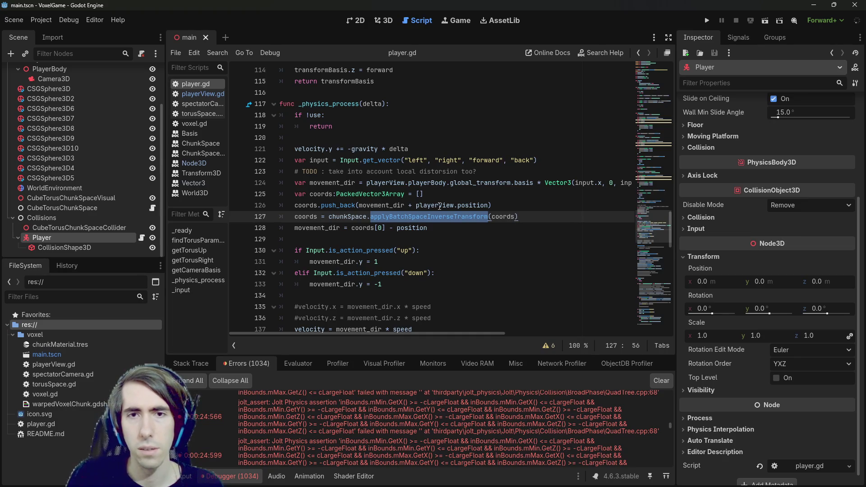
scroll(400, 239, down, 6)
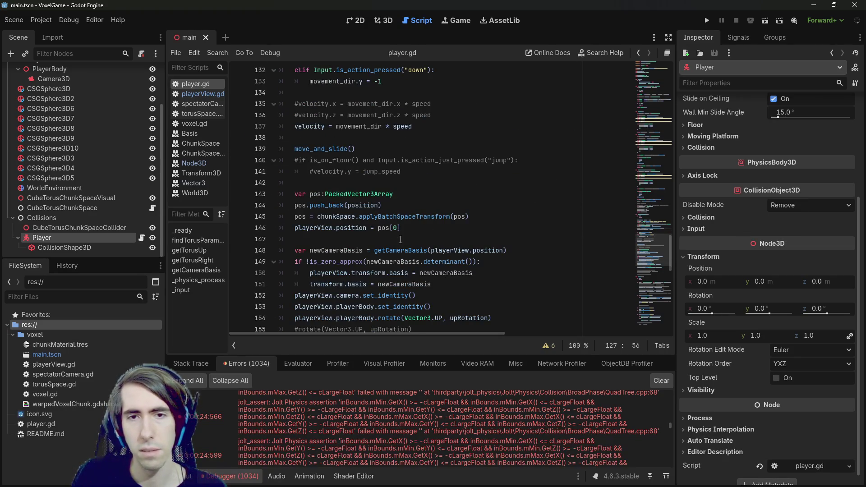
Step: Inspect the newCameraBasis and getCameraBasis code on lines 148–150 of player.gd
click(341, 273)
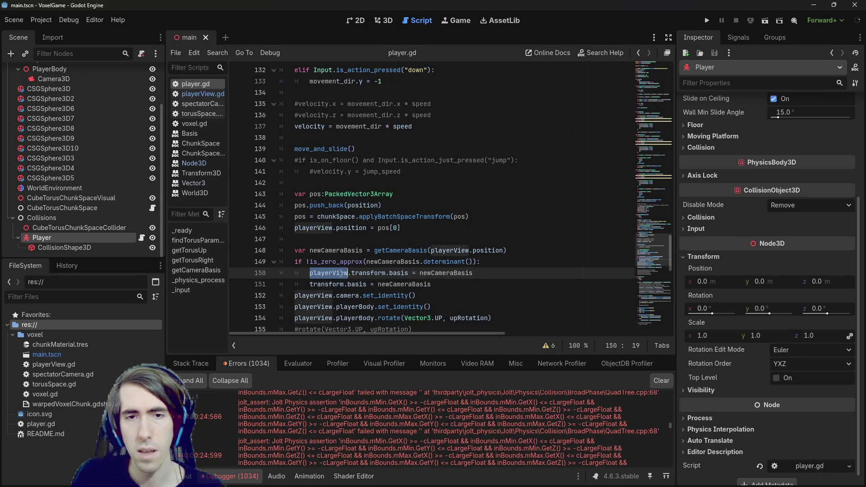
double_click(358, 273)
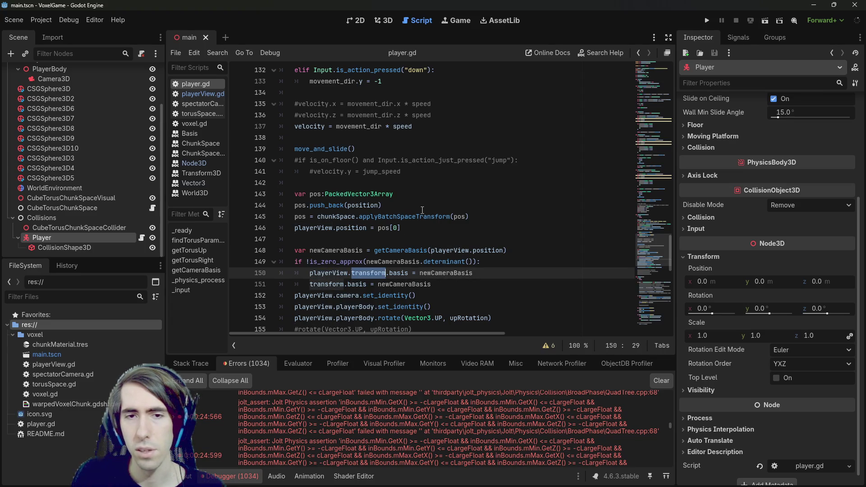
double_click(425, 274)
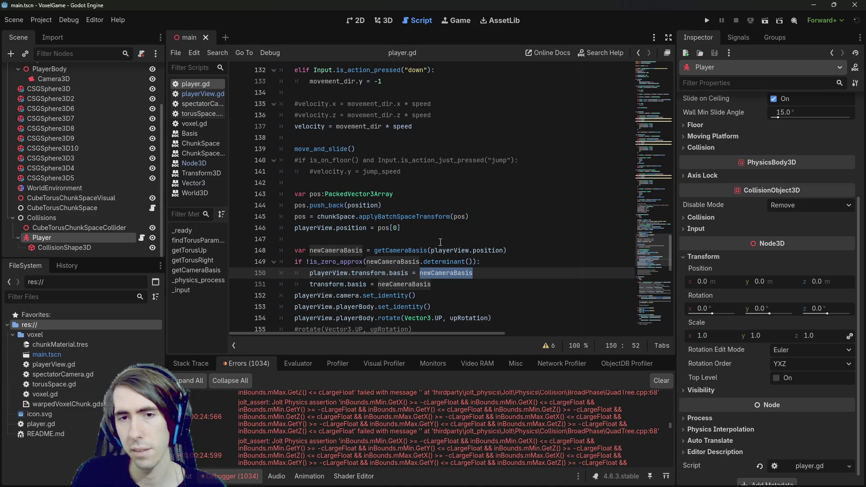
scroll(440, 242, up, 3)
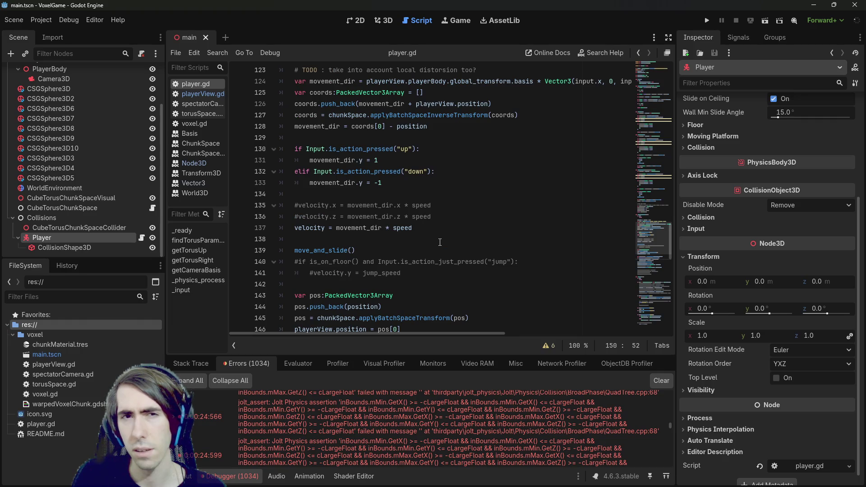
scroll(440, 242, down, 3)
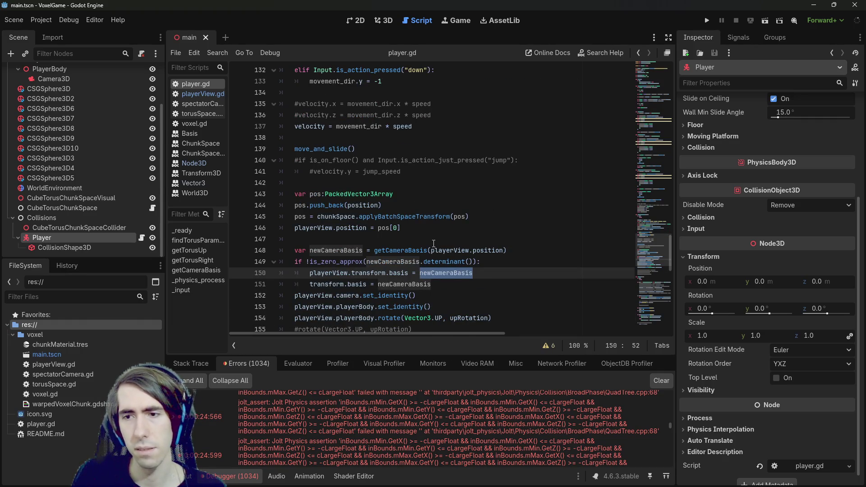
scroll(434, 244, up, 4)
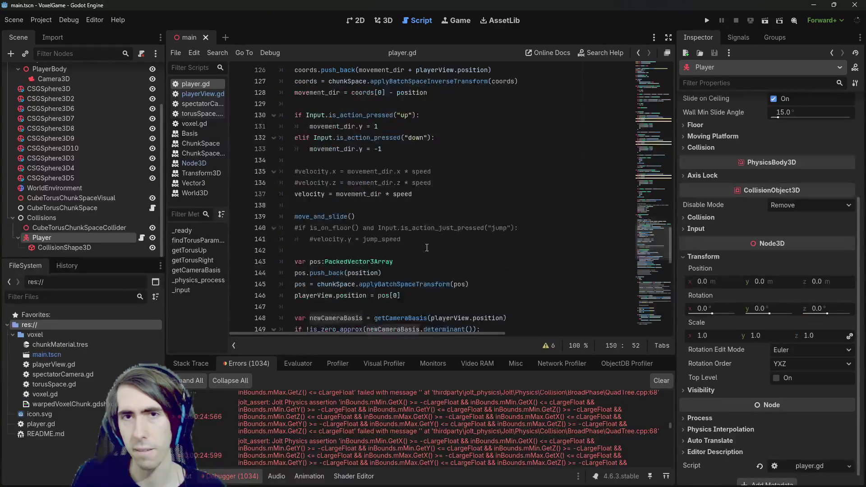
scroll(427, 247, down, 4)
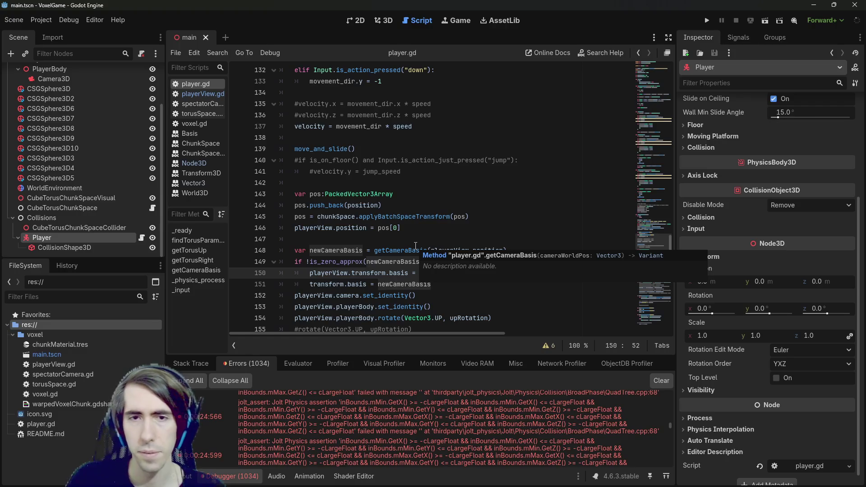
double_click(415, 250)
scroll(417, 245, up, 5)
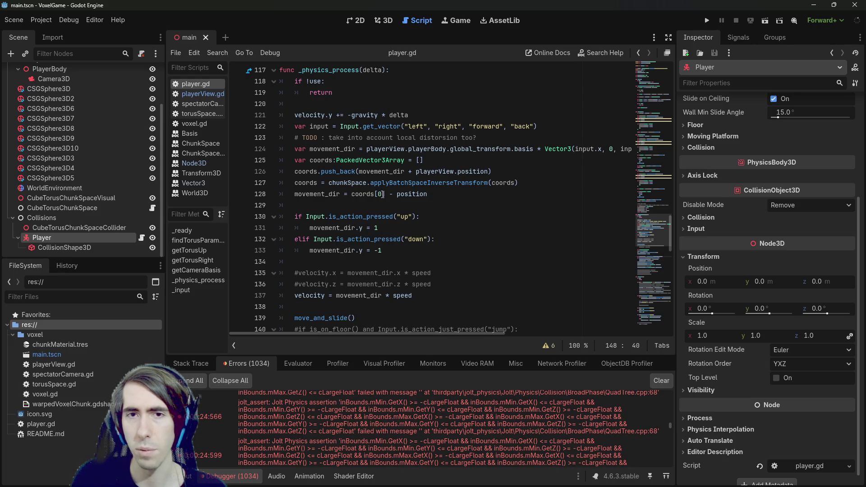
scroll(409, 259, down, 4)
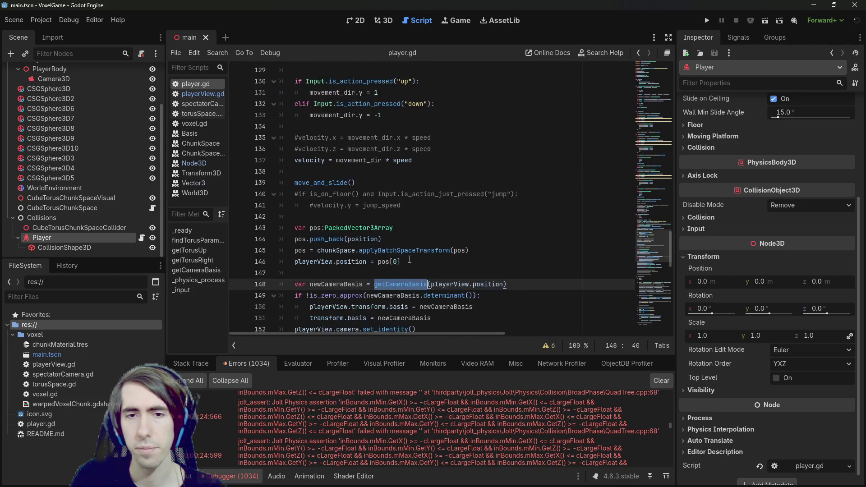
mouse_move(402, 252)
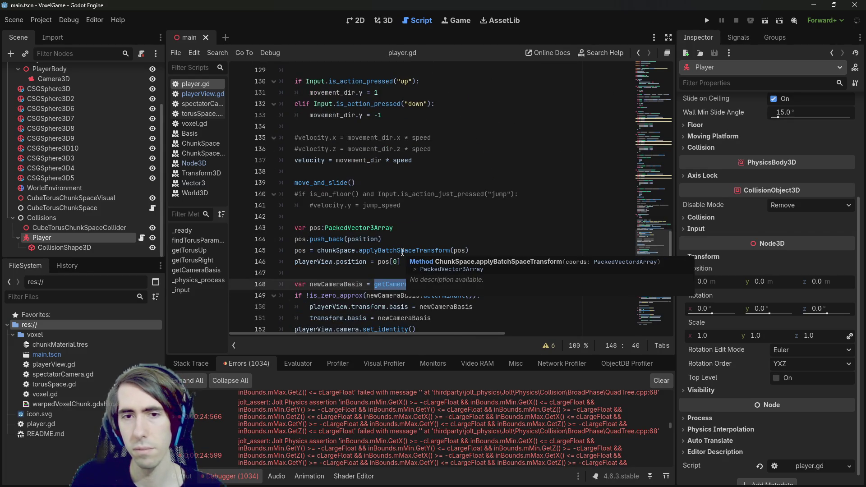
scroll(407, 234, up, 3)
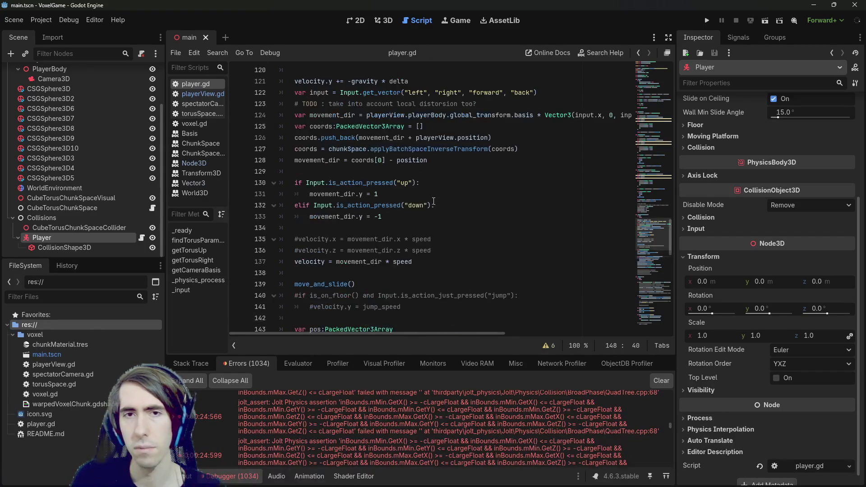
scroll(433, 194, down, 4)
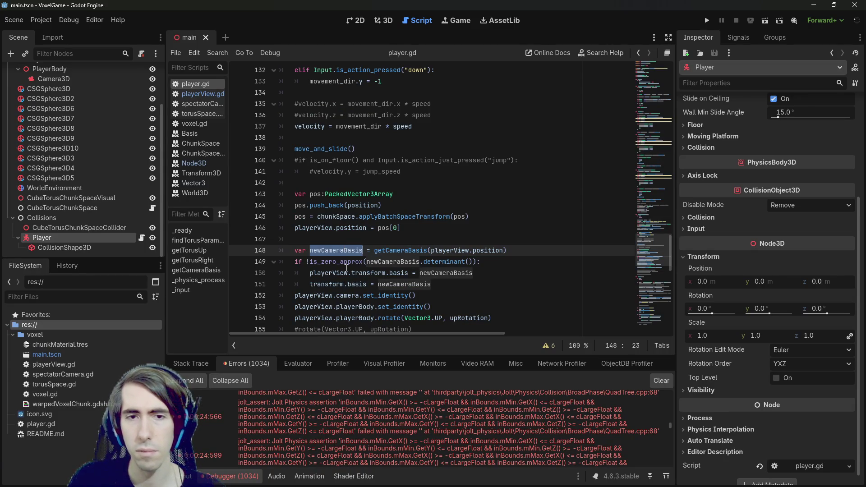
Step: Move the commented rotate line below the block, then delete the camera basis lines 148–155
double_click(329, 273)
scroll(363, 276, down, 1)
scroll(363, 276, down, 1)
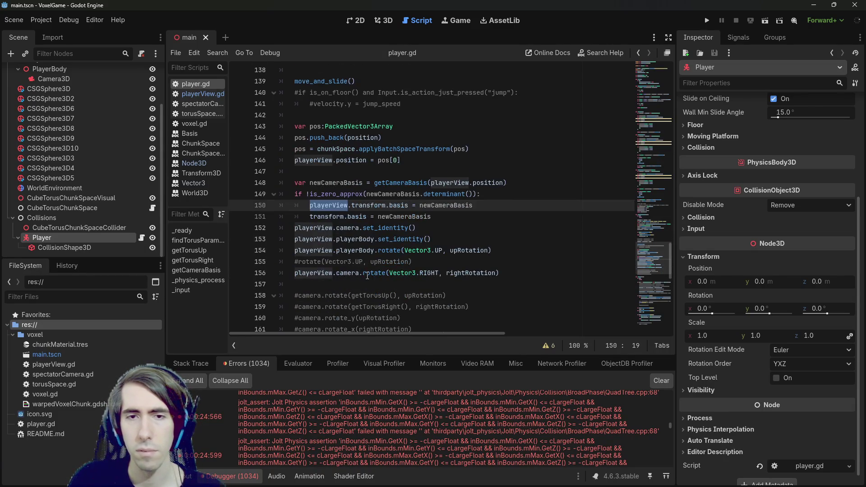
click(436, 261)
scroll(436, 263, down, 1)
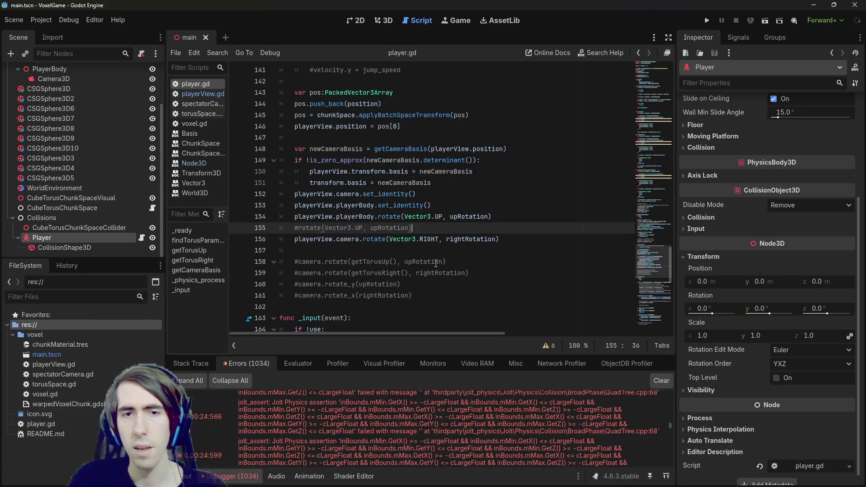
key(alt+Down)
drag(507, 229, 235, 148)
key(ctrl+c)
key(BackSpace)
key(BackSpace)
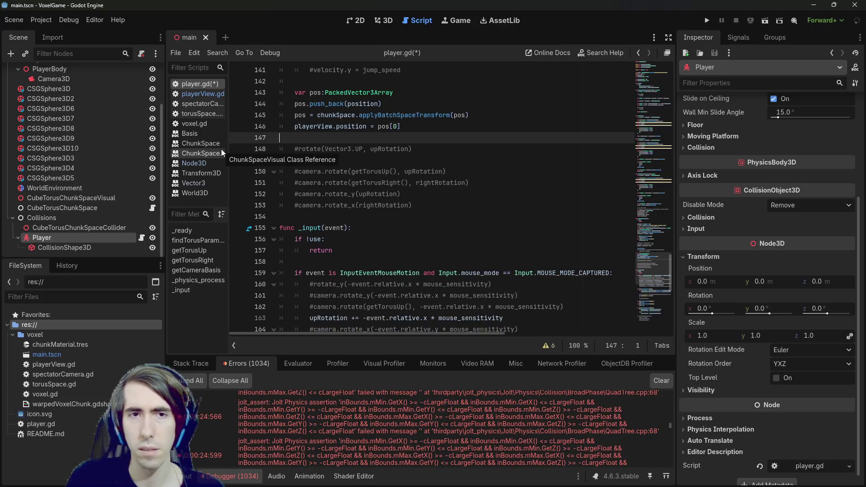
scroll(430, 173, up, 5)
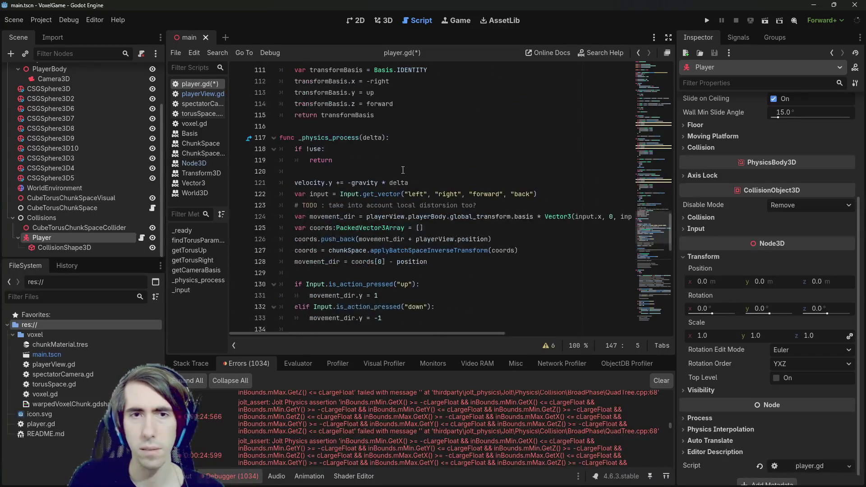
Step: Paste the camera-basis and rotation code right after the early return and save player.gd
click(398, 170)
key(Return)
key(Return)
key(Up)
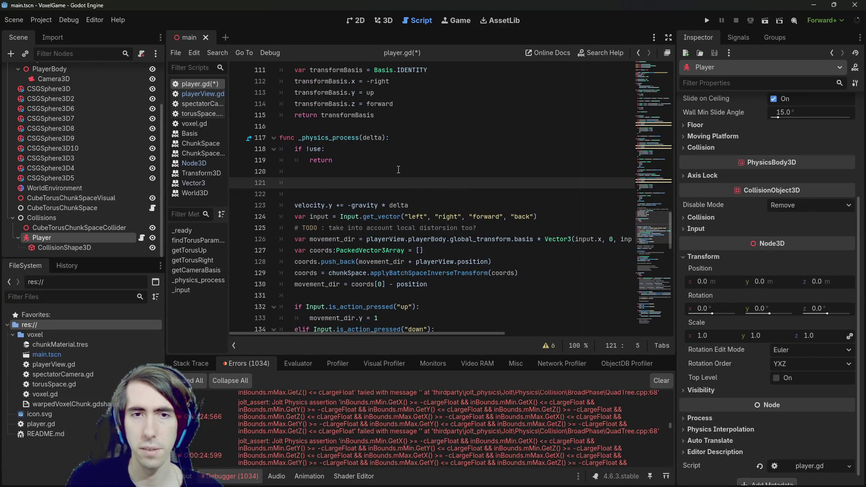
key(ctrl+v)
key(ctrl+s)
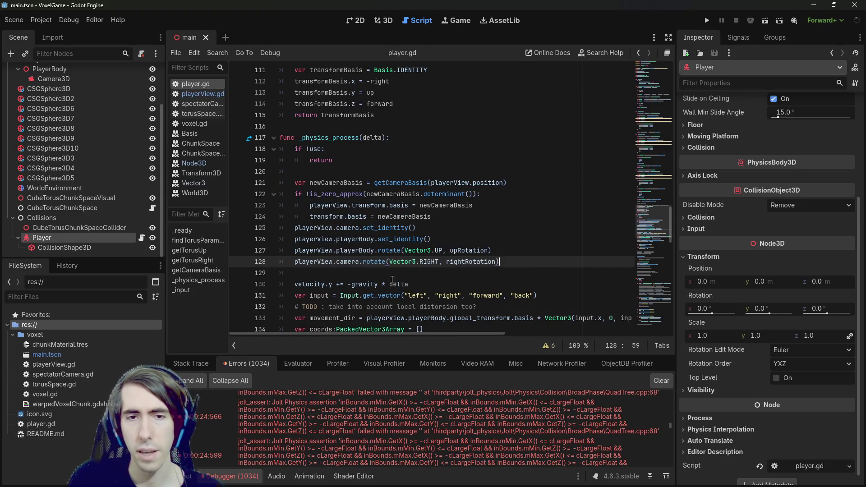
Step: Comment out the velocity.y gravity line and launch the game to test movement
click(420, 284)
key(ctrl+k)
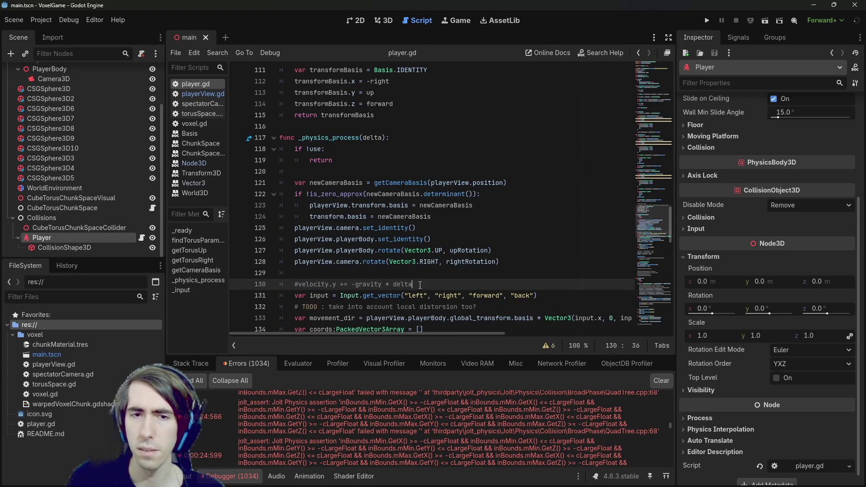
click(704, 21)
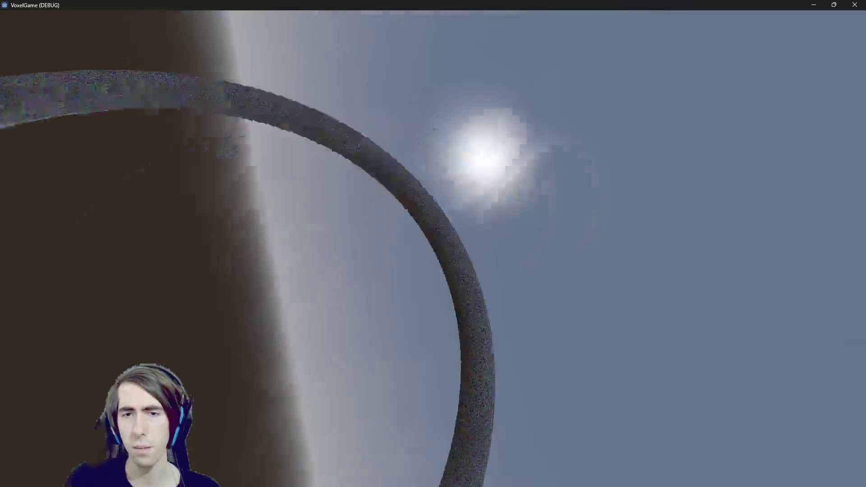
key(alt+Tab)
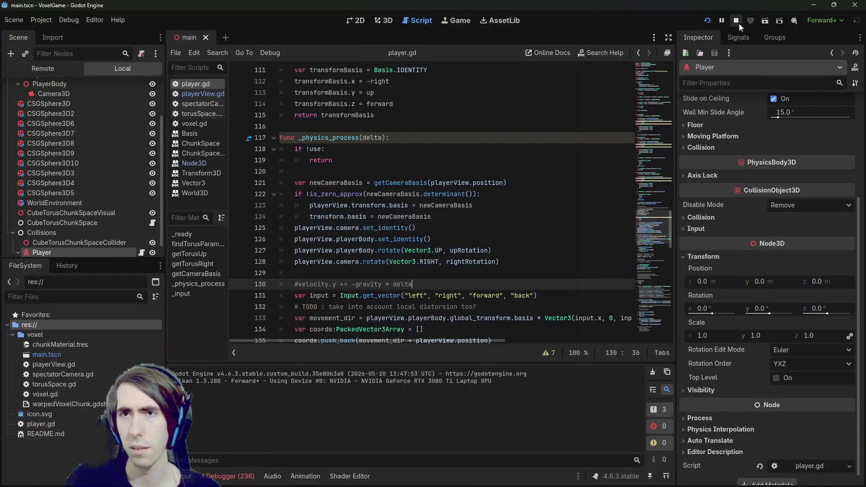
click(707, 21)
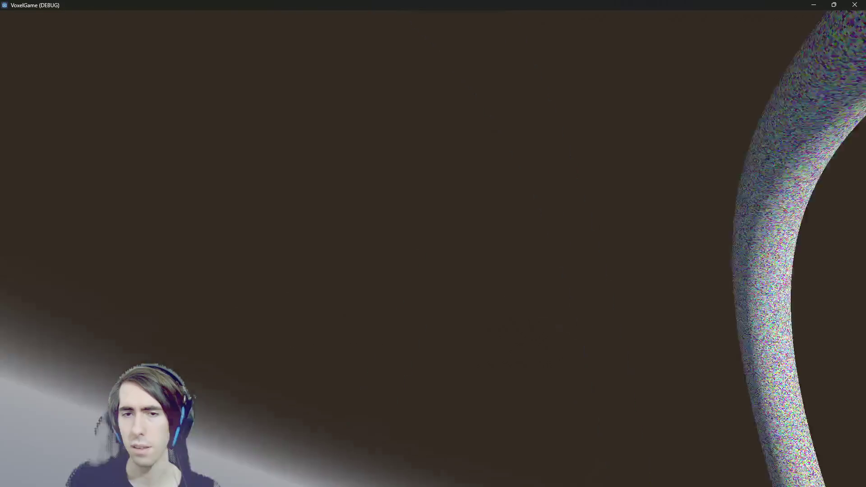
key(alt+Tab)
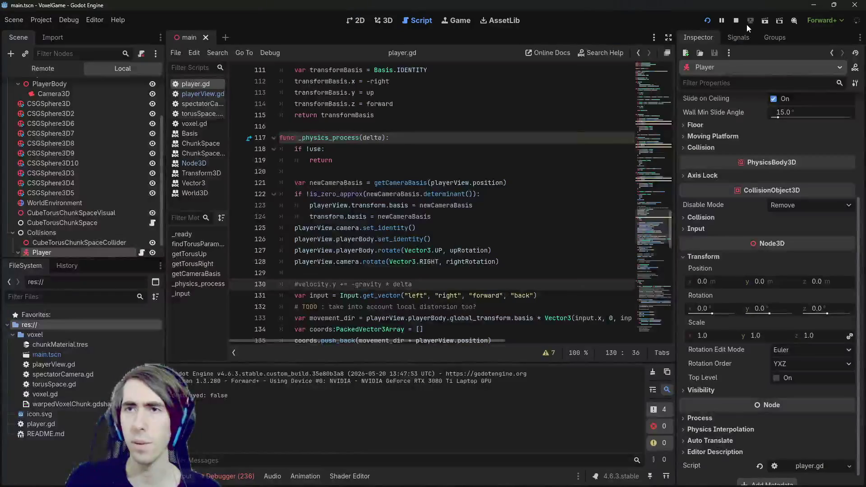
click(739, 21)
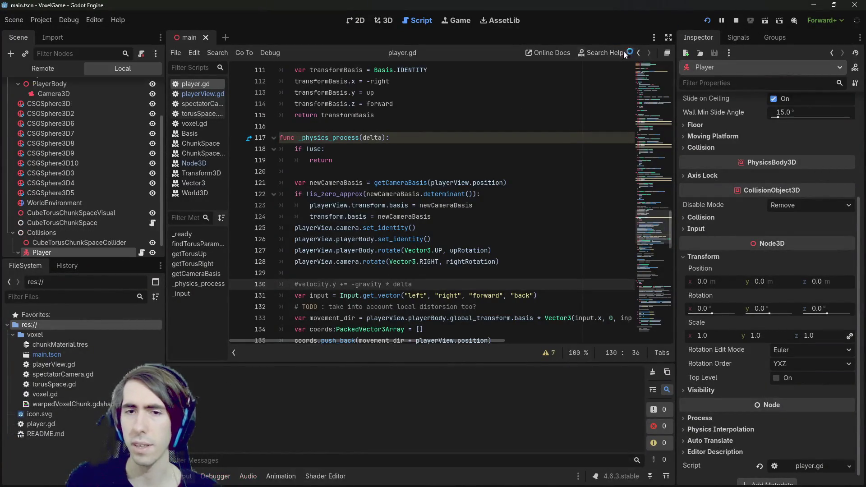
key(F5)
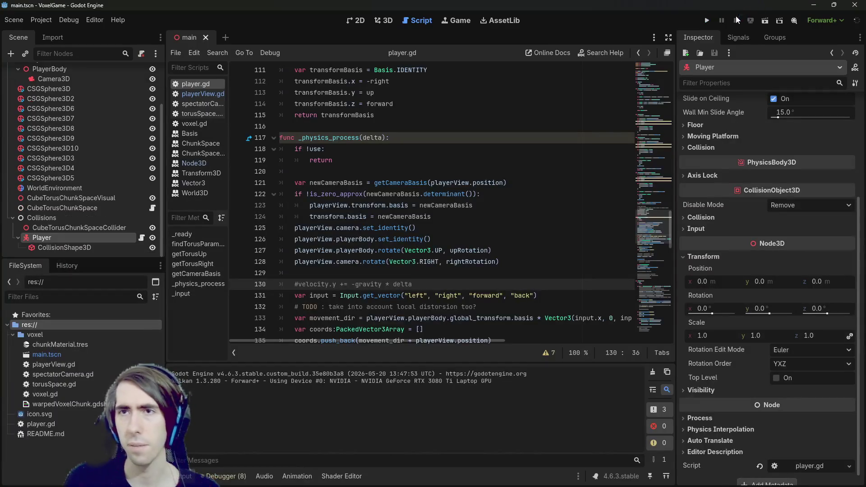
click(772, 282)
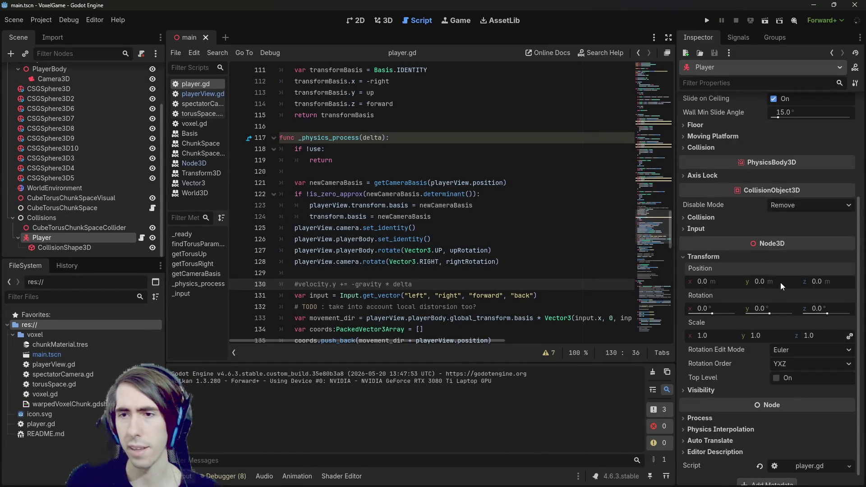
Step: Set the Player's Position y to 1.0, then run and stop VoxelGame to test it
text(1)
key(Return)
click(706, 20)
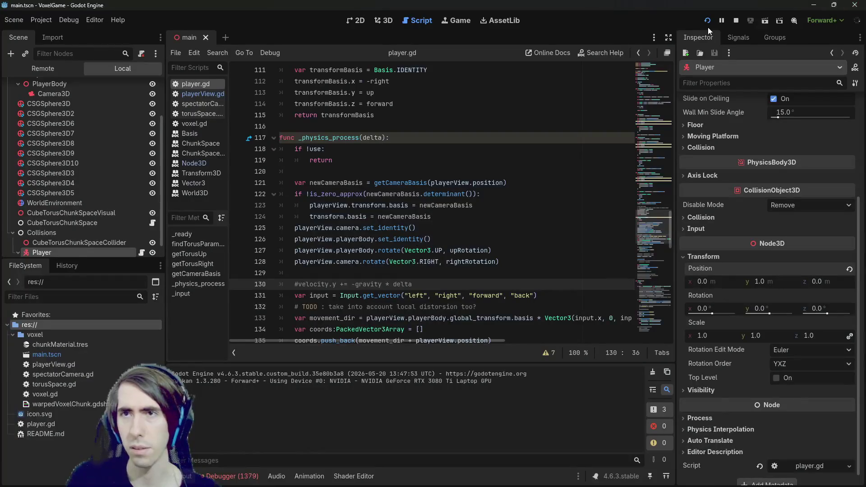
click(736, 20)
Step: Run VoxelGame again, walk around the torus, then leave the game for the editor
click(707, 20)
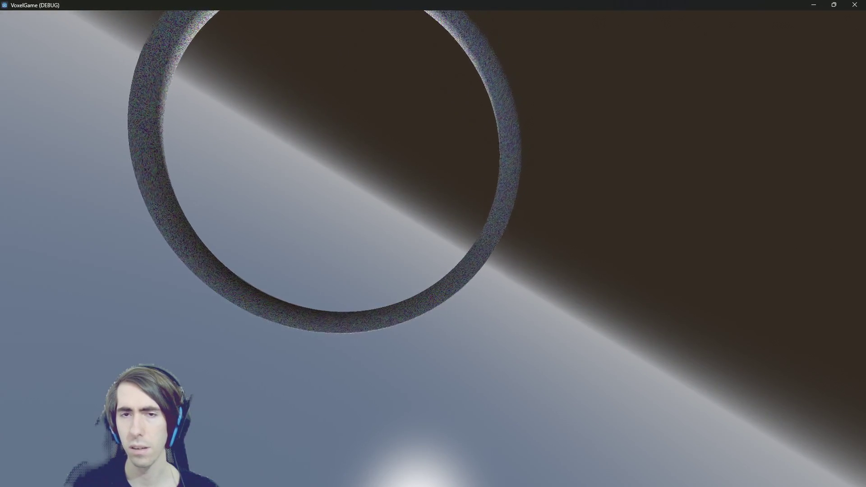
key(Escape)
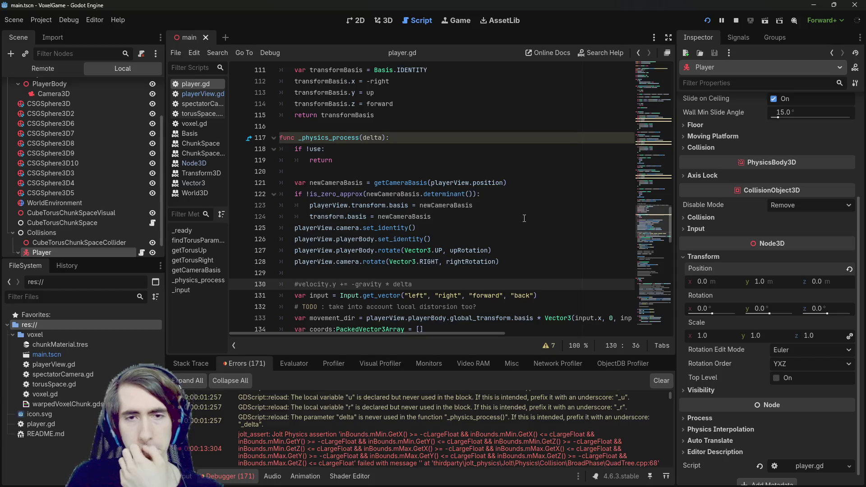
scroll(416, 228, up, 1)
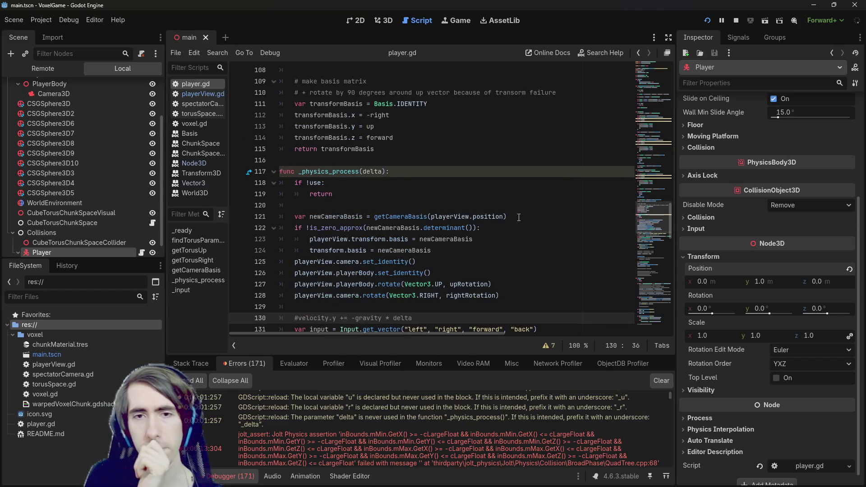
double_click(376, 250)
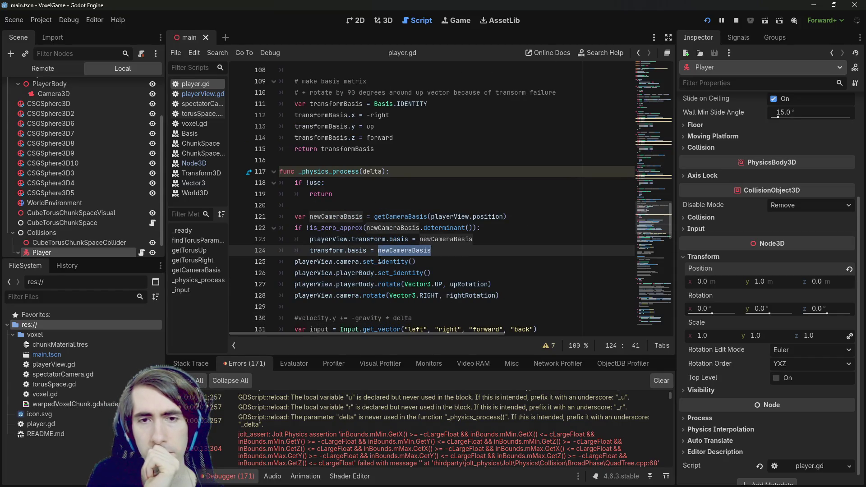
scroll(380, 260, down, 3)
click(453, 238)
triple_click(451, 251)
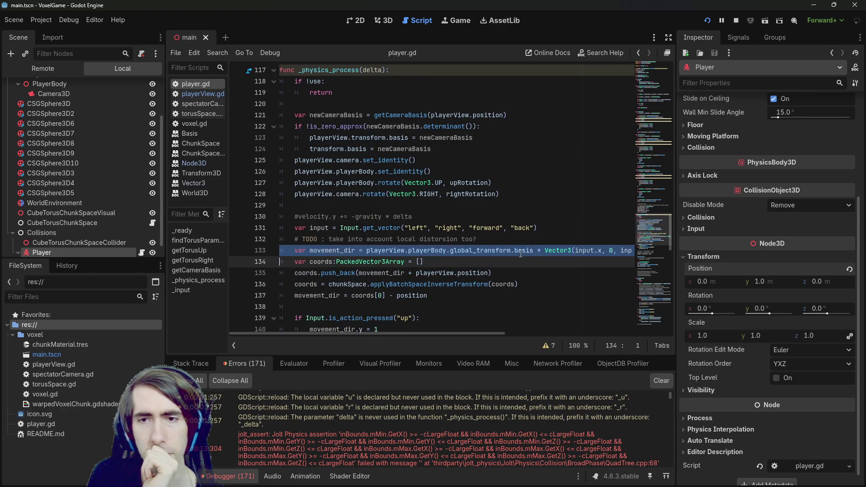
mouse_move(490, 334)
mouse_down()
mouse_move(586, 334)
mouse_move(492, 334)
mouse_up()
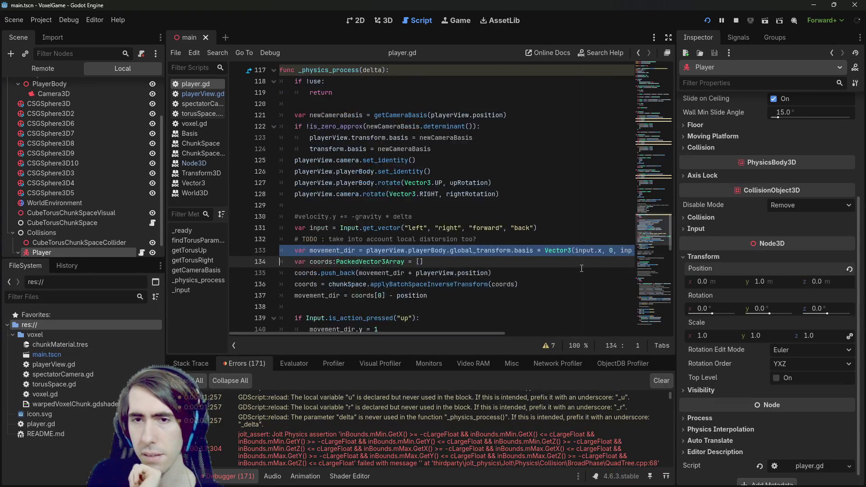
click(325, 251)
double_click(324, 251)
scroll(325, 253, down, 2)
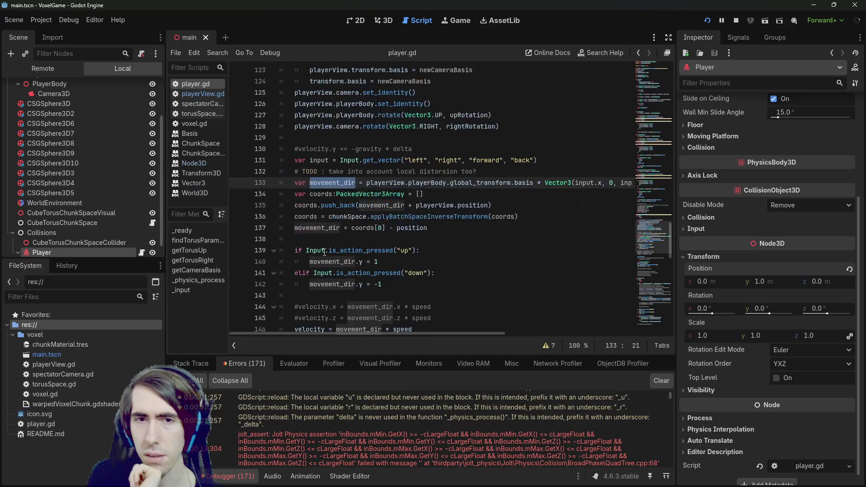
scroll(388, 262, down, 1)
drag(429, 294, 270, 295)
click(438, 293)
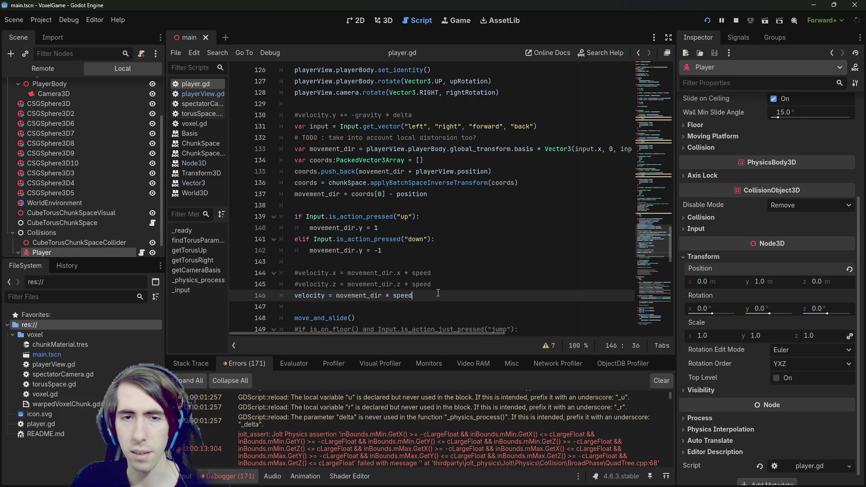
Step: Fix the misspelt call to use normalized() and save the script
text(.nrom)
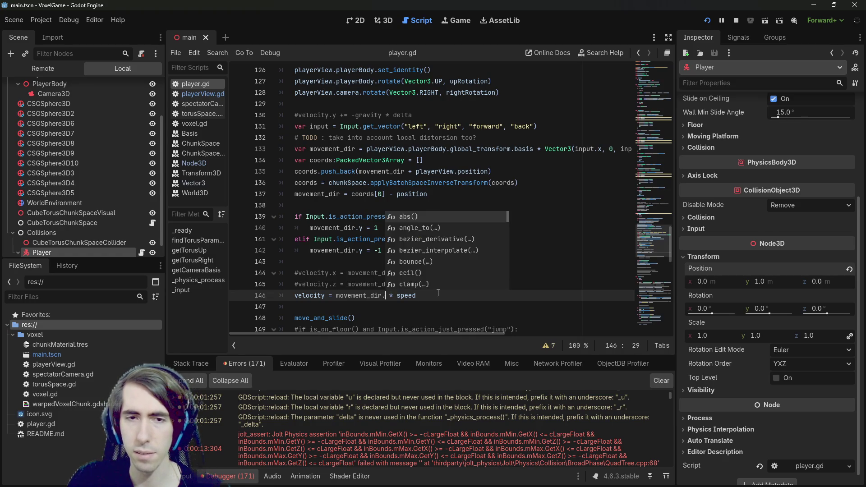
key(BackSpace)
key(BackSpace)
key(BackSpace)
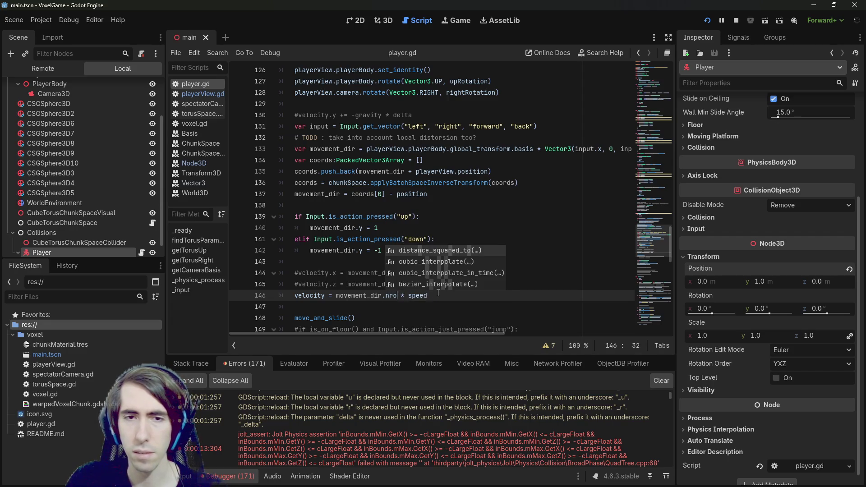
text(norma)
key(Return)
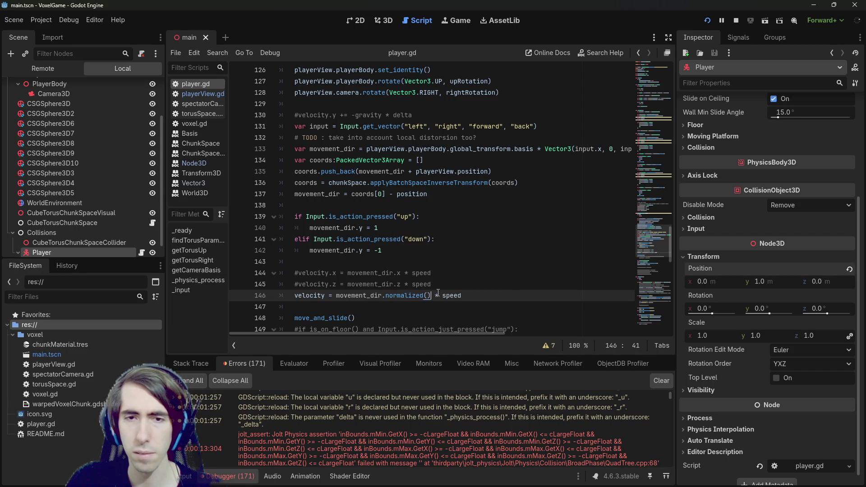
key(ctrl+s)
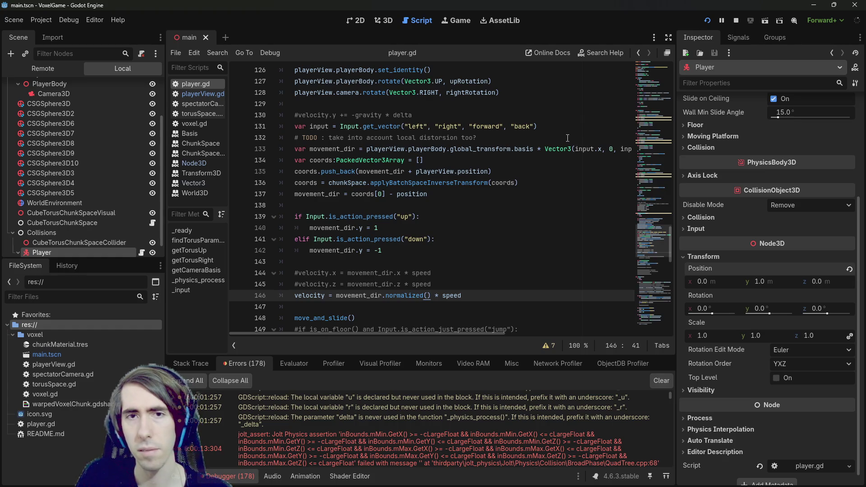
Step: Open a blank line above the TODO comment, below the movement direction line
click(559, 149)
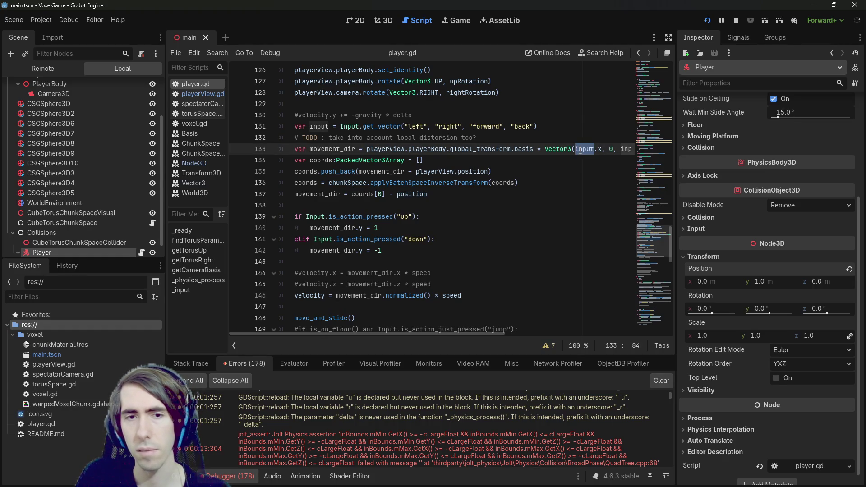
double_click(326, 149)
scroll(330, 151, up, 3)
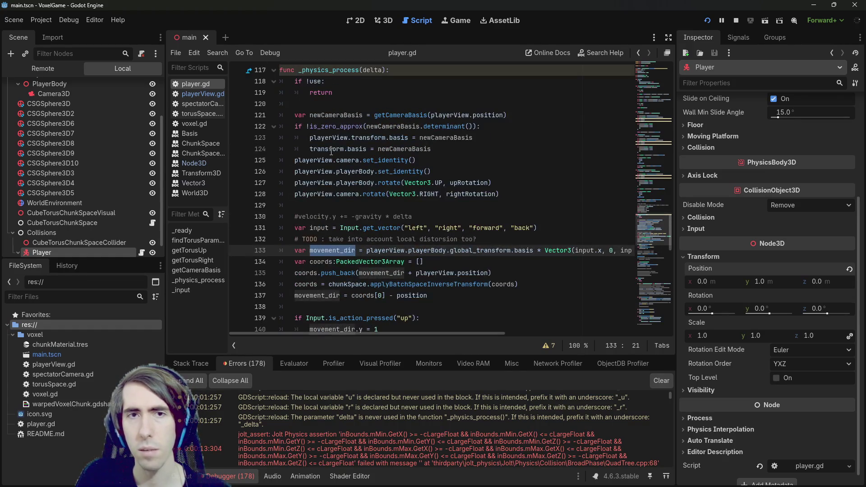
scroll(331, 151, down, 2)
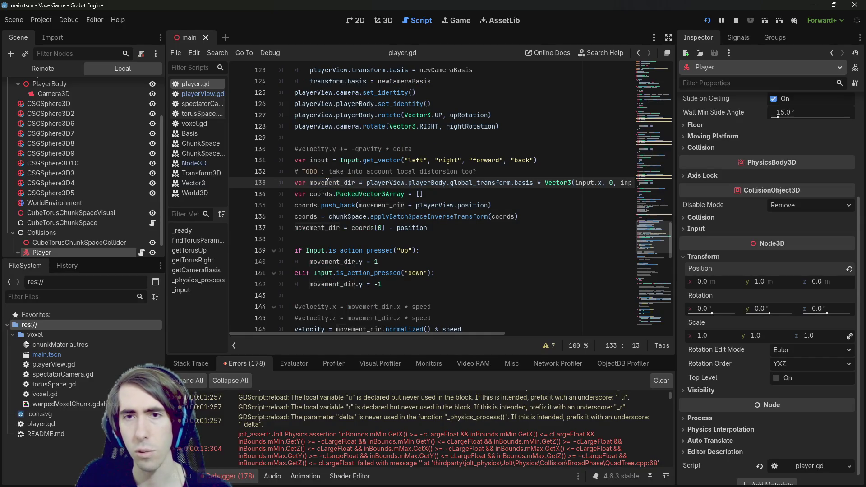
click(302, 194)
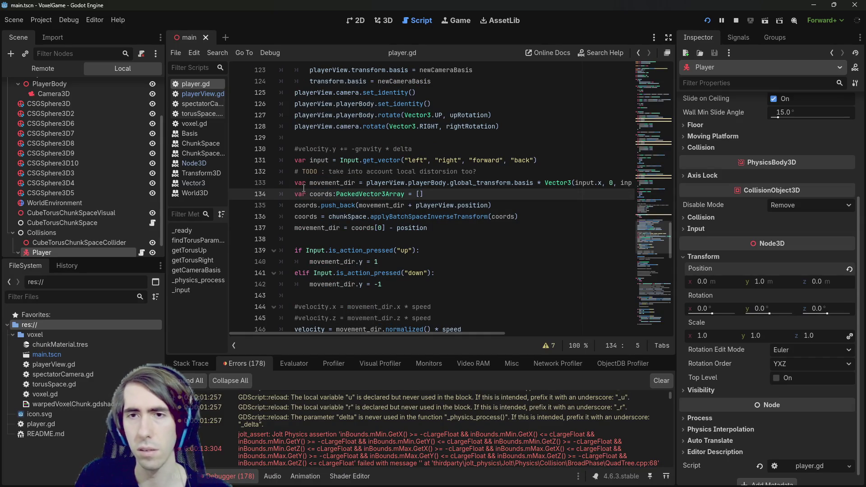
key(Return)
key(Up)
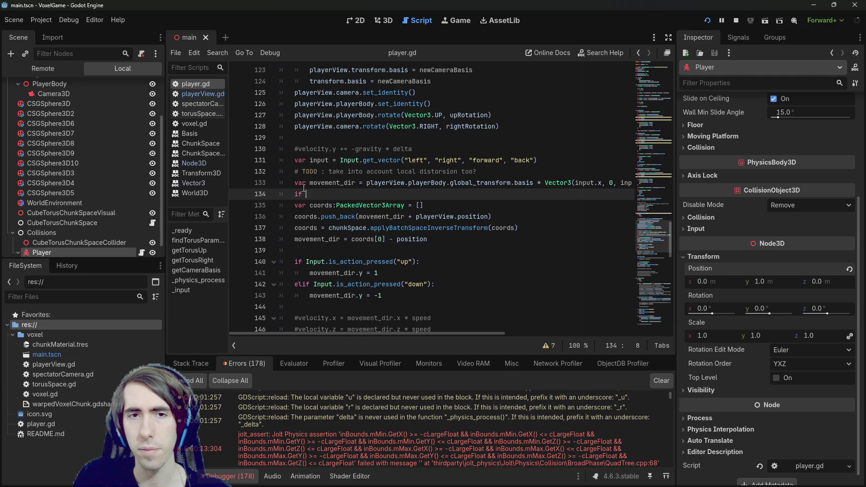
key(Escape)
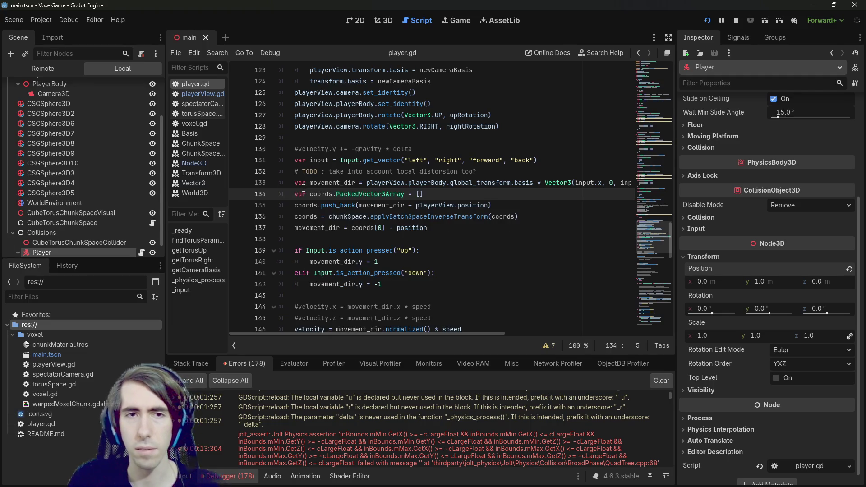
key(ctrl+shift+k)
key(Up)
key(Up)
key(Return)
key(Up)
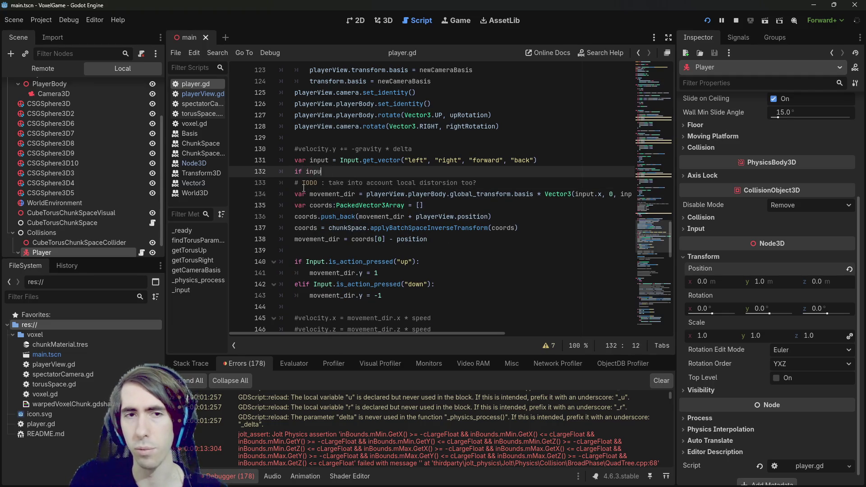
Step: Add 'if input.is_zero_approx():' with a return, save, and restart the game
text(is_z)
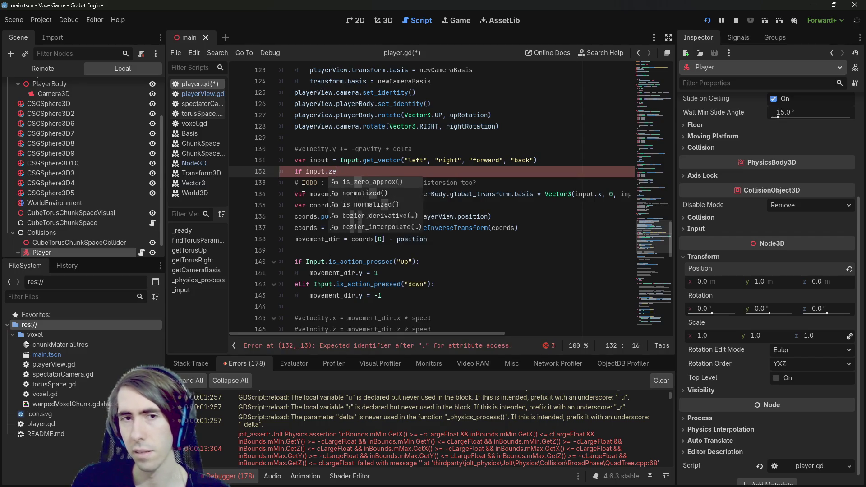
key(Return)
text(:)
key(Return)
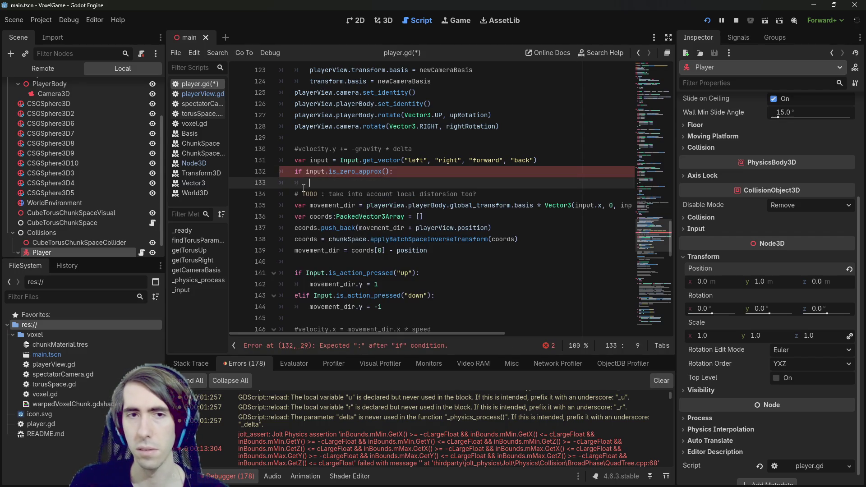
text(return)
key(ctrl+s)
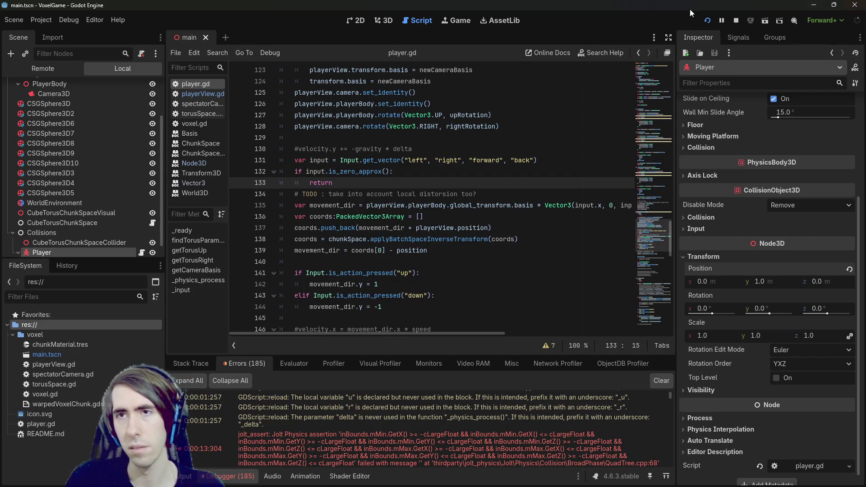
click(737, 18)
click(707, 20)
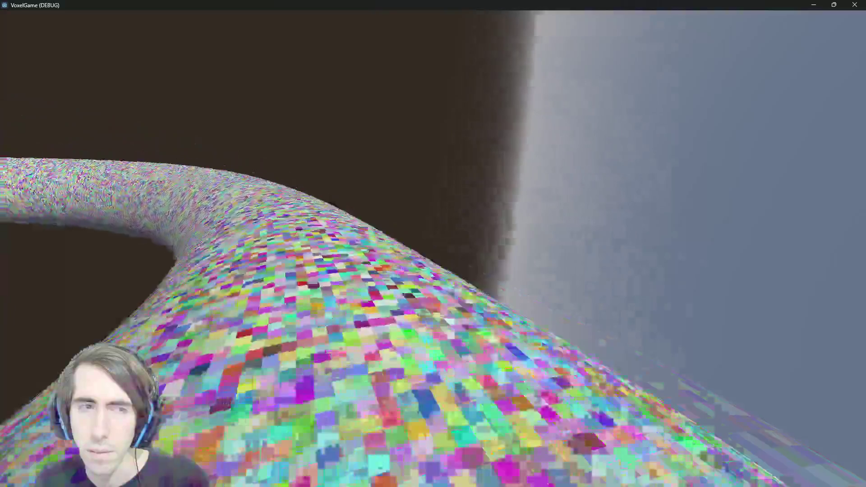
Step: Test walking on the torus world, then switch back to player.gd with Alt+Tab
key(alt+Tab)
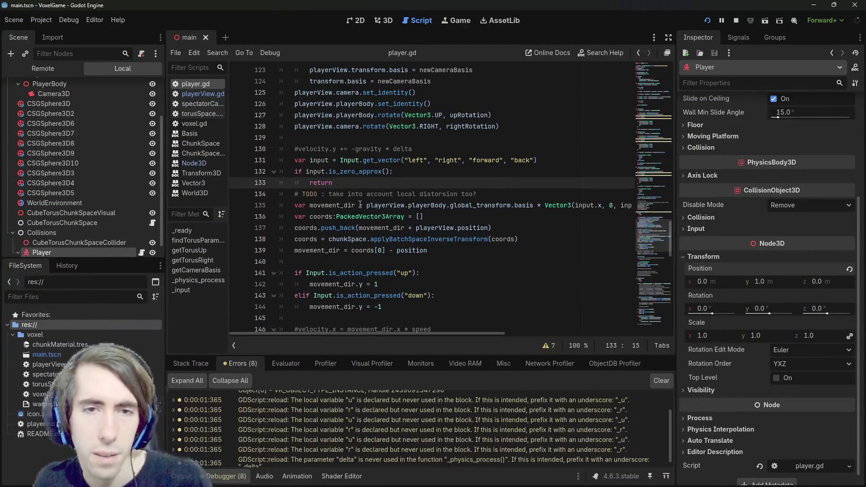
Step: Widen the script editor by dragging the Inspector splitter to the right
double_click(336, 205)
scroll(384, 265, down, 3)
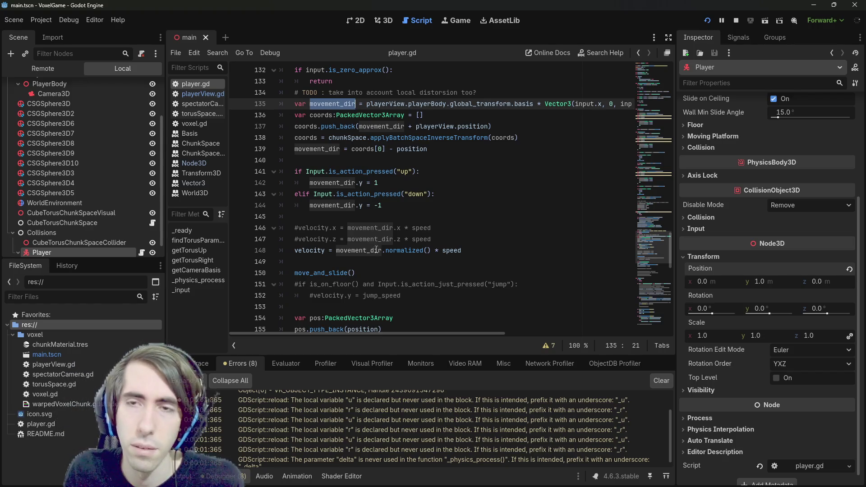
scroll(382, 244, up, 2)
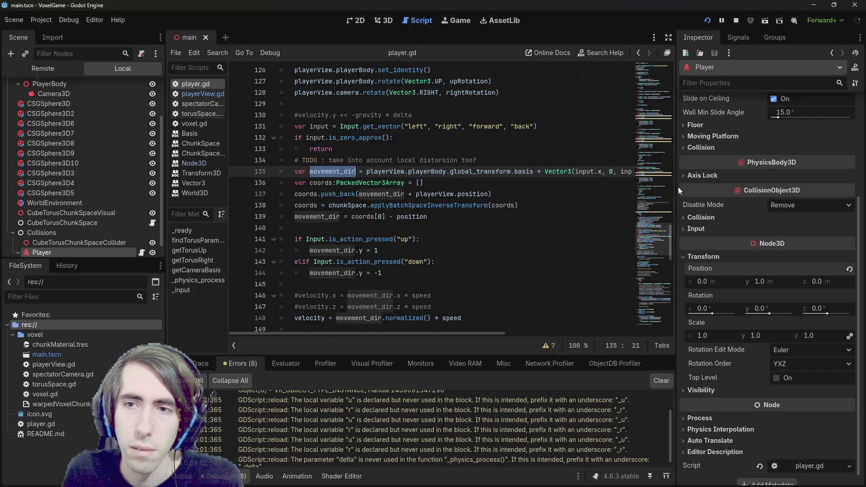
drag(678, 187, 728, 189)
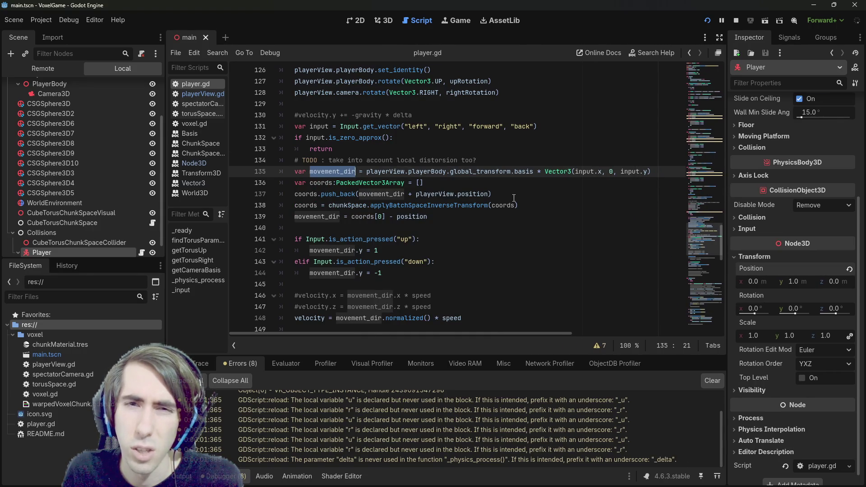
Step: Review the playerView lines 155–157, then select the movement_dir lines 135–139
scroll(513, 198, down, 7)
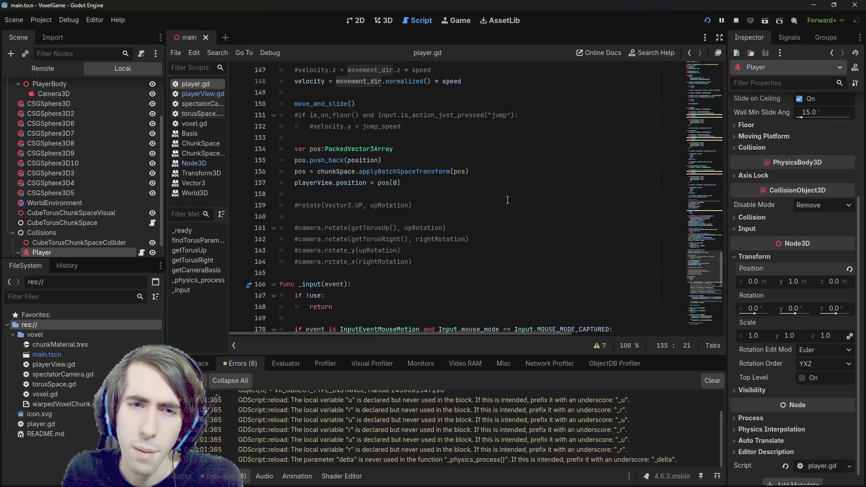
double_click(325, 186)
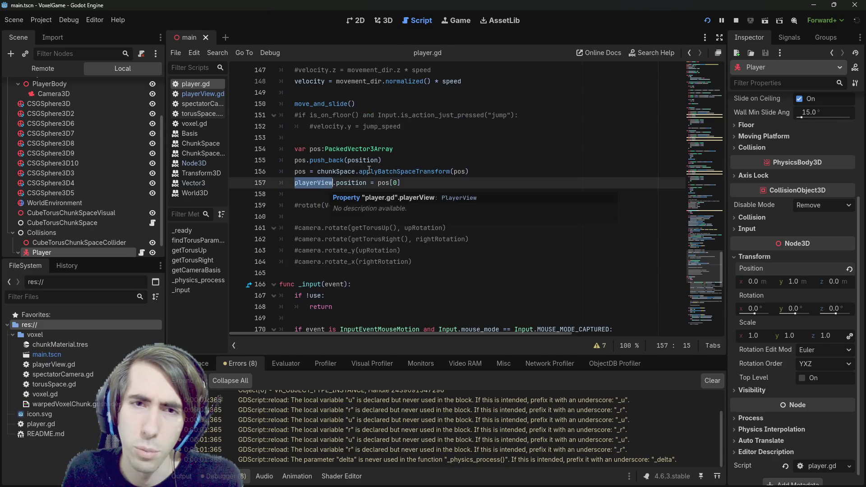
drag(450, 172, 384, 172)
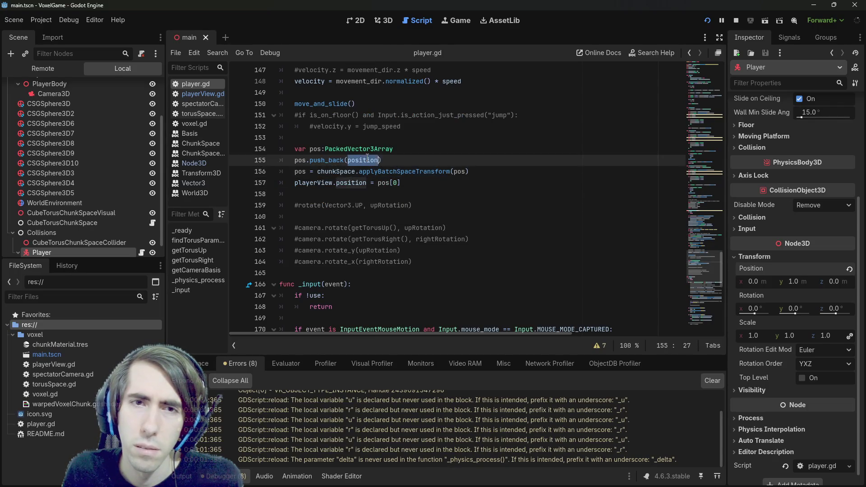
double_click(366, 162)
scroll(145, 156, down, 1)
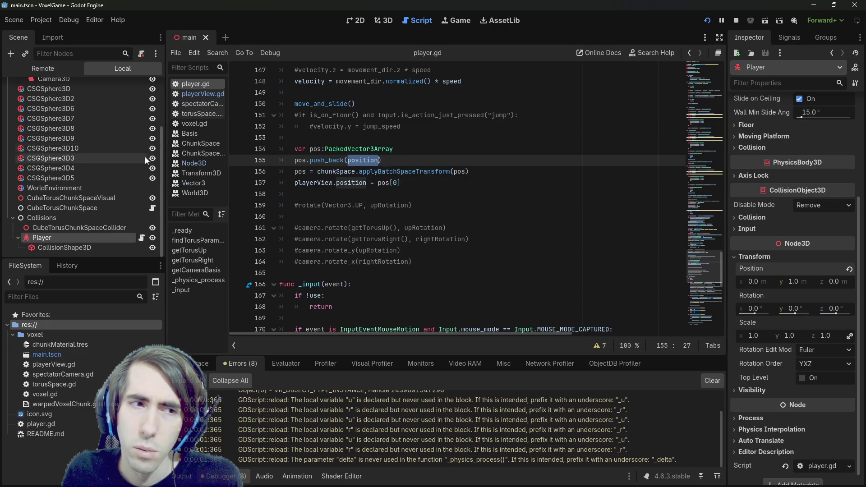
triple_click(323, 183)
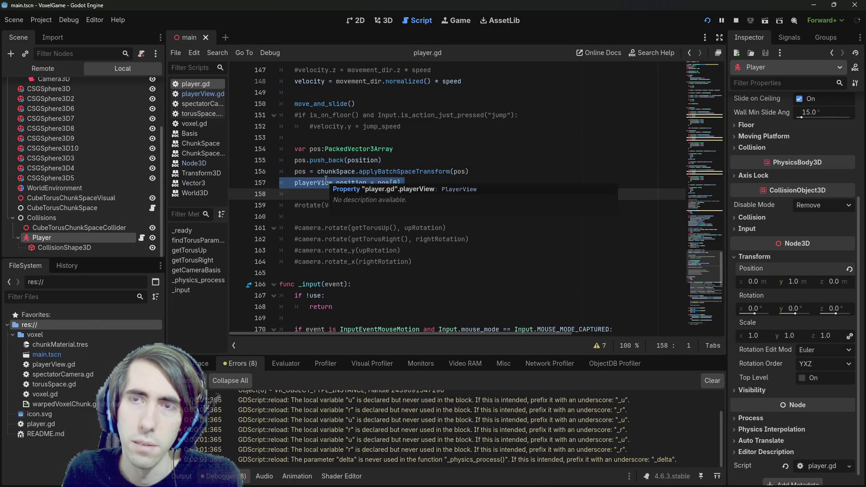
click(471, 171)
scroll(455, 168, up, 6)
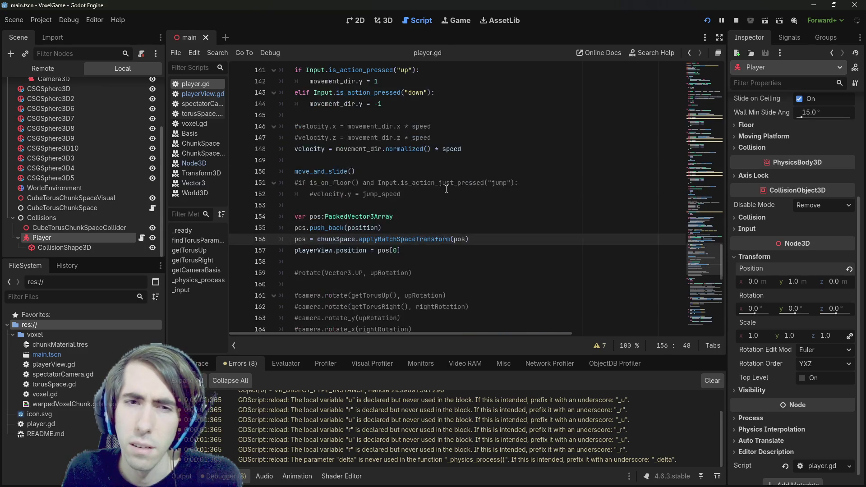
scroll(454, 168, up, 9)
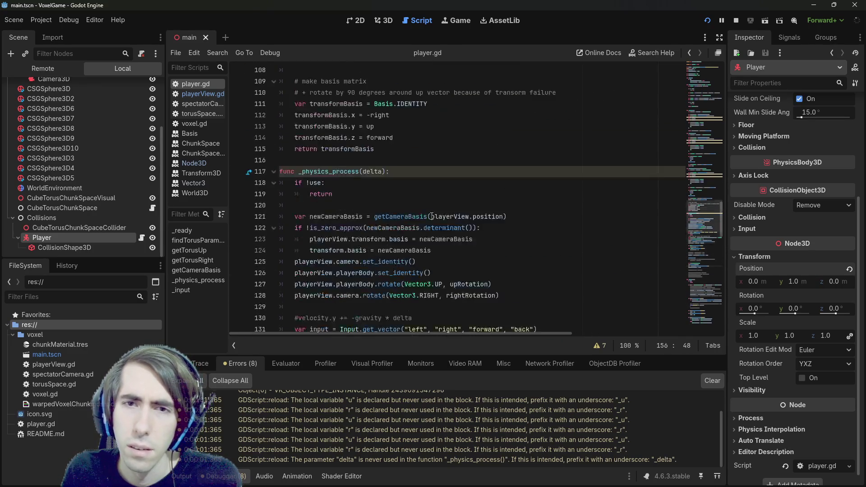
scroll(439, 207, down, 8)
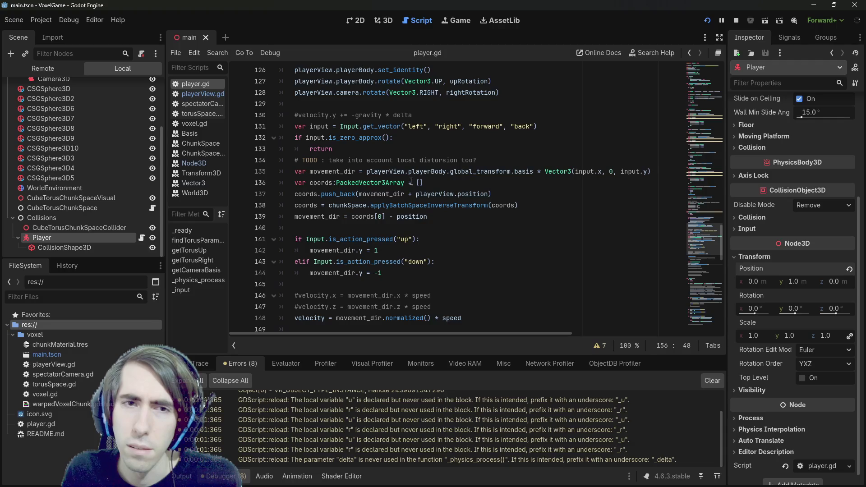
drag(650, 172, 257, 173)
key(ctrl+c)
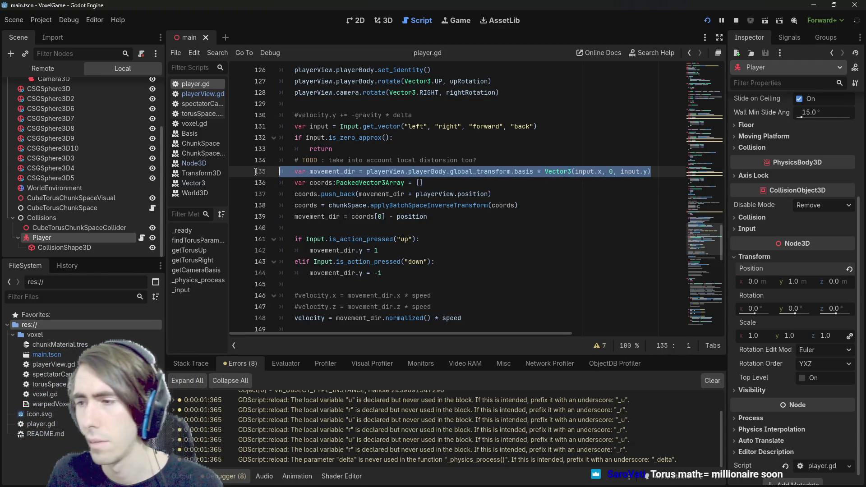
shift+click(480, 211)
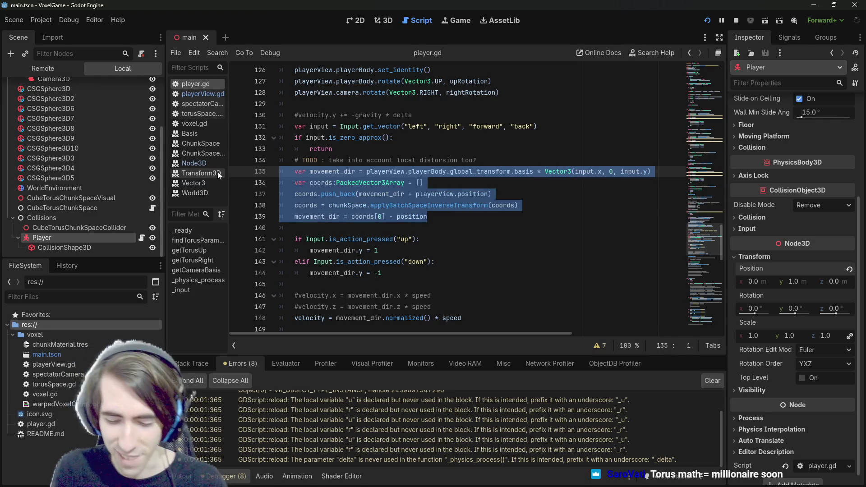
Step: Comment out lines 135–139 and paste the movement_dir line onto a new line 140
key(ctrl+k)
key(Down)
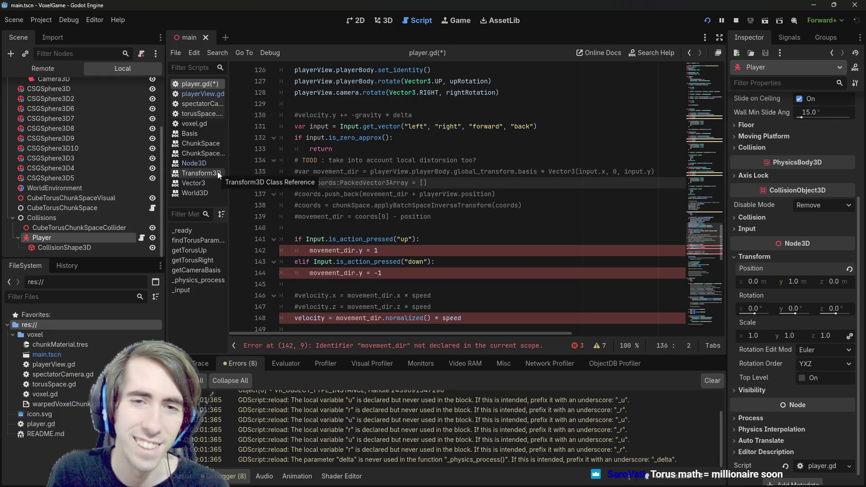
key(ctrl+v)
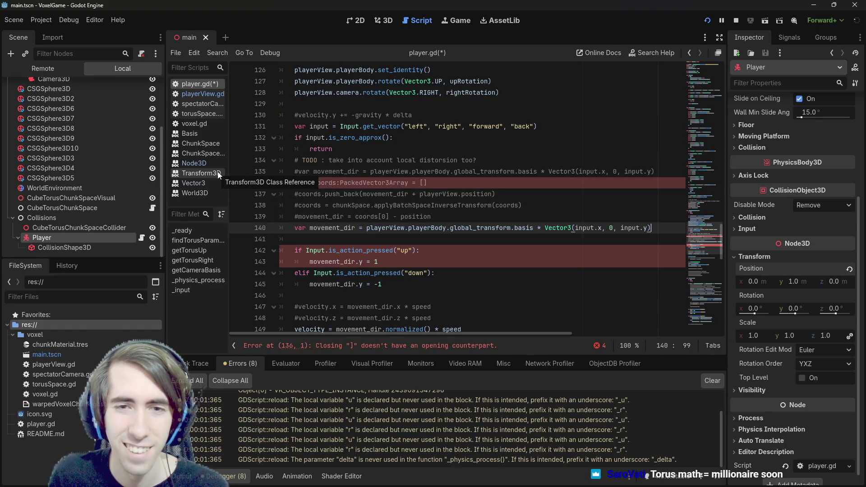
mouse_move(366, 228)
mouse_down()
mouse_move(563, 228)
mouse_move(547, 227)
mouse_up()
key(BackSpace)
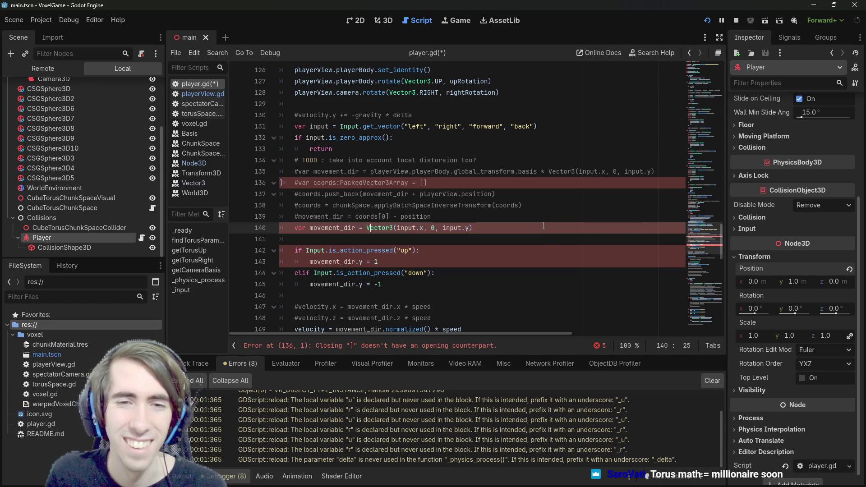
click(494, 227)
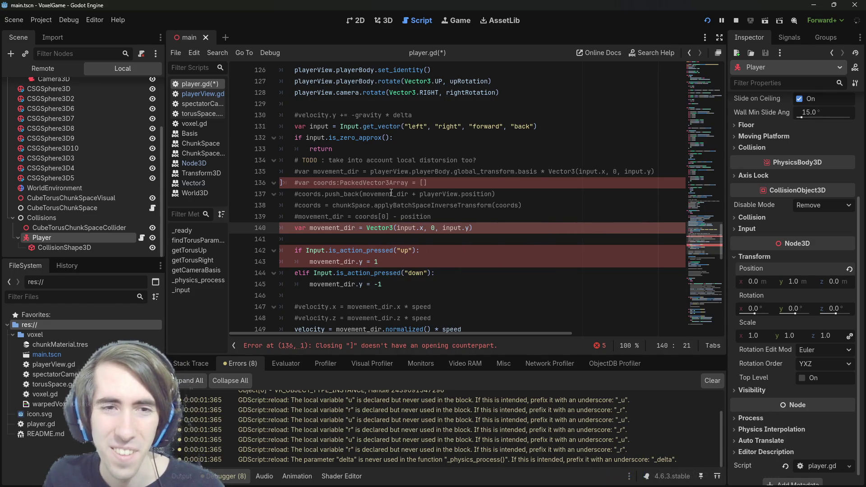
key(ctrl+z)
key(ctrl+z)
key(ctrl+z)
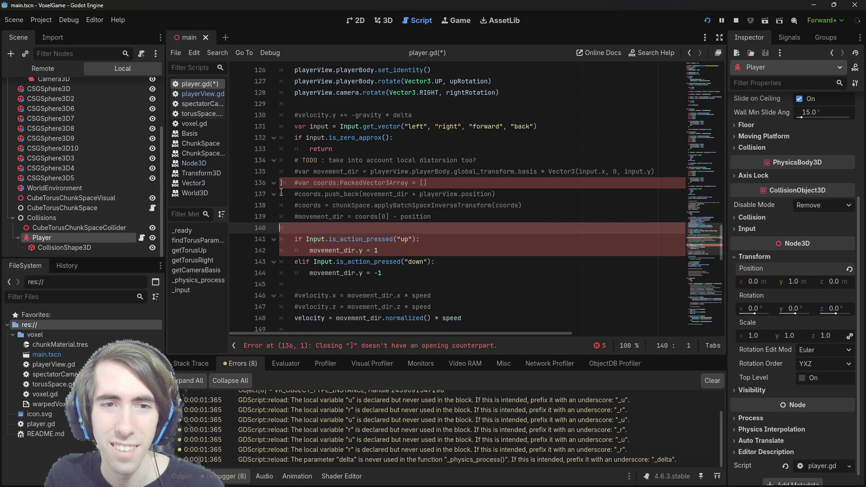
key(ctrl+y)
key(ctrl+y)
key(ctrl+y)
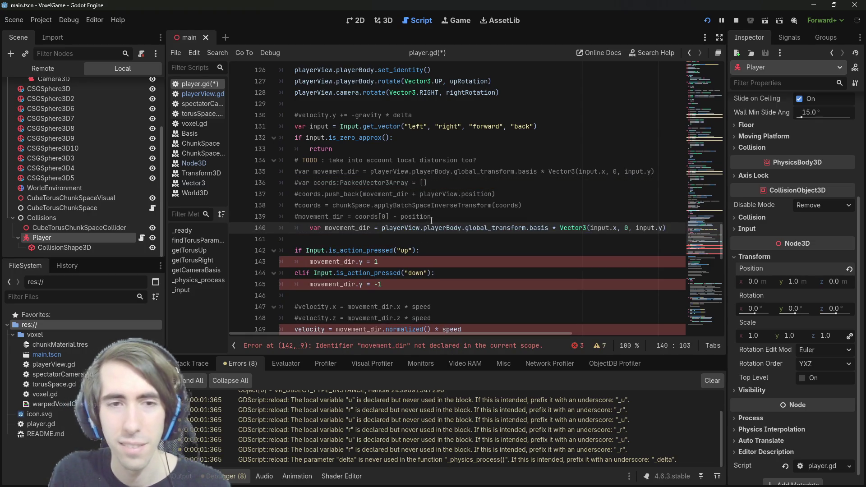
key(shift+Tab)
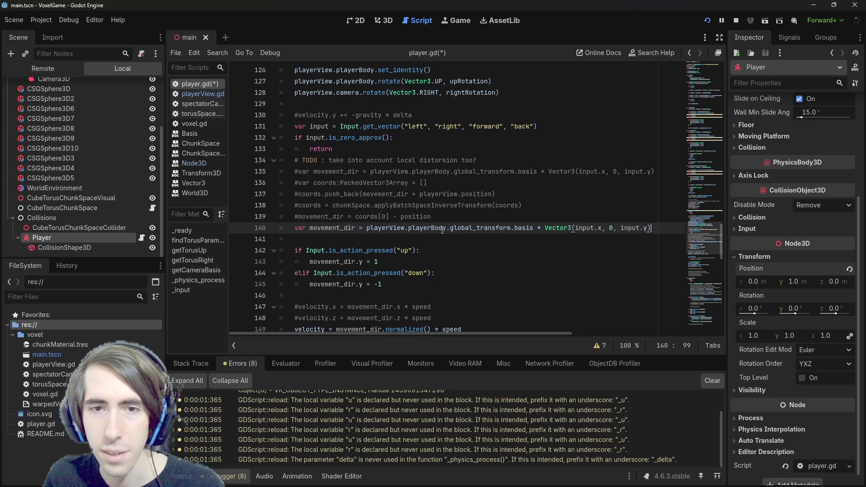
Step: Delete the 'playerView.playerBody.' prefix so line 140 uses global_transform.basis, and save
double_click(583, 228)
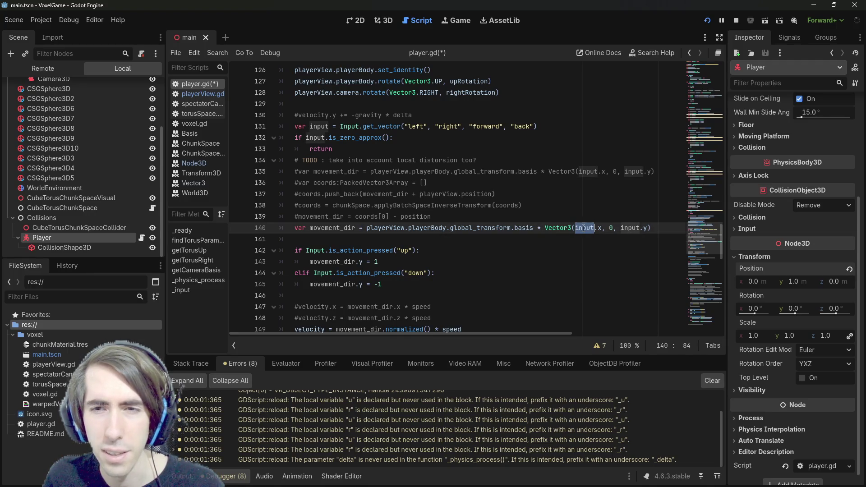
mouse_move(583, 228)
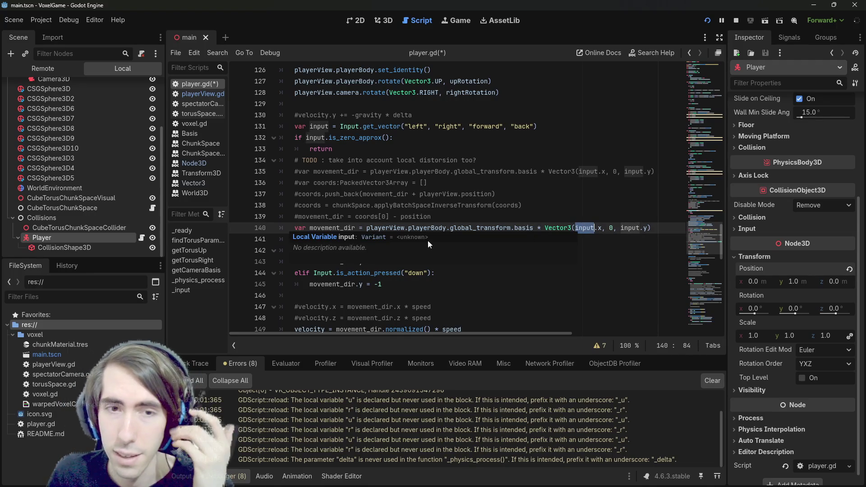
double_click(384, 228)
double_click(426, 228)
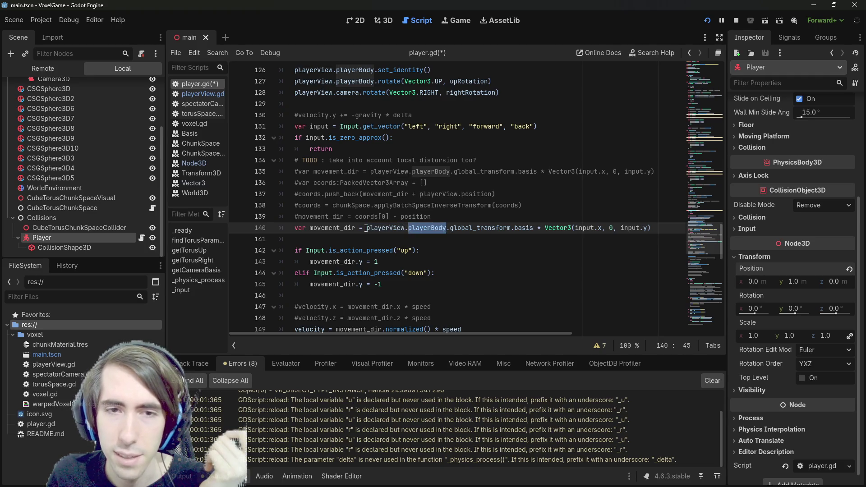
drag(366, 229, 450, 229)
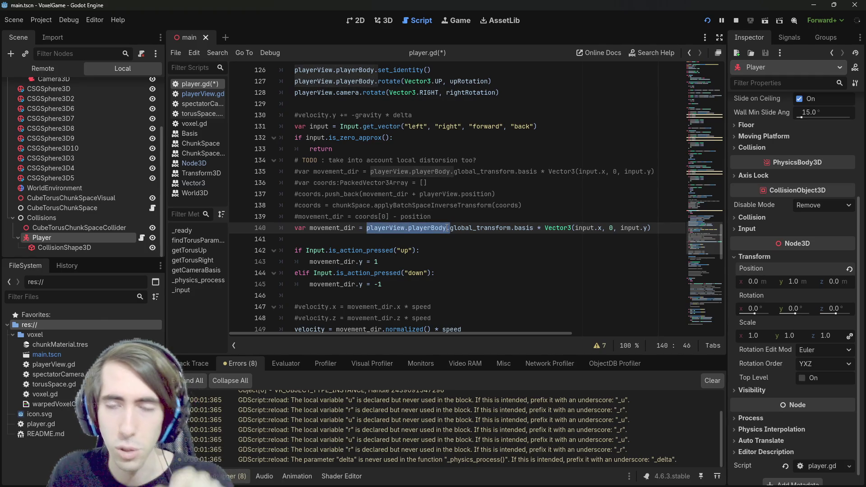
key(BackSpace)
key(ctrl+s)
double_click(447, 228)
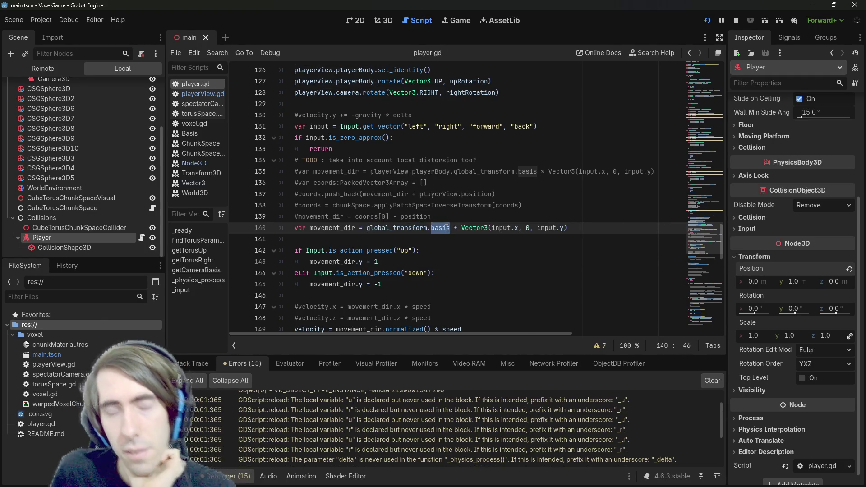
scroll(446, 227, up, 1)
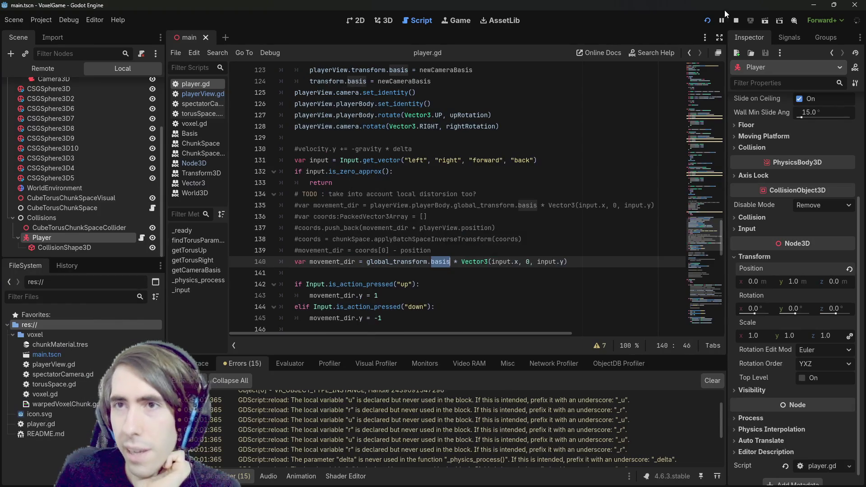
Step: Run VoxelGame twice to test the global_transform.basis movement, then switch back to player.gd
click(707, 21)
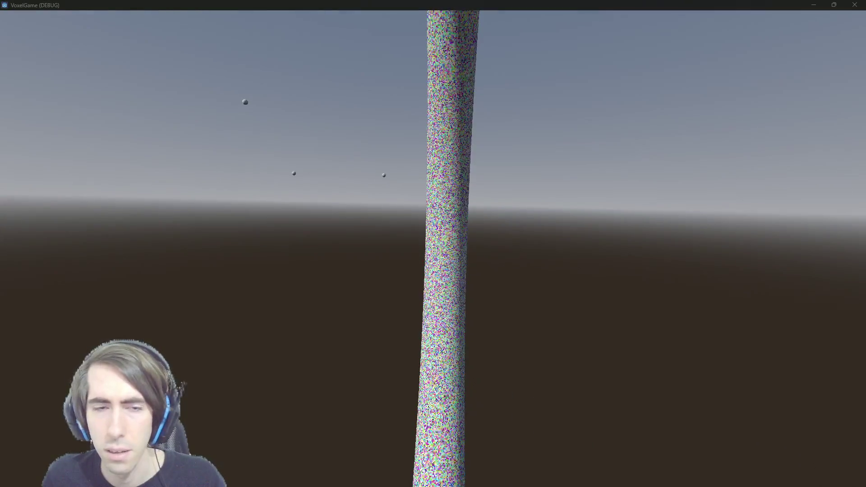
key(alt+F4)
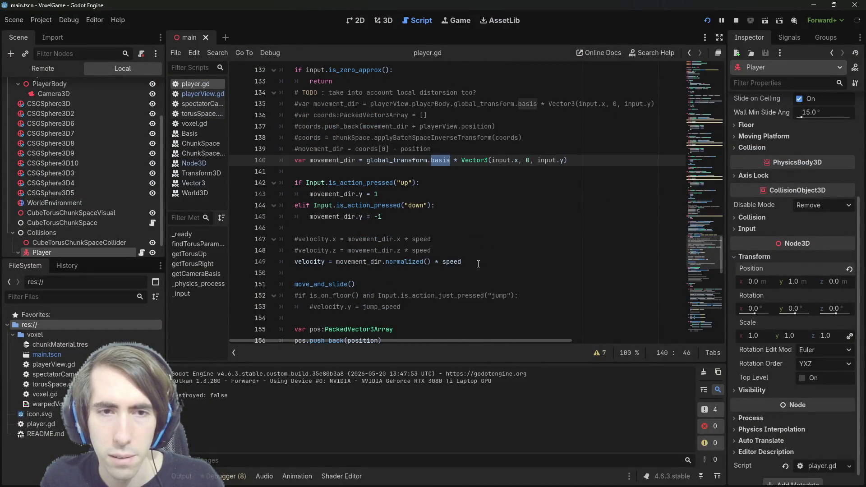
scroll(451, 264, down, 2)
key(F5)
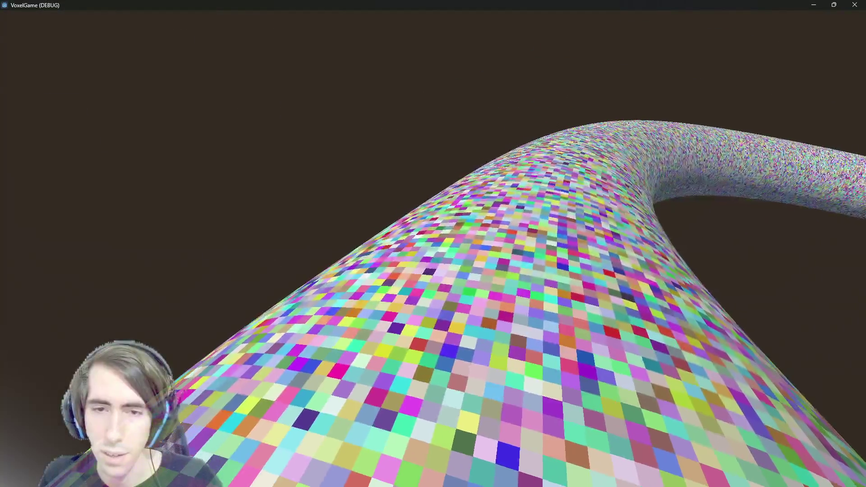
key(alt+Tab)
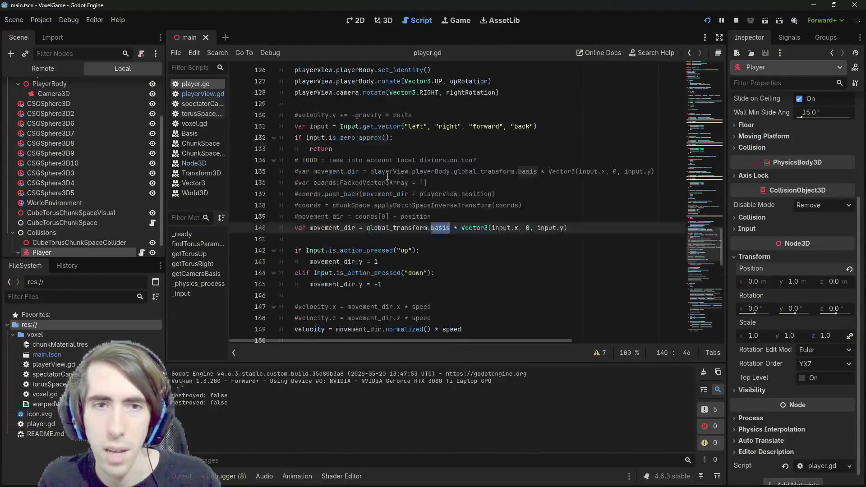
scroll(389, 174, up, 5)
scroll(389, 175, down, 4)
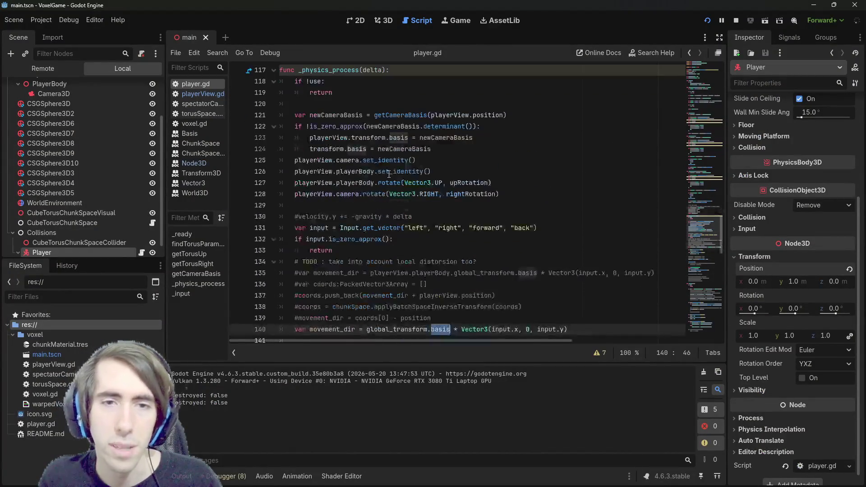
scroll(389, 175, down, 5)
drag(401, 239, 265, 228)
scroll(383, 228, down, 5)
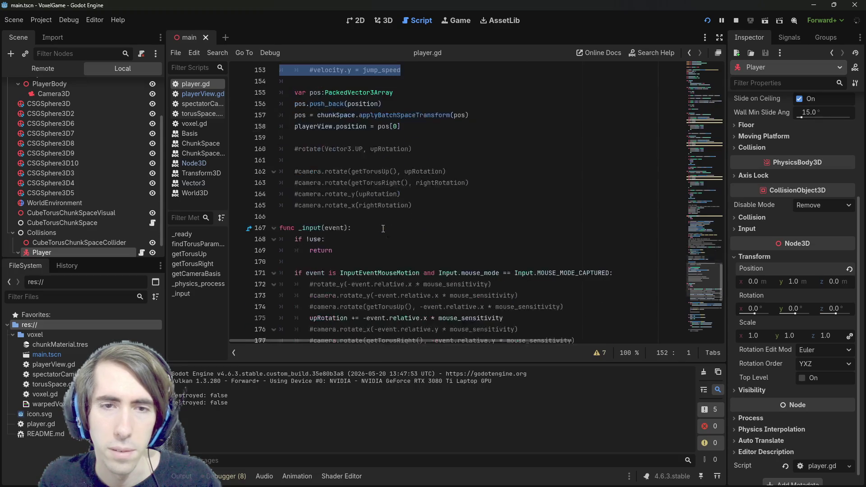
scroll(383, 229, up, 3)
scroll(383, 229, up, 3)
scroll(384, 221, up, 2)
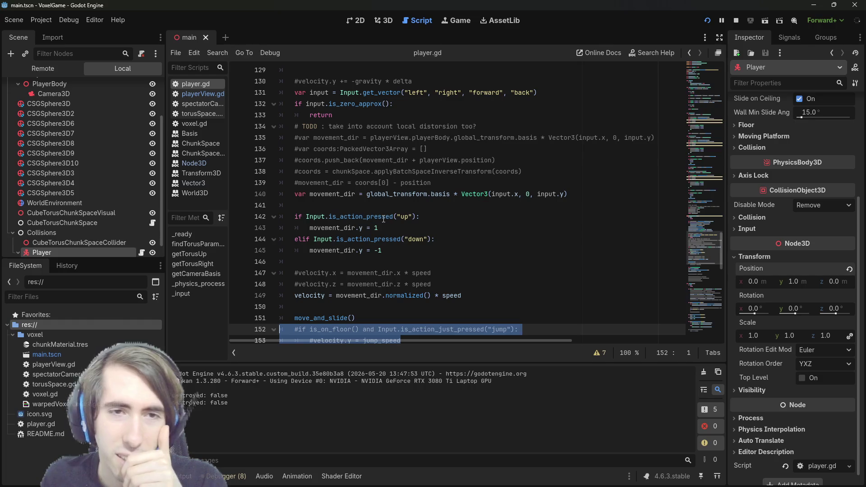
double_click(347, 194)
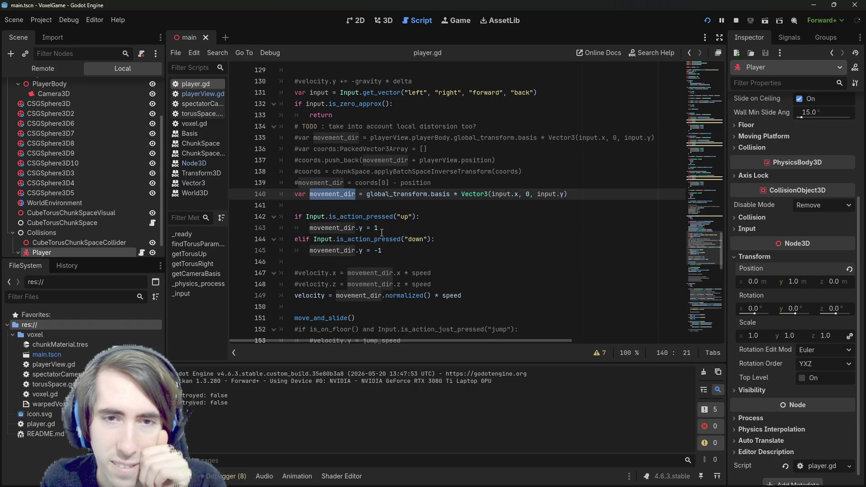
scroll(382, 233, down, 2)
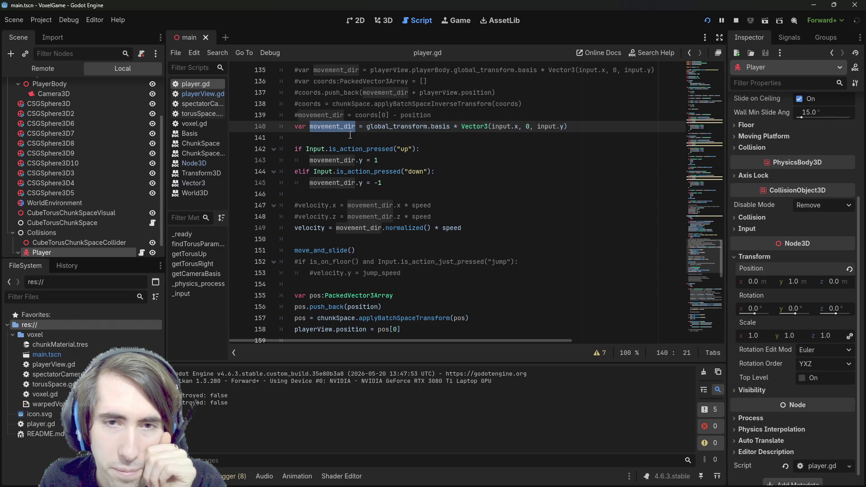
click(455, 228)
double_click(454, 228)
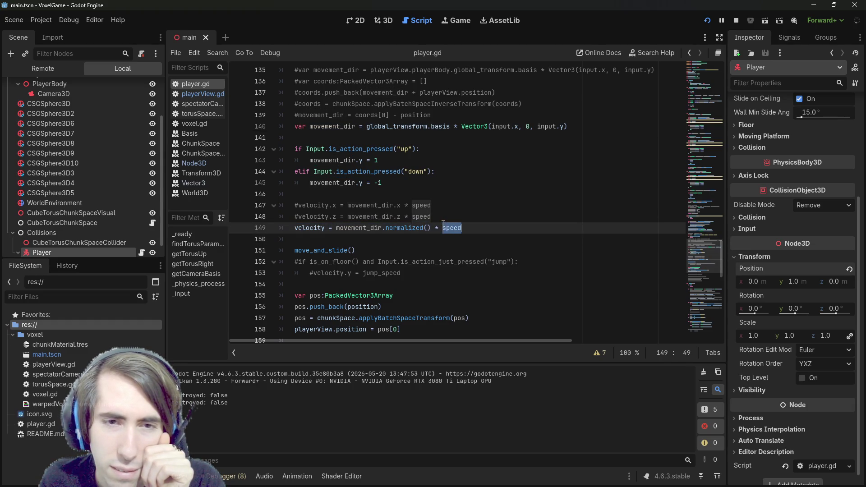
scroll(417, 267, down, 4)
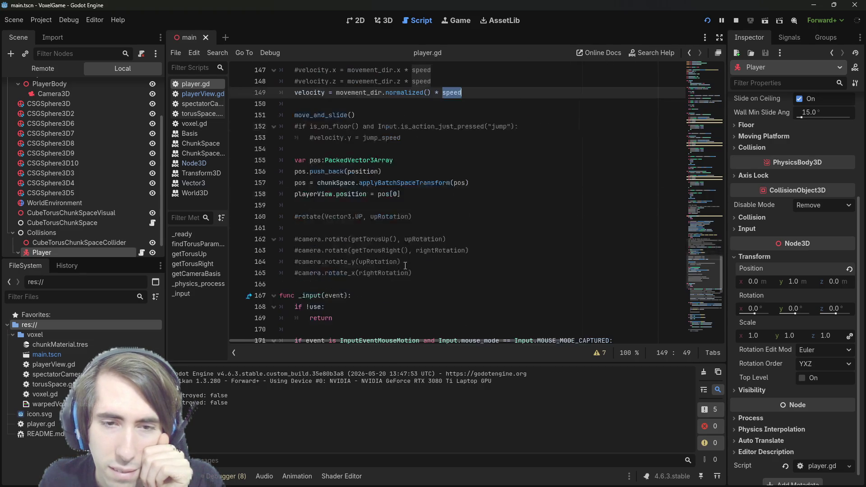
scroll(406, 257, up, 10)
scroll(399, 248, up, 8)
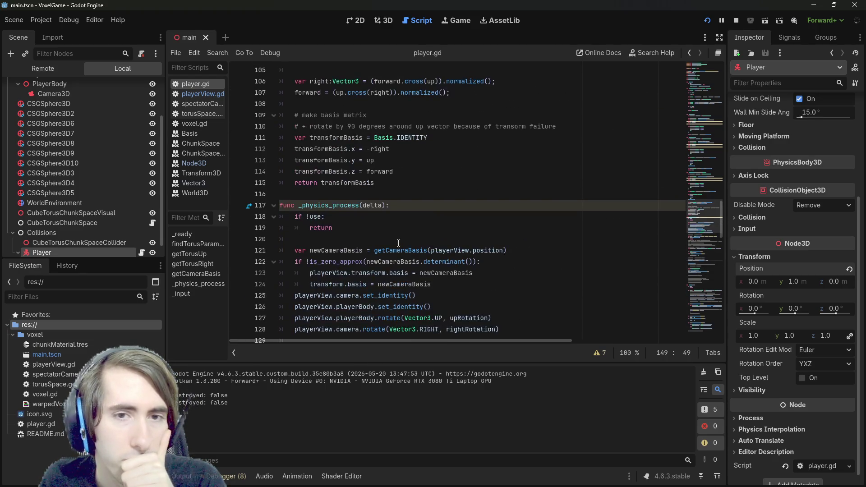
scroll(398, 244, down, 4)
scroll(399, 244, down, 6)
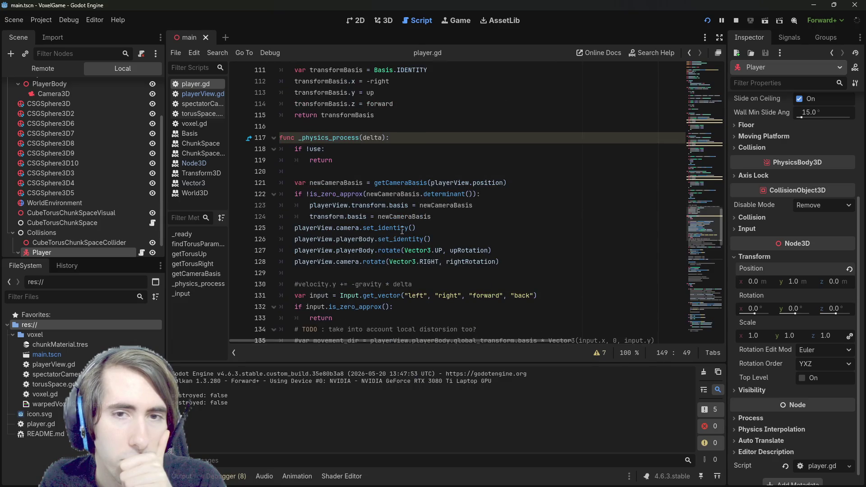
scroll(402, 230, down, 3)
scroll(401, 230, up, 3)
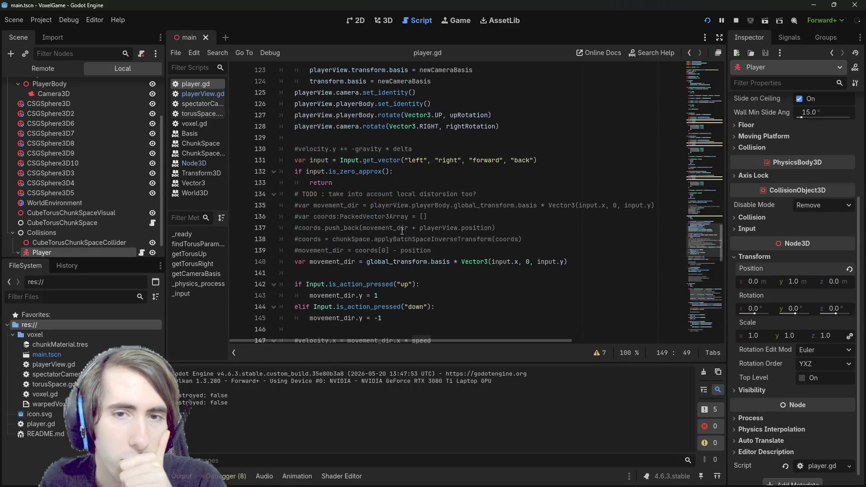
scroll(370, 238, down, 3)
triple_click(368, 261)
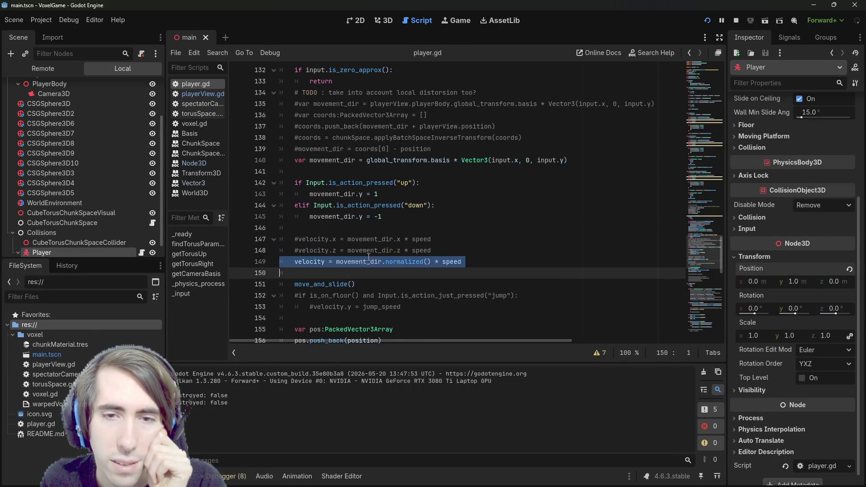
click(368, 261)
scroll(368, 257, up, 4)
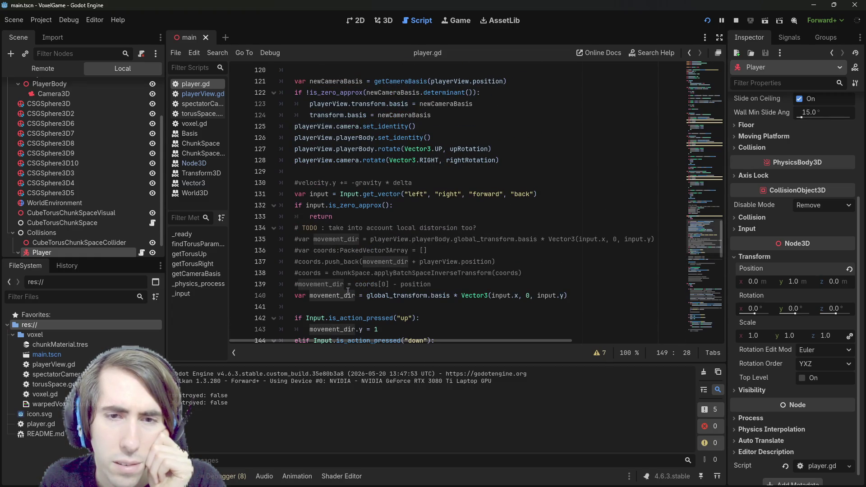
double_click(348, 293)
scroll(348, 291, down, 5)
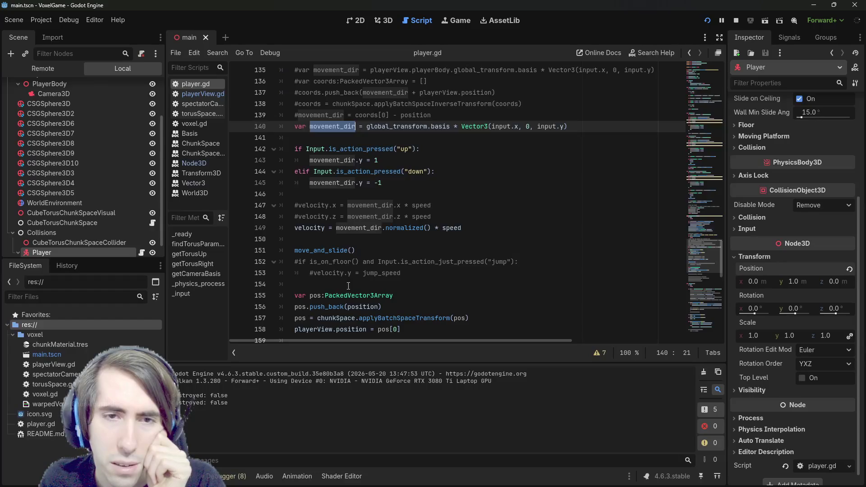
scroll(347, 277, down, 4)
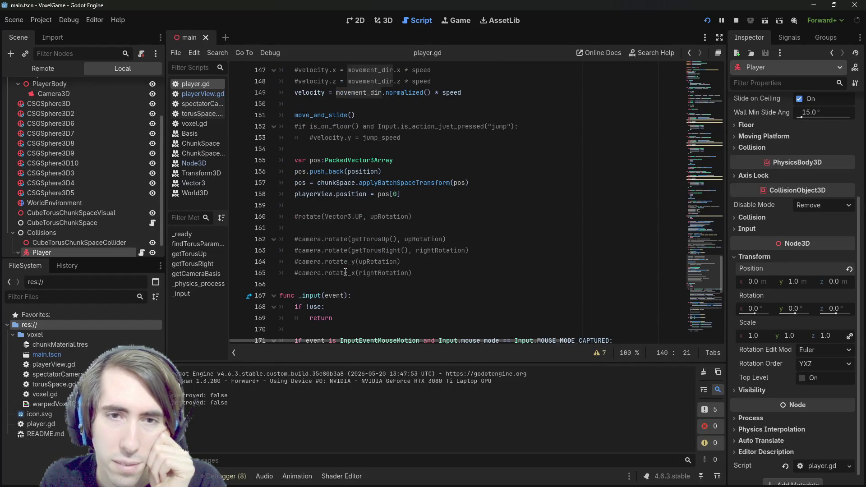
scroll(345, 272, up, 2)
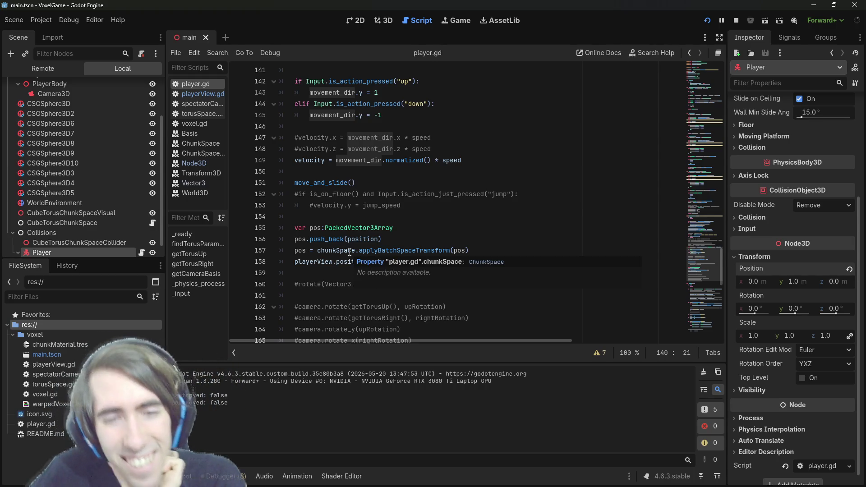
scroll(368, 145, up, 6)
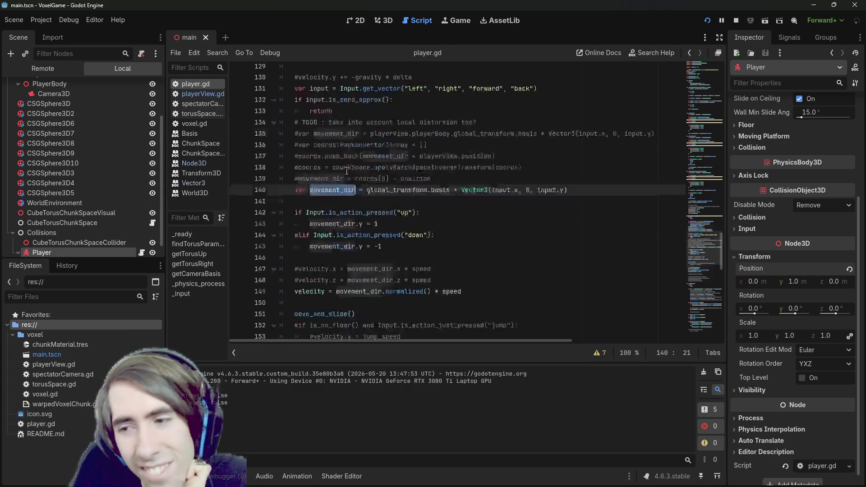
scroll(368, 145, up, 2)
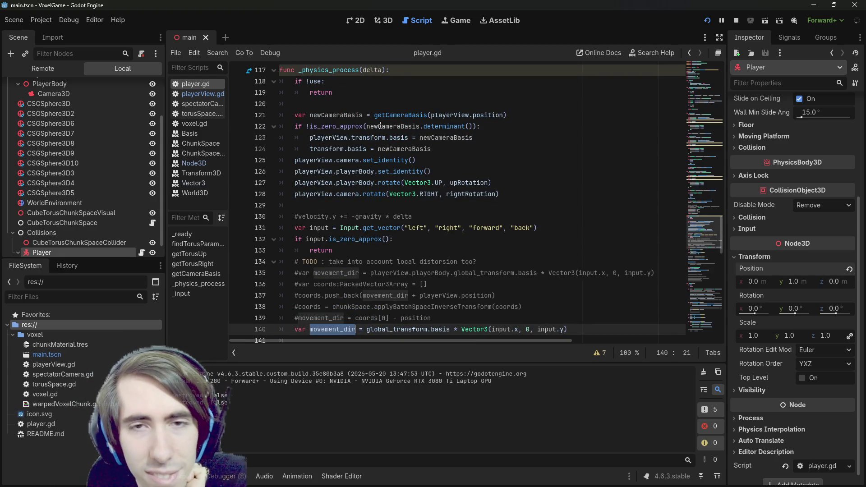
triple_click(403, 137)
click(428, 114)
double_click(436, 115)
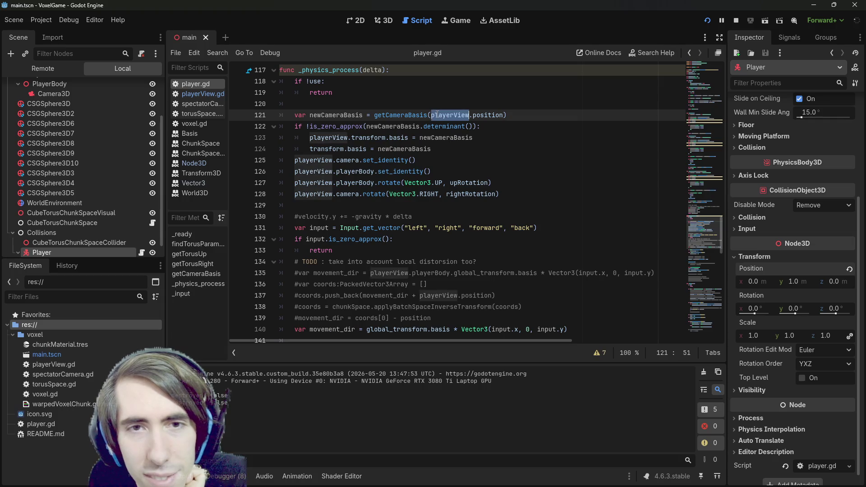
mouse_move(432, 116)
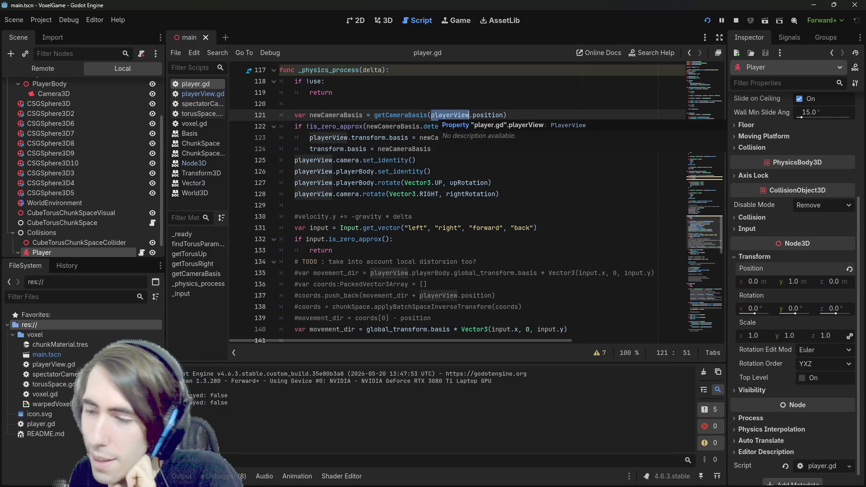
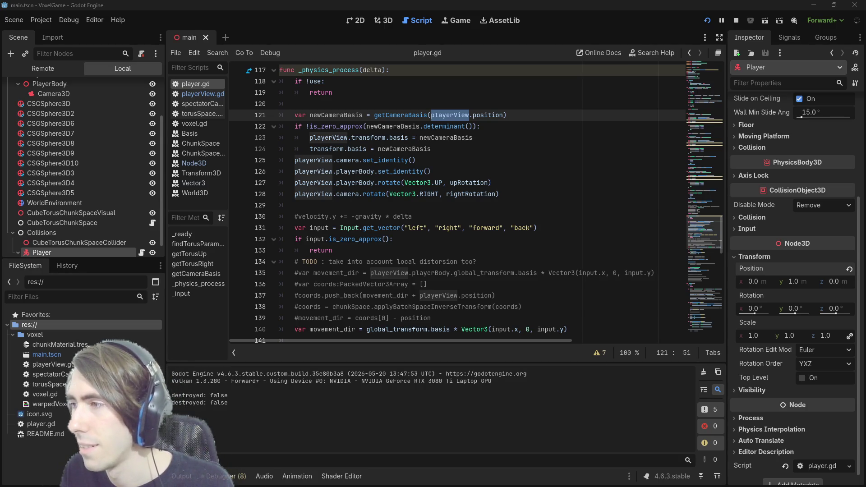
Step: In Chrome, scroll through the Jamlytics Jam #2 list of submitted games on itch.io
key(alt+Tab)
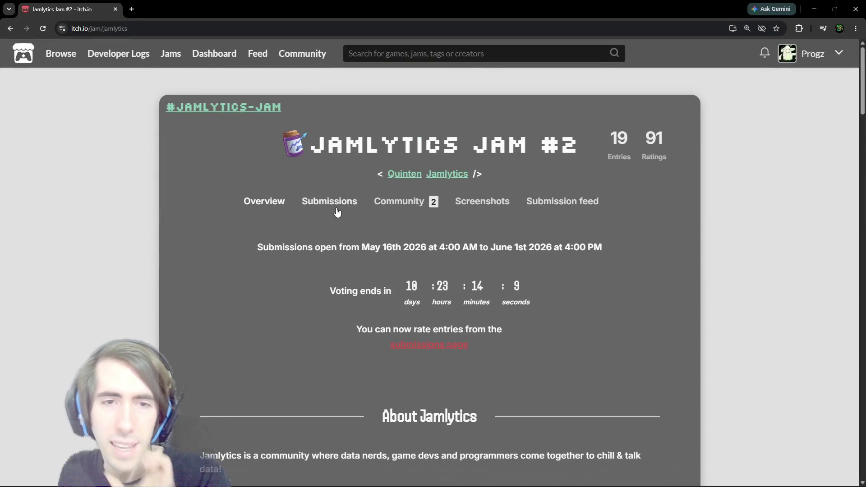
click(337, 212)
scroll(361, 198, down, 2)
mouse_move(363, 195)
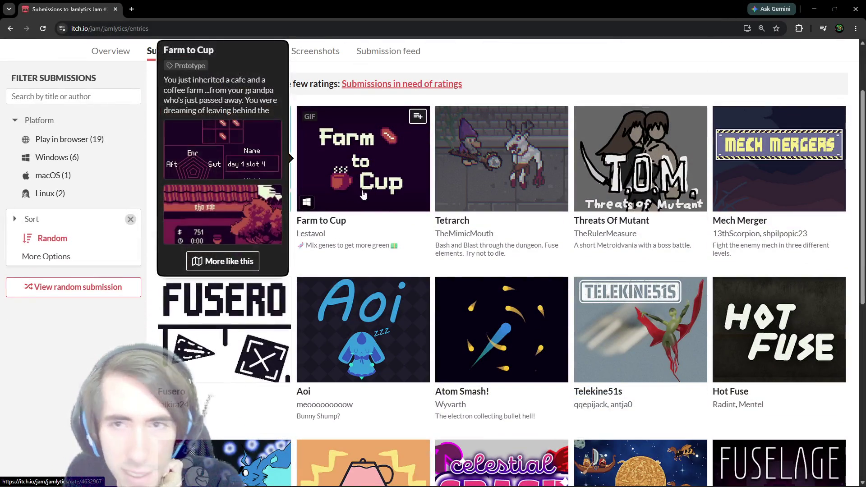
scroll(370, 193, down, 4)
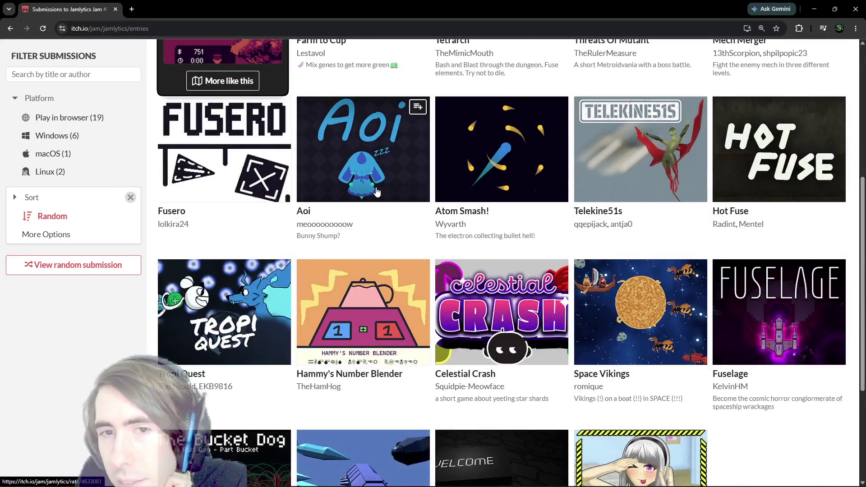
scroll(377, 192, down, 3)
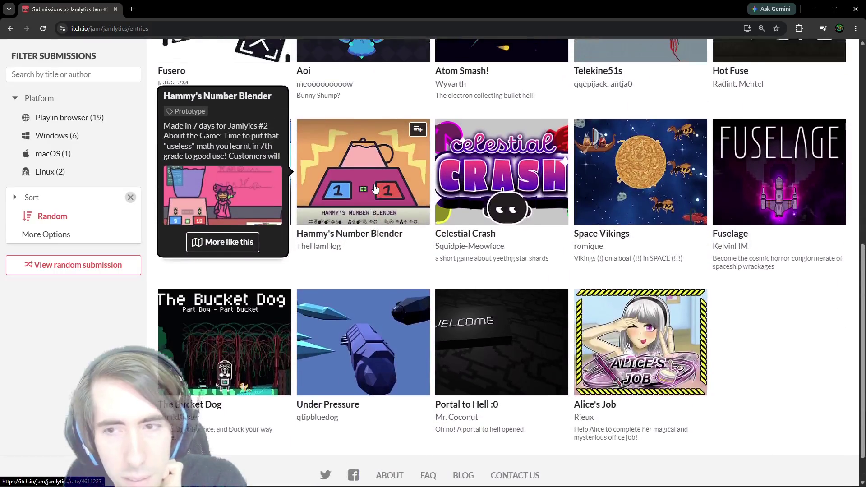
scroll(374, 188, up, 1)
scroll(374, 188, up, 1)
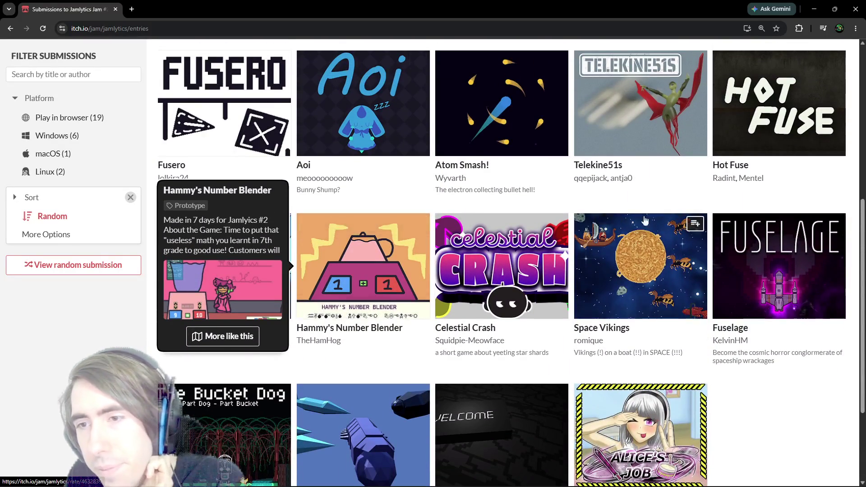
mouse_move(753, 231)
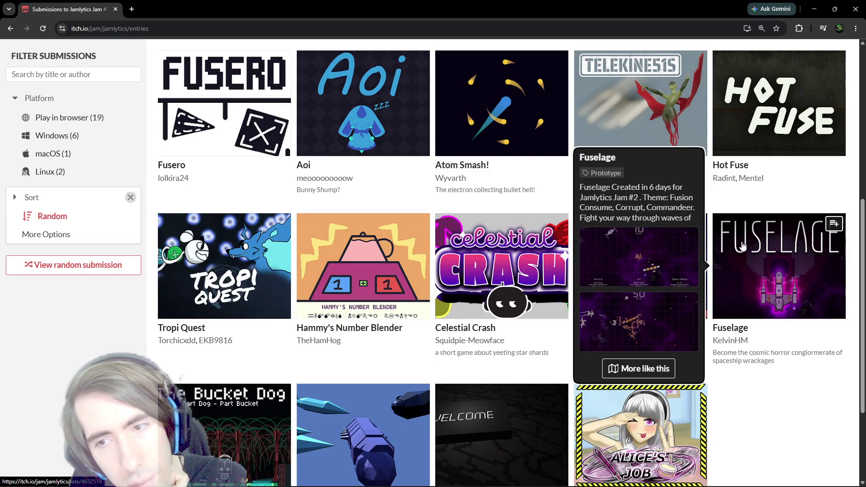
scroll(477, 248, up, 6)
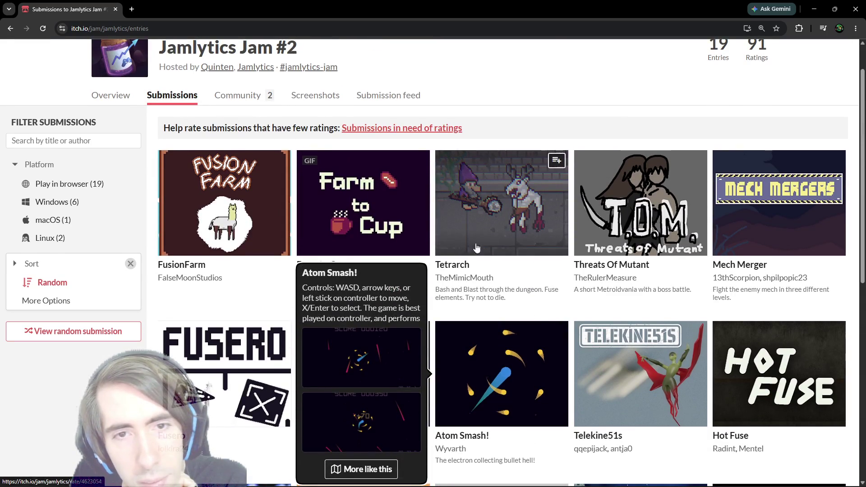
Step: Check the Farm to Cup rating page, close it, and minimize the browser
middle_click(363, 203)
scroll(293, 135, up, 1)
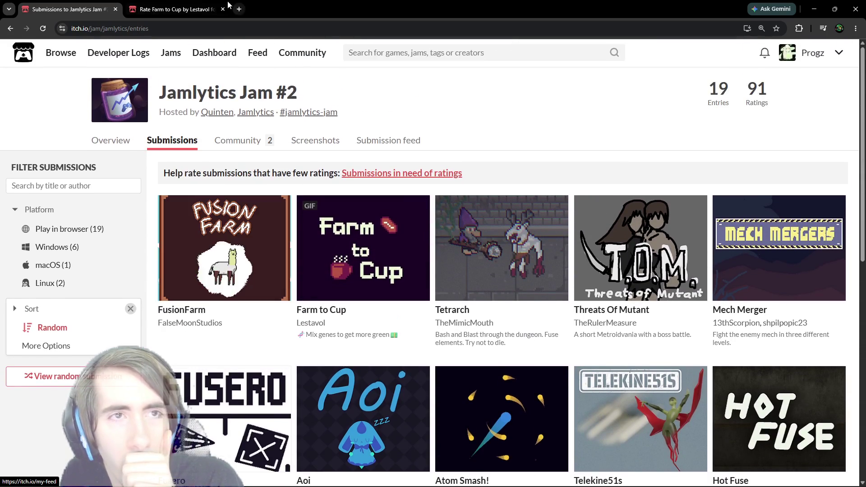
click(227, 6)
middle_click(193, 5)
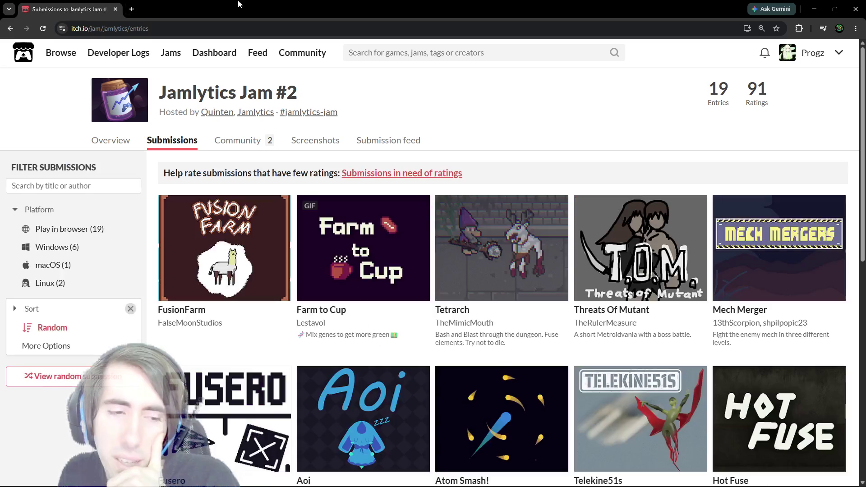
click(814, 9)
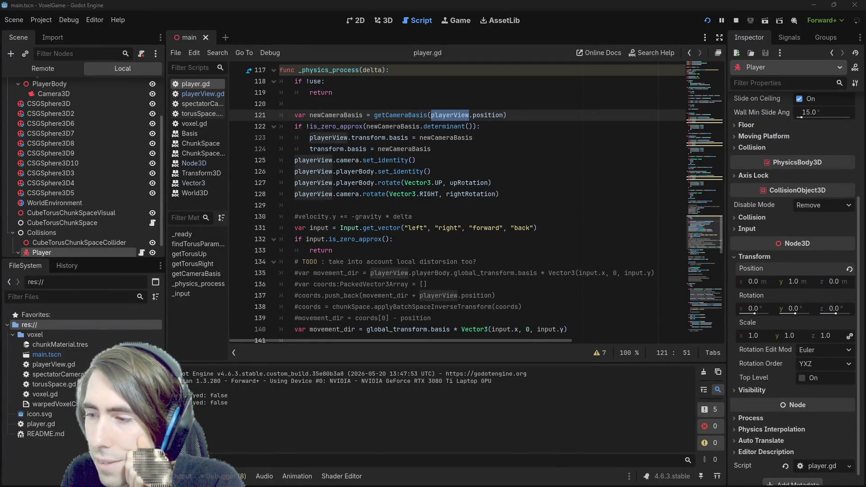
click(562, 195)
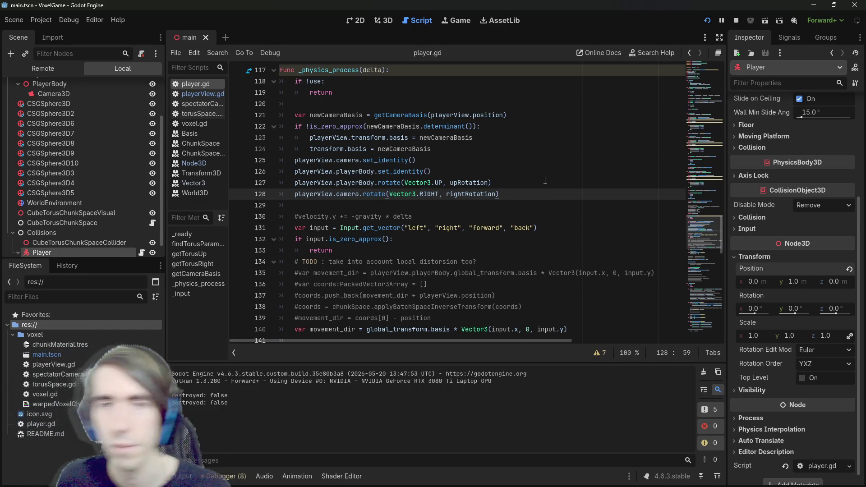
double_click(355, 116)
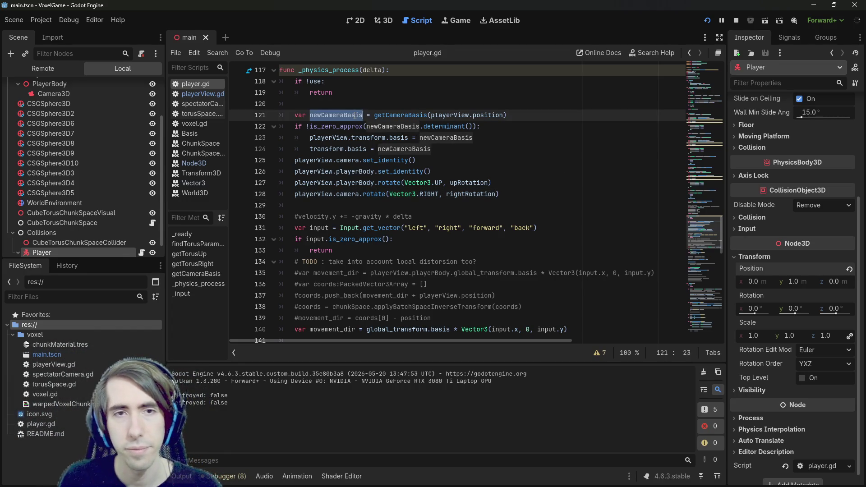
scroll(392, 123, up, 1)
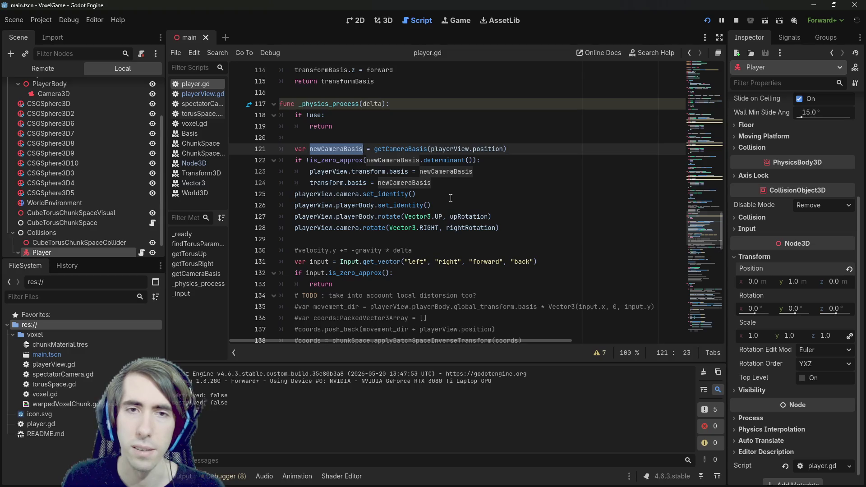
scroll(422, 194, down, 2)
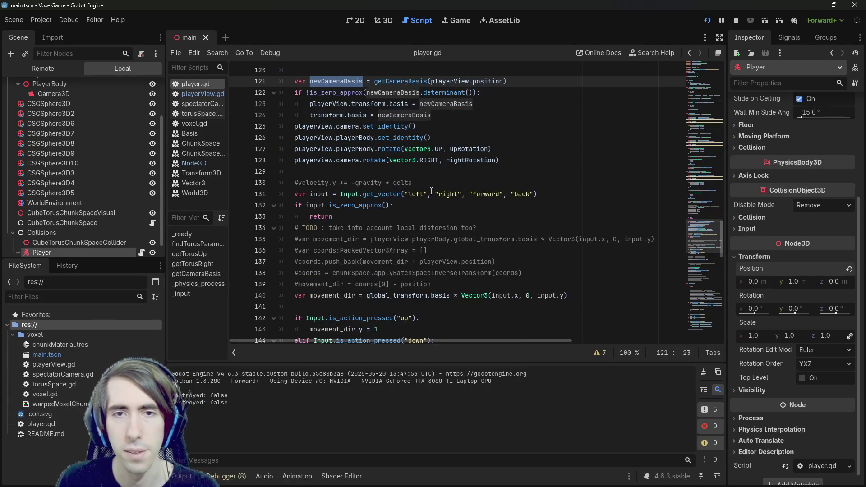
scroll(432, 191, up, 2)
click(412, 251)
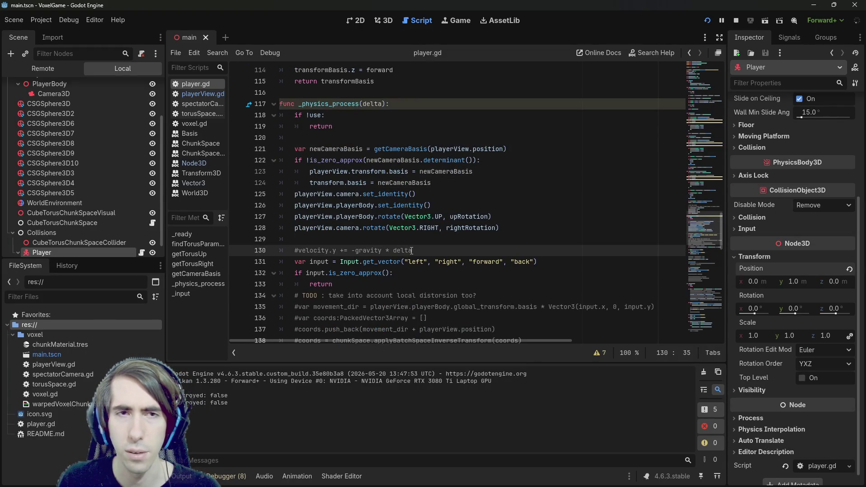
scroll(411, 250, up, 4)
scroll(407, 247, up, 3)
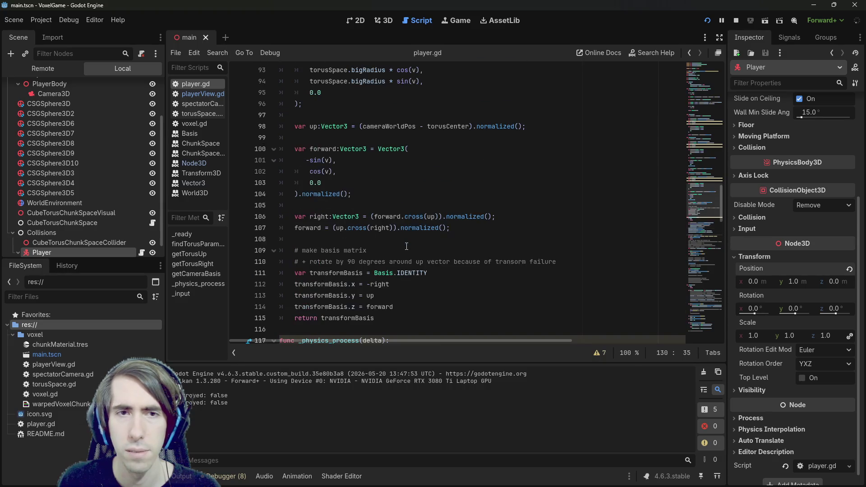
scroll(407, 246, down, 8)
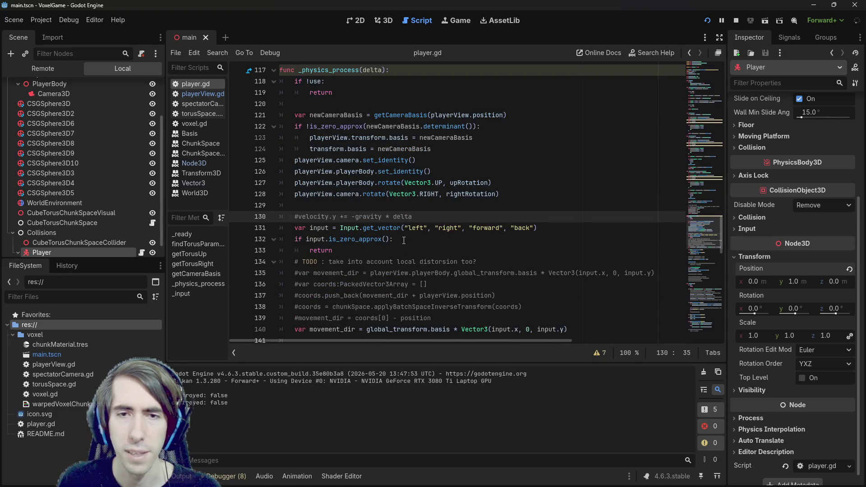
scroll(404, 241, down, 6)
click(411, 126)
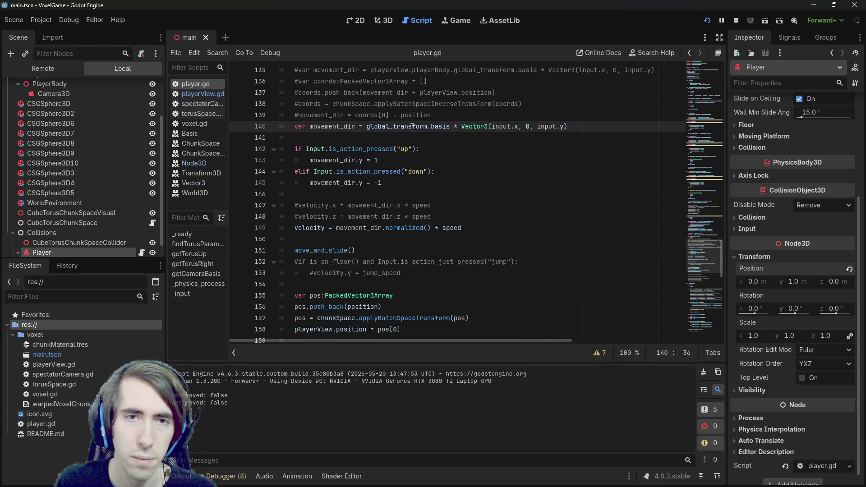
double_click(412, 126)
mouse_move(409, 127)
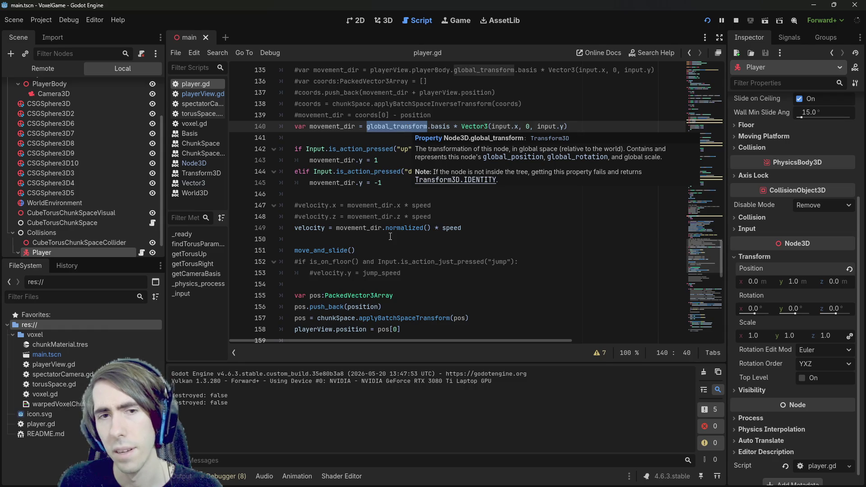
scroll(390, 236, down, 2)
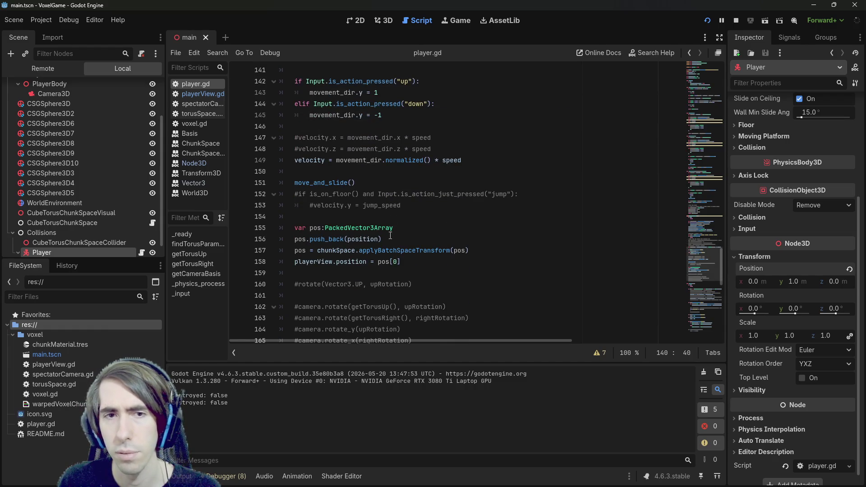
scroll(390, 236, down, 3)
scroll(374, 203, up, 5)
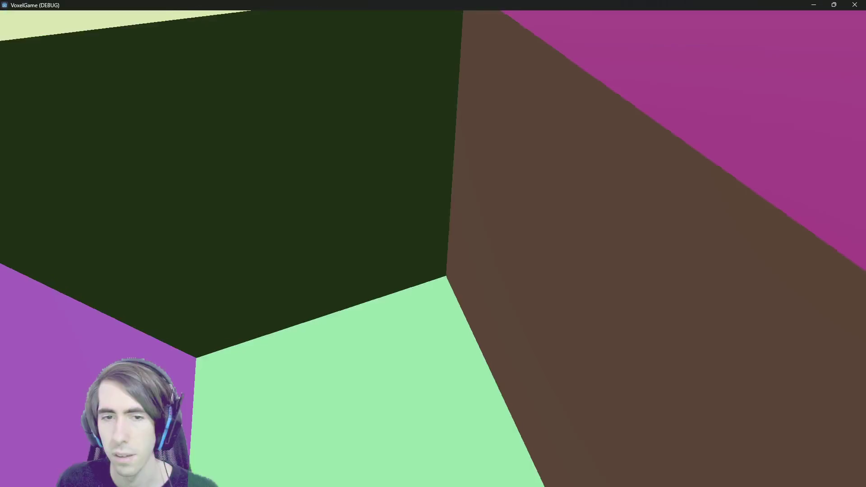
Step: Leave the running VoxelGame and go back to player.gd in the Godot editor
key(alt+Tab)
scroll(388, 176, up, 4)
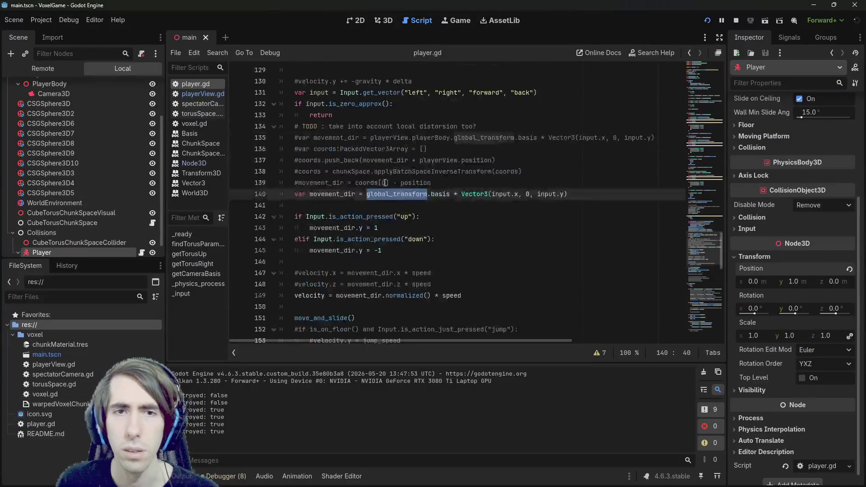
Step: Move the 'if input.is_zero_approx(): return' check below the up/down handling block
drag(334, 183, 256, 179)
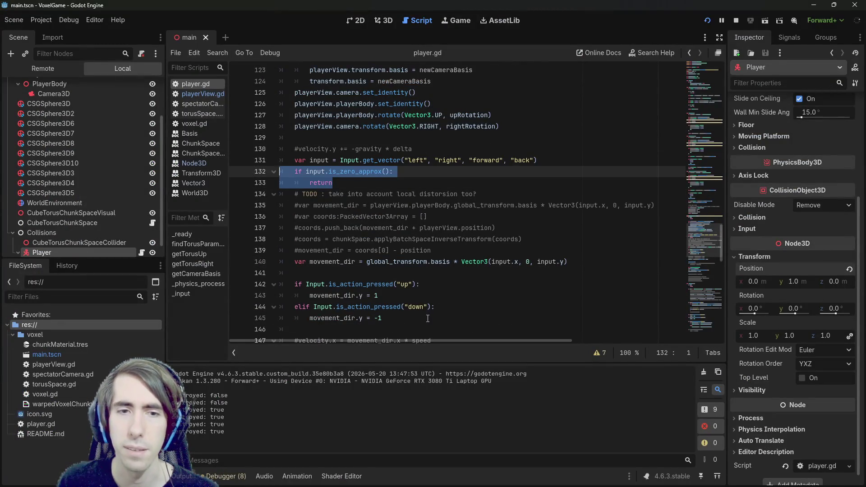
double_click(318, 173)
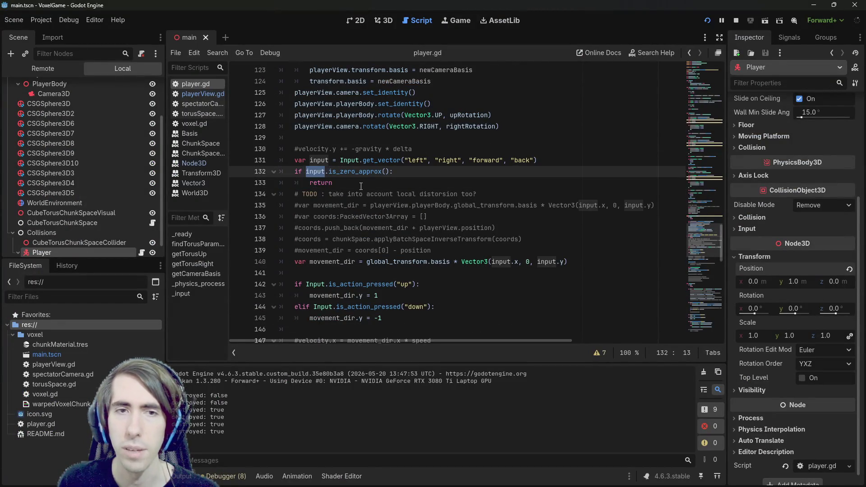
mouse_move(361, 186)
mouse_down()
mouse_move(238, 164)
mouse_move(236, 176)
mouse_up()
key(ctrl+c)
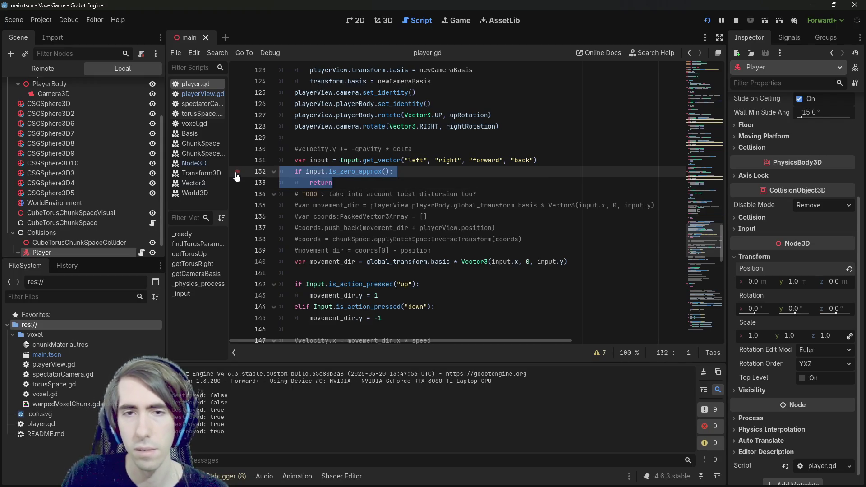
key(BackSpace)
key(BackSpace)
scroll(236, 176, down, 2)
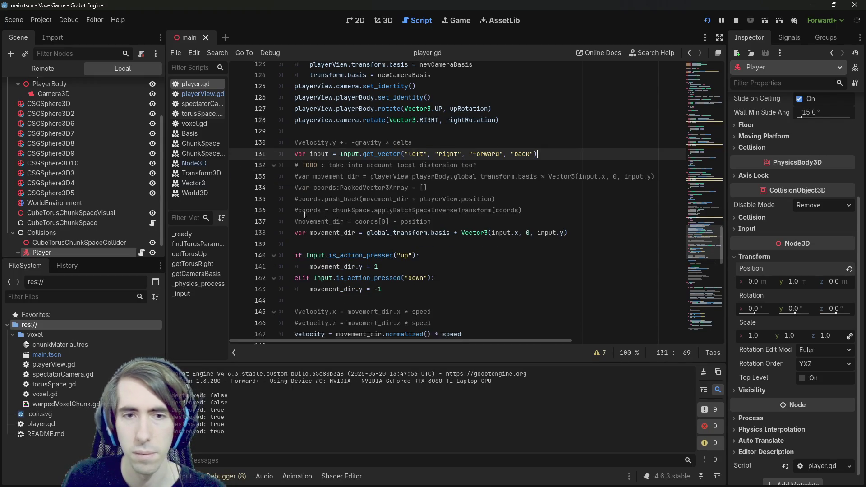
click(352, 240)
key(Return)
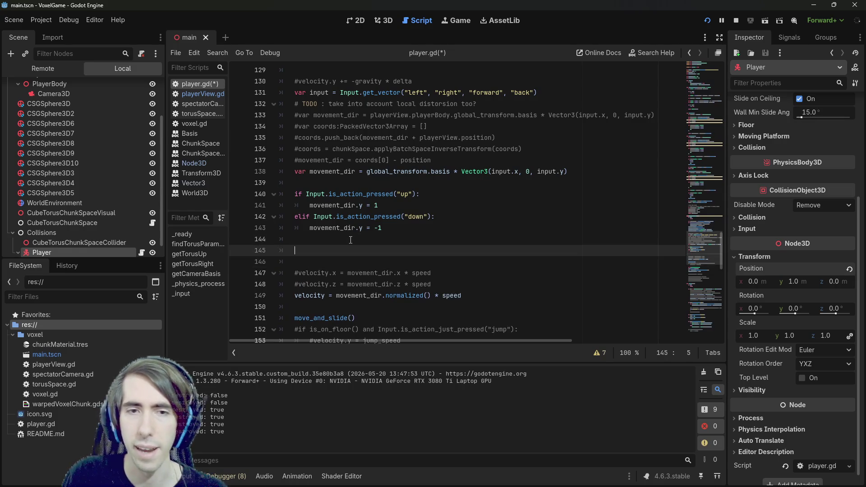
key(ctrl+v)
Step: Change the moved check to test movement_dir instead of input, then save player.gd
double_click(332, 228)
key(ctrl+c)
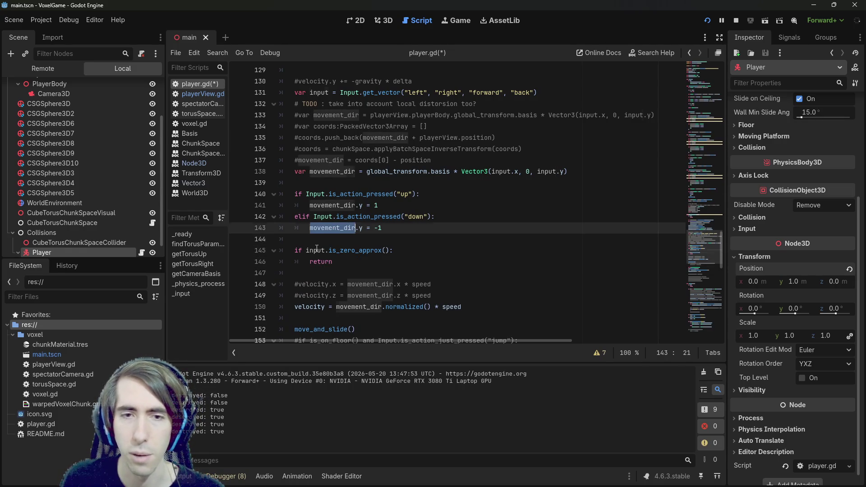
double_click(317, 250)
key(ctrl+v)
key(ctrl+s)
Step: Restart the game with the updated movement code, then stop it
click(370, 270)
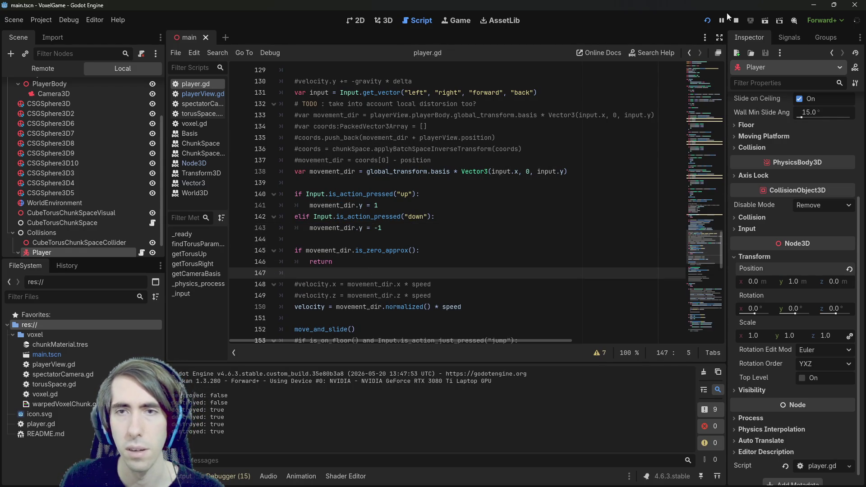
click(707, 21)
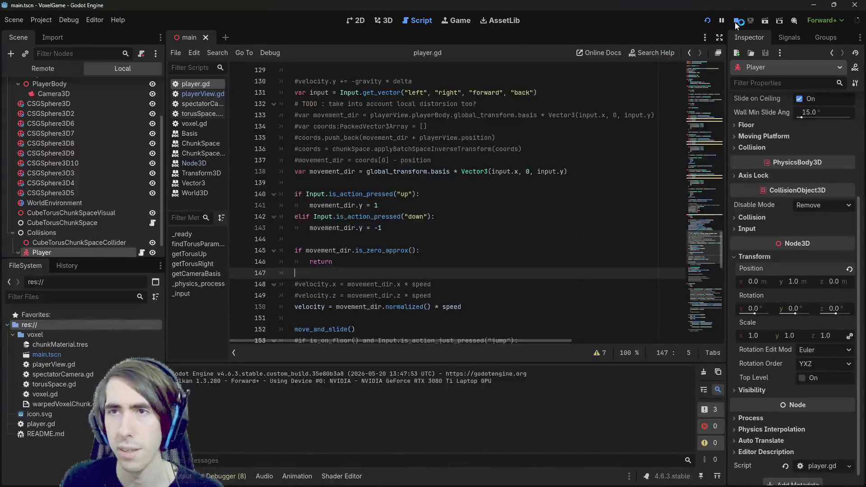
click(736, 21)
click(368, 244)
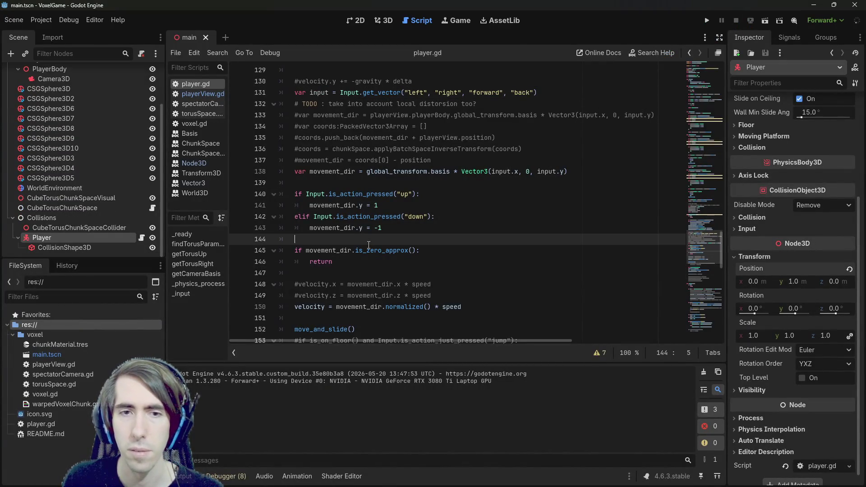
Step: Start a new line above the zero check, then discard the half-typed movement_dir text
key(Down)
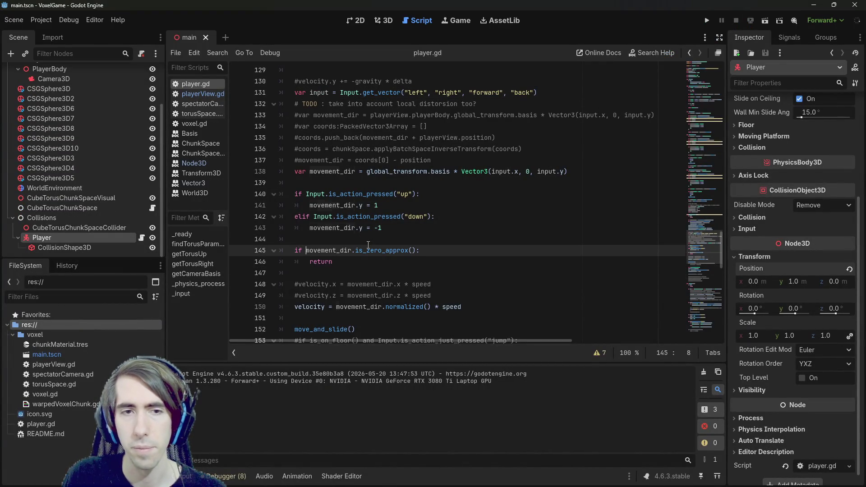
key(ctrl+shift+Return)
text(movement_dir.)
key(ctrl+BackSpace)
key(ctrl+BackSpace)
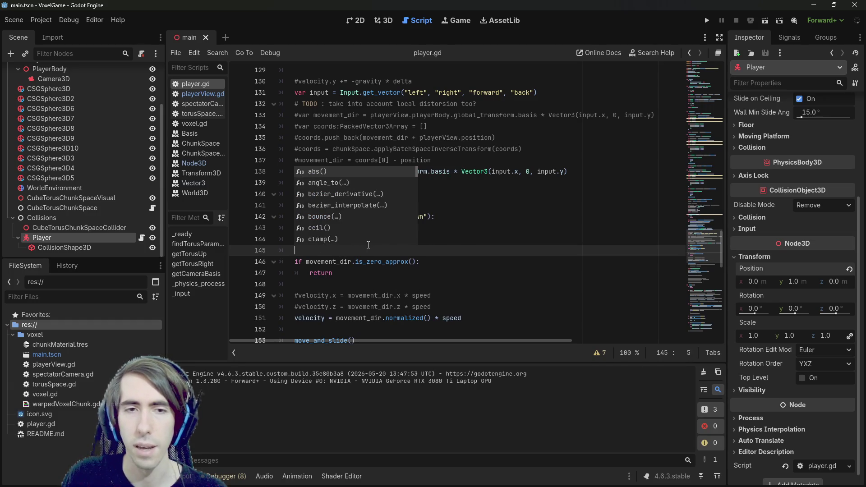
key(BackSpace)
key(BackSpace)
key(Escape)
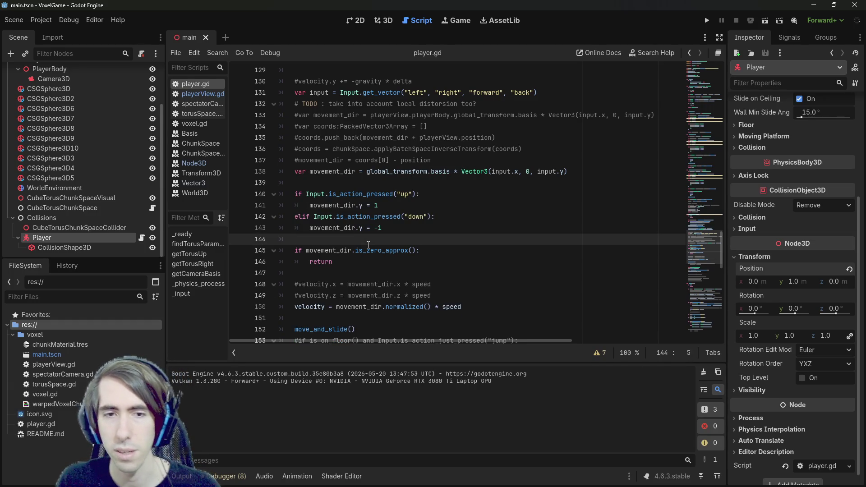
Step: Add 'movement_dir = movement_dir.normalized()' on line 145 using autocomplete, and save
key(Return)
text(movement_dir.)
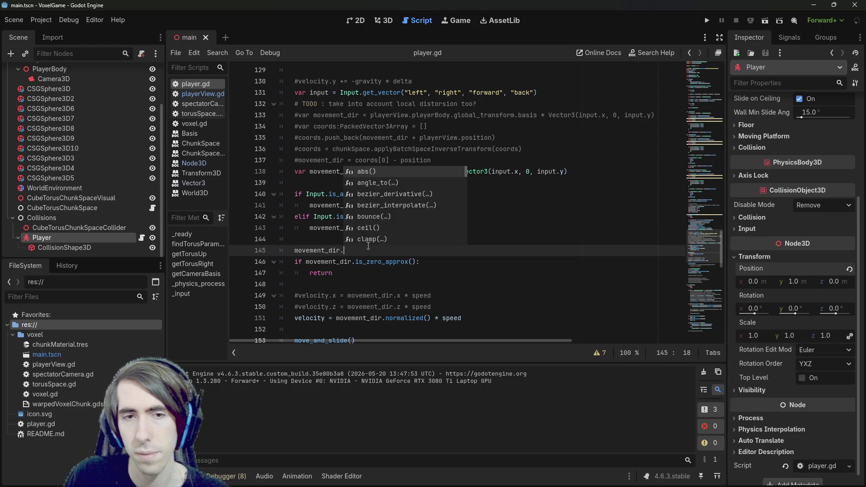
text(norma)
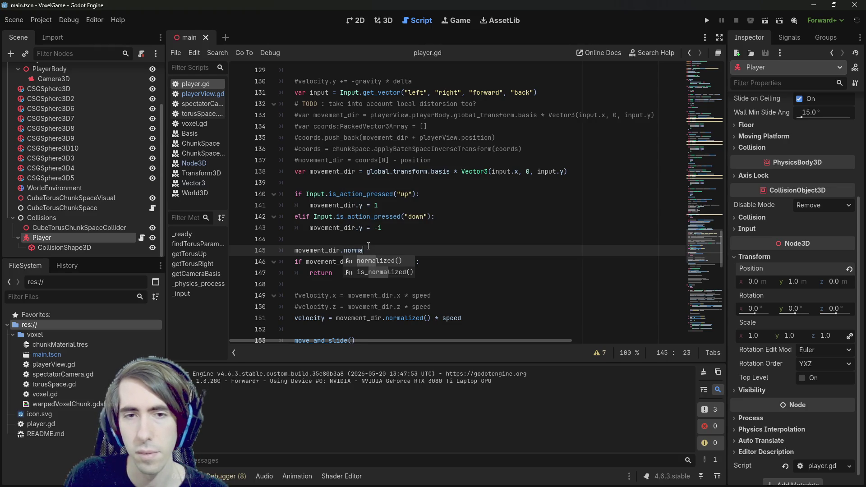
key(Return)
key(Home)
text(movement_dir =)
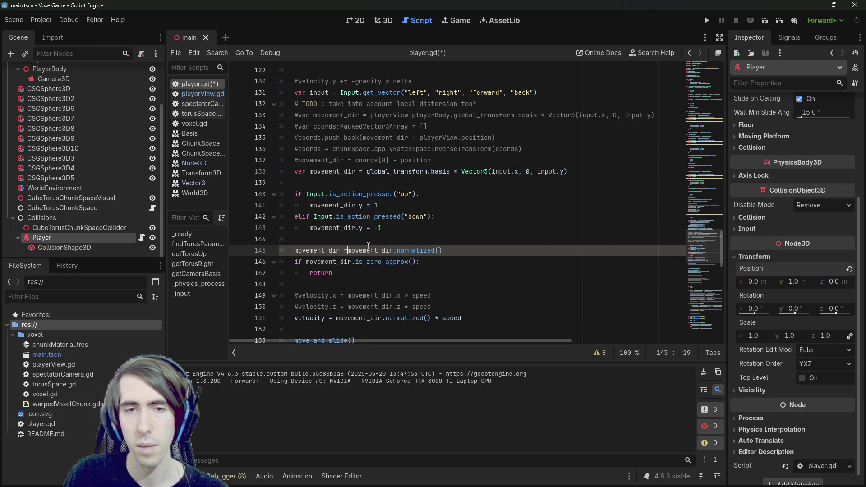
key(ctrl+s)
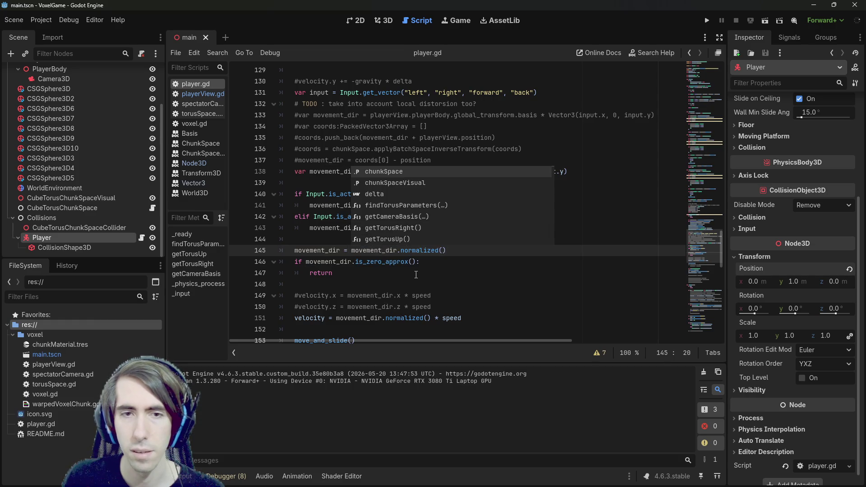
click(415, 274)
double_click(381, 250)
click(381, 250)
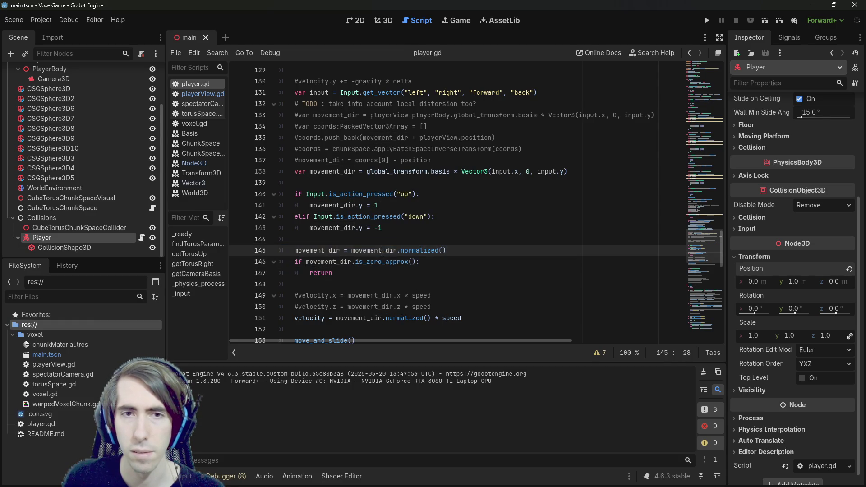
double_click(381, 251)
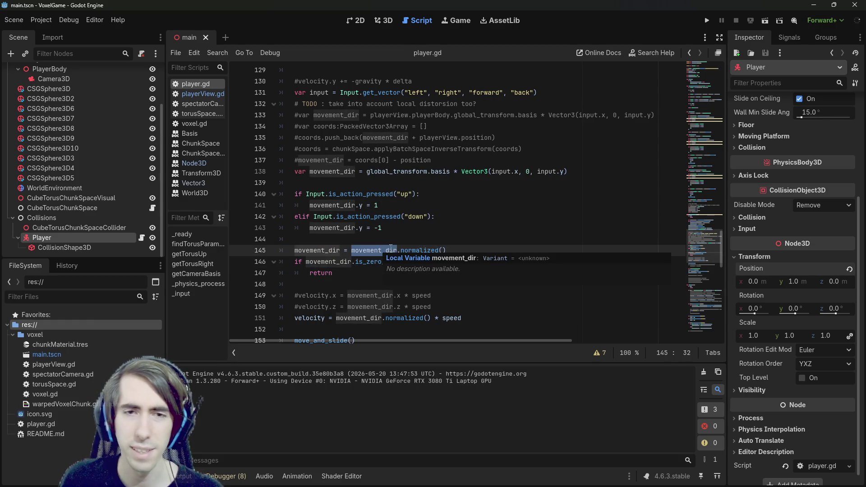
ctrl+click(417, 251)
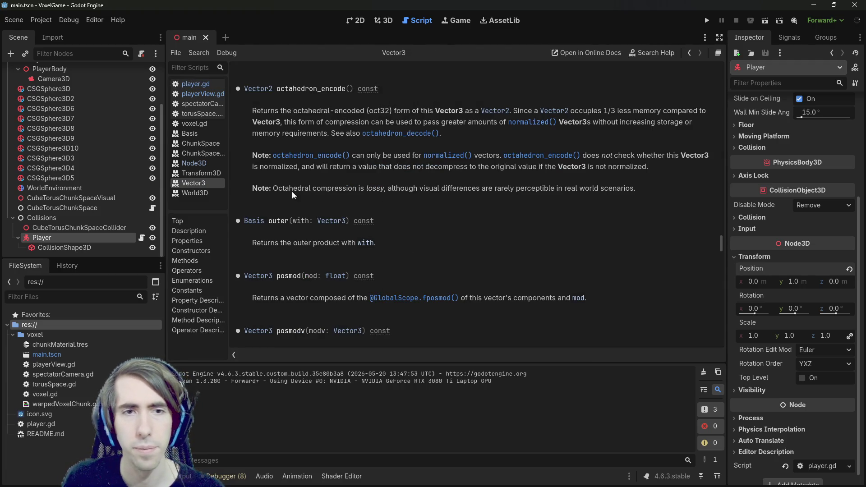
scroll(300, 241, up, 2)
scroll(312, 232, down, 3)
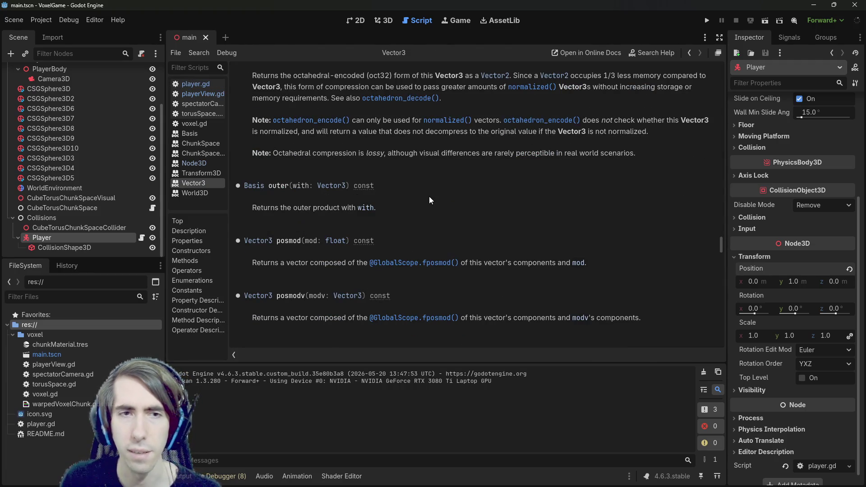
key(ctrl+f)
text(normalize)
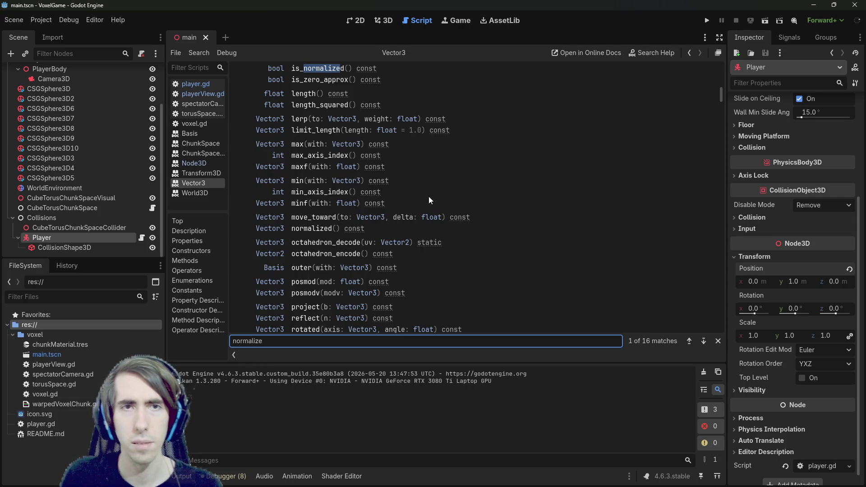
key(Return)
click(316, 72)
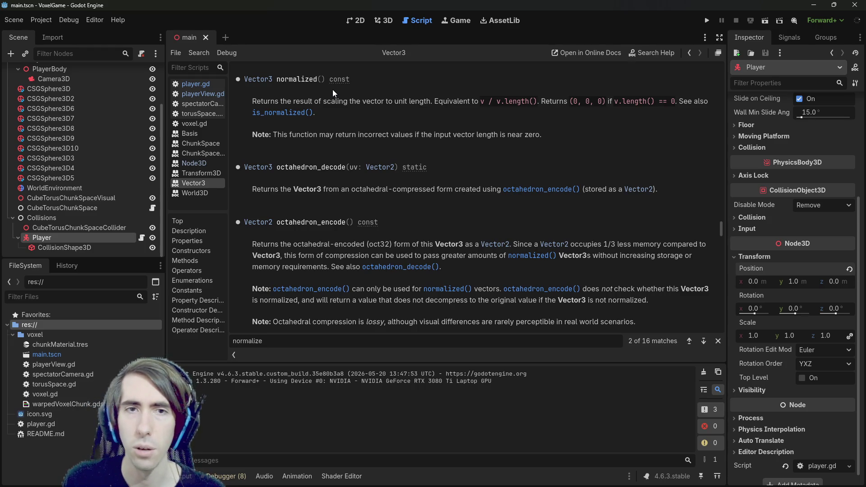
key(alt+Left)
key(alt+Left)
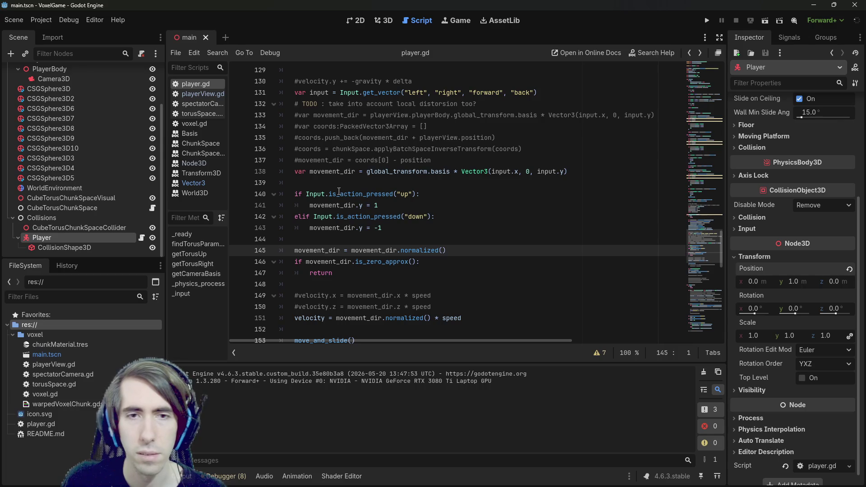
Step: Try moving the normalize line above the if-block and removing normalized() from the velocity line
drag(445, 251, 231, 244)
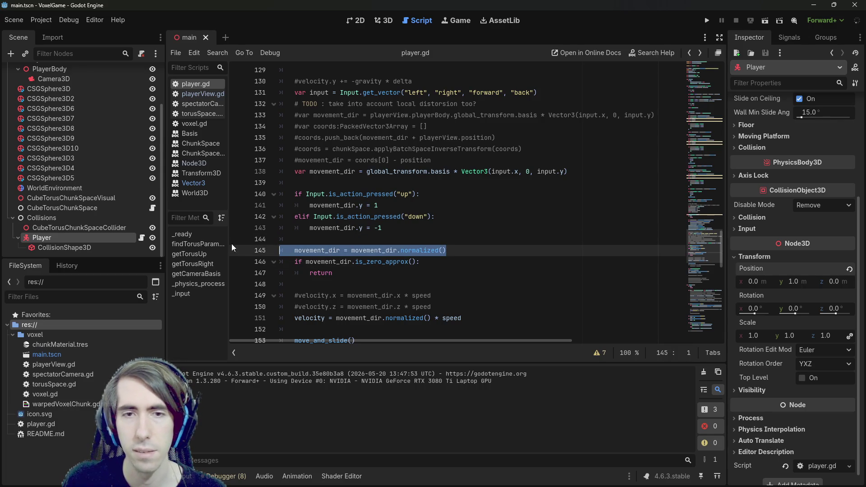
click(342, 250)
click(458, 251)
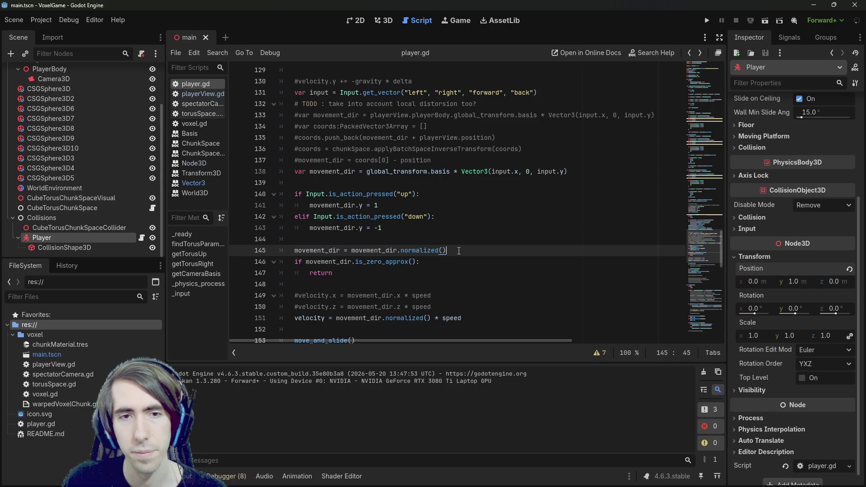
key(alt+Up)
key(alt+Up)
key(alt+Up)
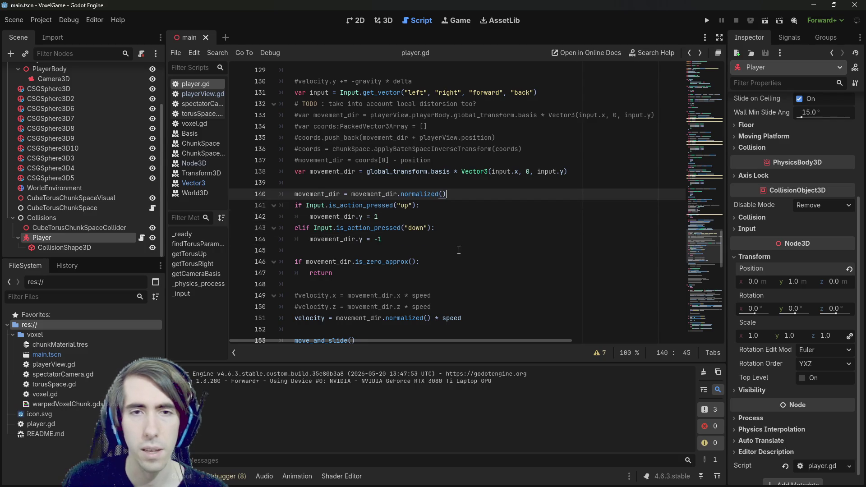
key(alt+Up)
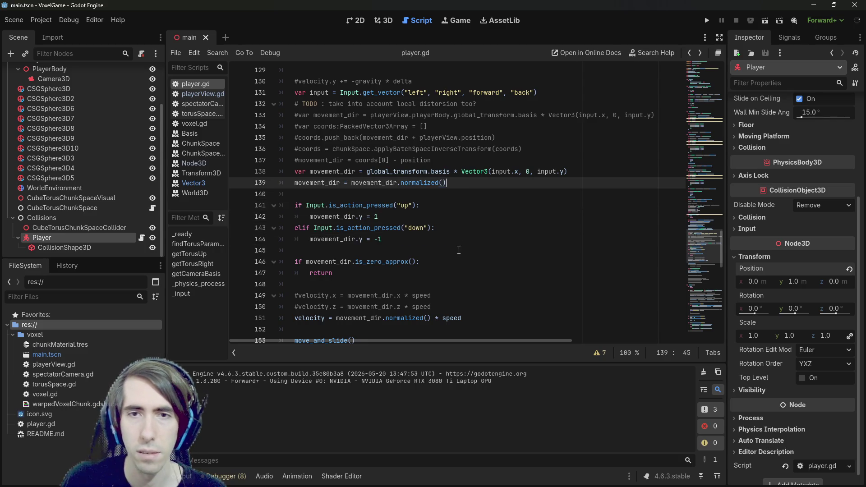
click(442, 276)
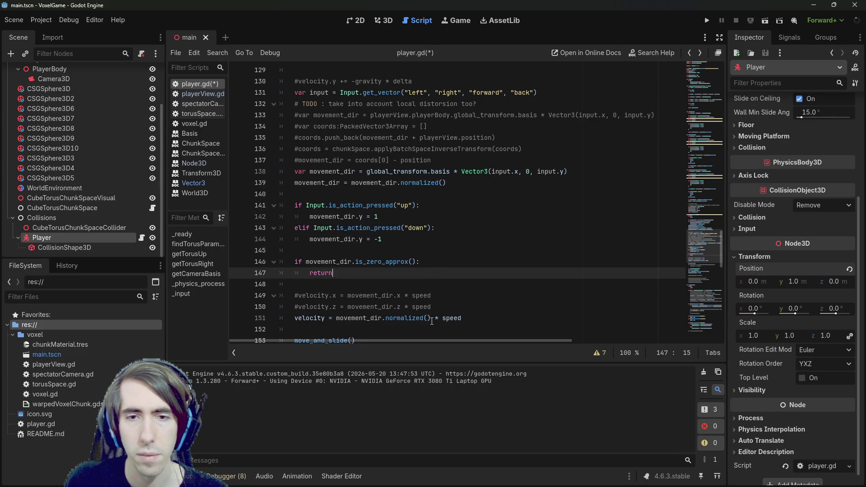
click(434, 320)
key(BackSpace)
key(BackSpace)
key(BackSpace)
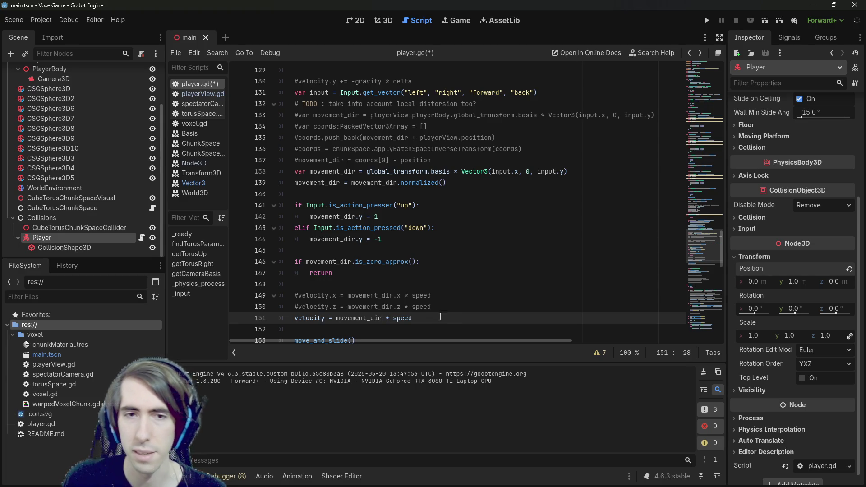
drag(243, 288, 242, 261)
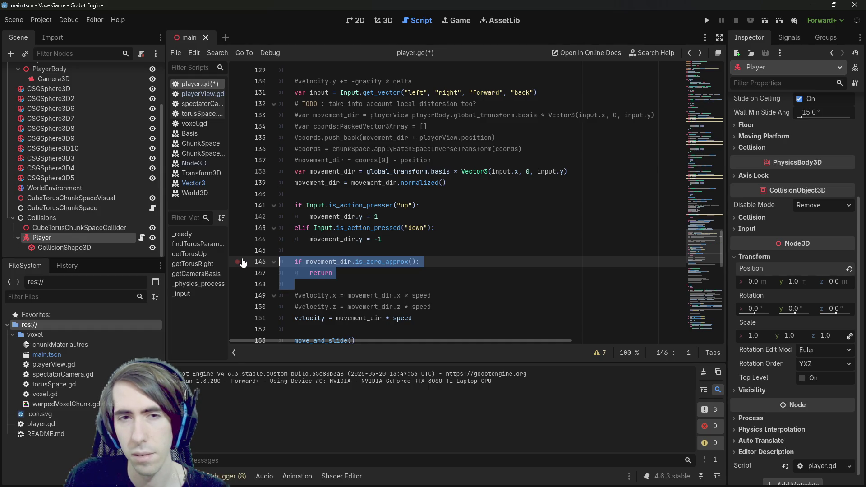
Step: Undo those experimental edits back to the version with the input zero check
key(ctrl+z)
key(ctrl+z)
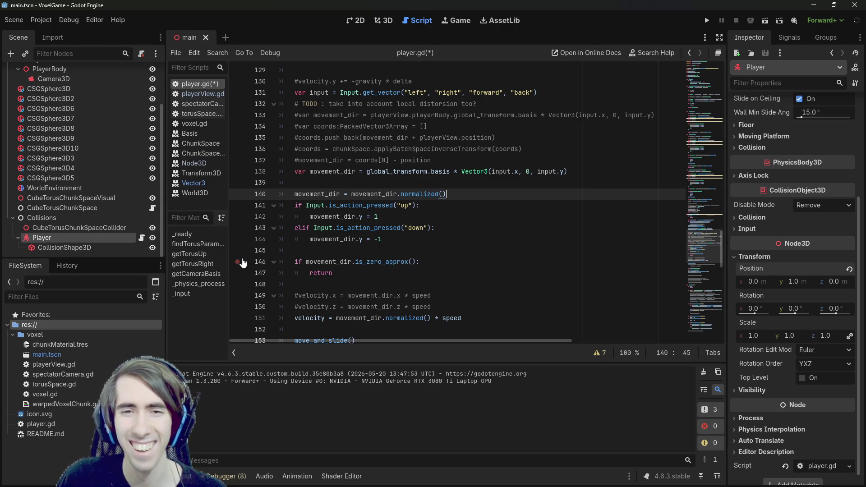
key(alt+Down)
key(alt+Down)
key(alt+Down)
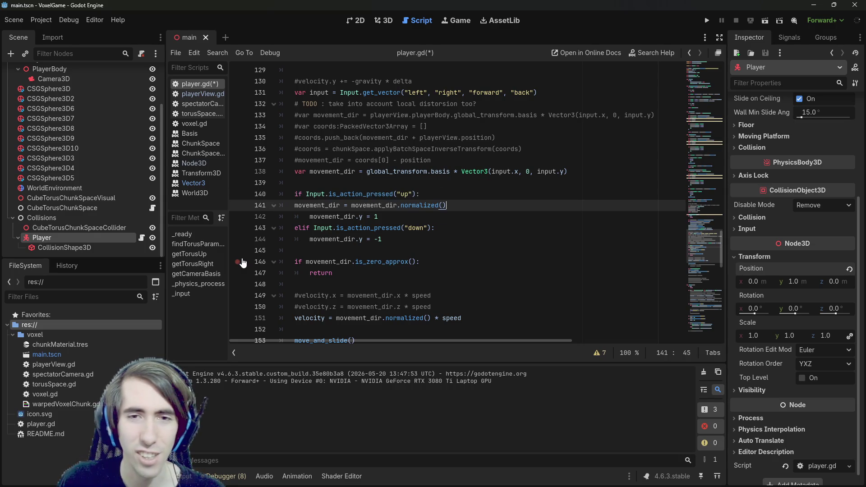
key(ctrl+BackSpace)
key(ctrl+BackSpace)
key(ctrl+BackSpace)
key(ctrl+BackSpace)
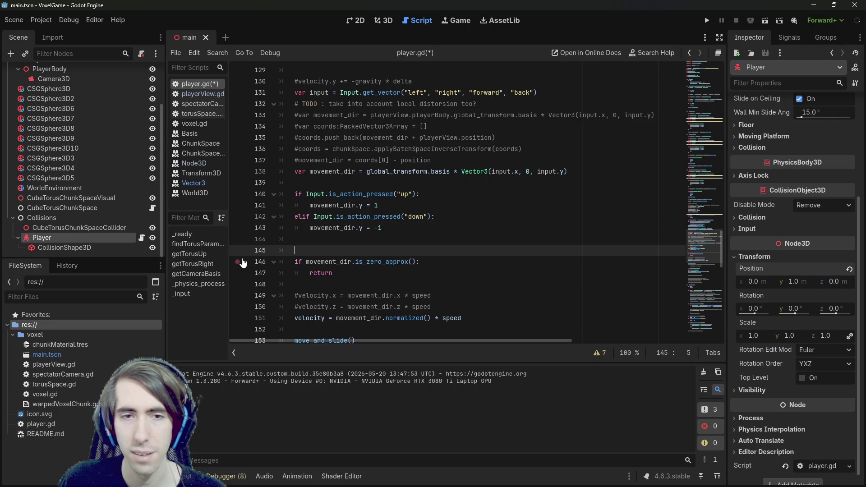
key(ctrl+z)
key(ctrl+BackSpace)
key(BackSpace)
key(ctrl+z)
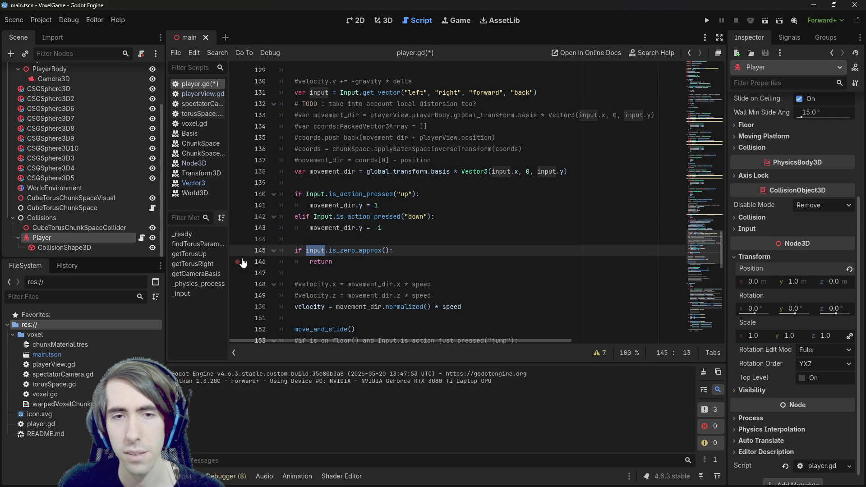
Step: Delete the zero-check early return and its leftover blank line, then save player.gd
key(Up)
key(End)
key(shift+Down)
key(shift+Down)
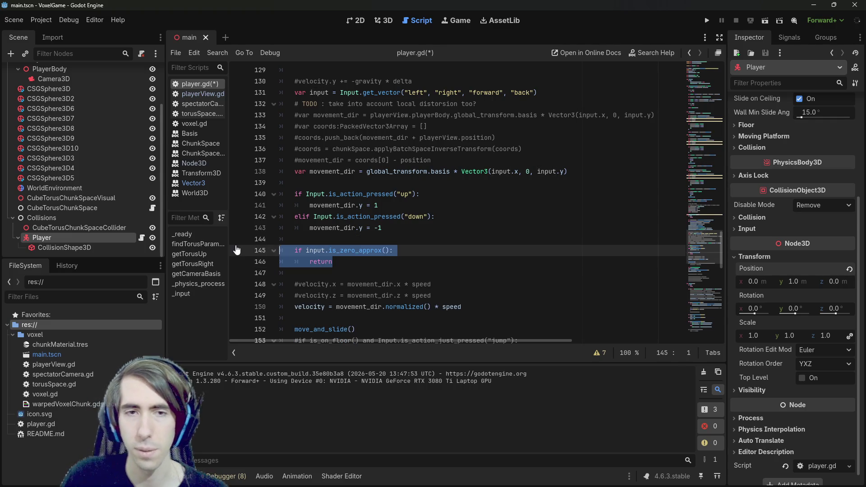
key(BackSpace)
key(BackSpace)
key(BackSpace)
key(ctrl+s)
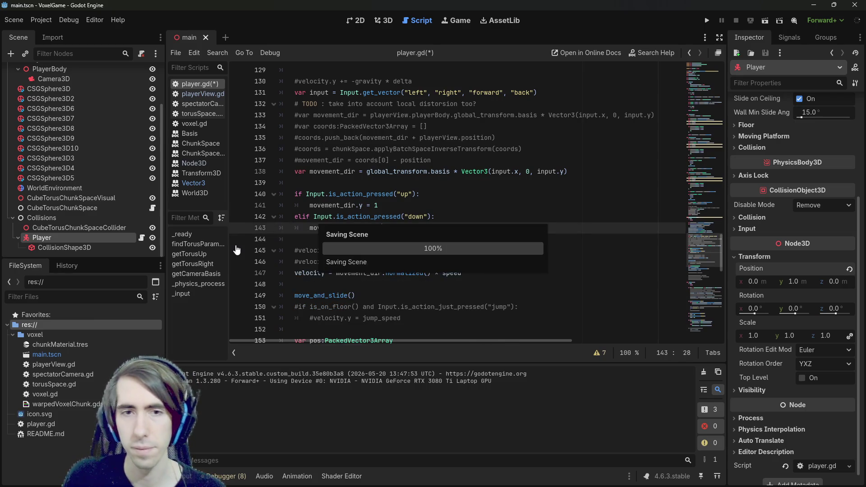
Step: Run VoxelGame, walk around the torus with the revised movement, then return to the editor
click(709, 20)
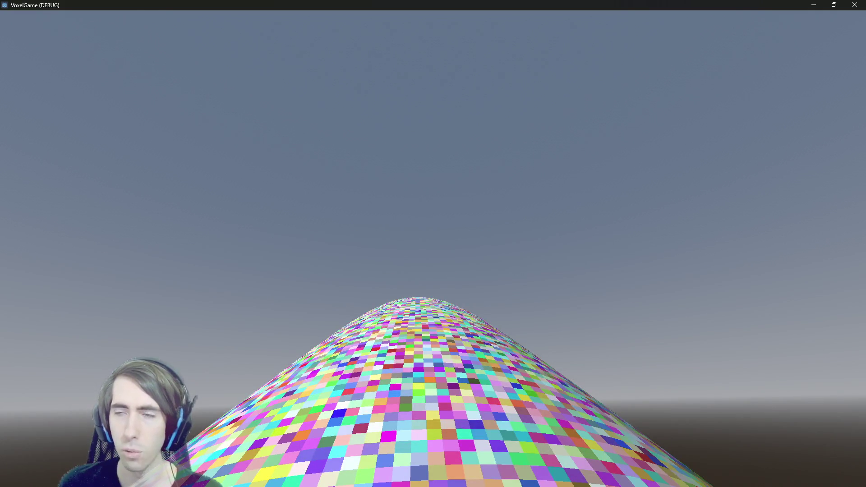
key(F8)
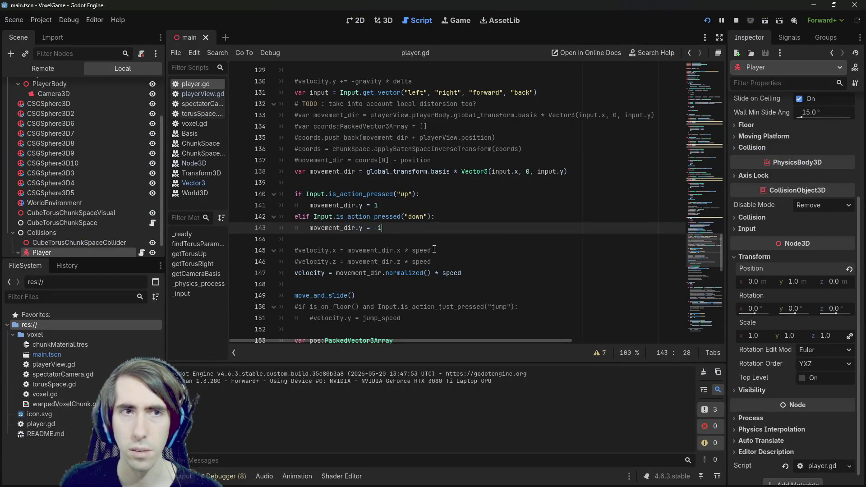
Step: In the Remote scene tree, expand Node3D and Collisions and inspect the live Player properties
click(42, 69)
click(13, 98)
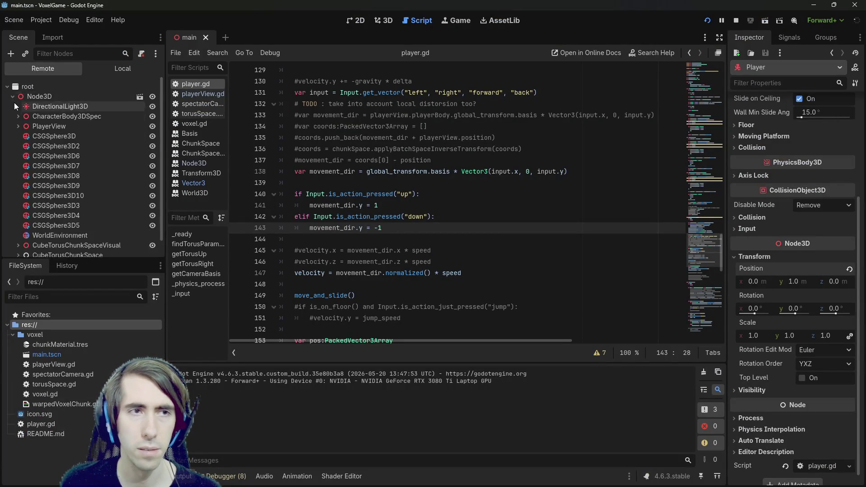
scroll(18, 135, down, 1)
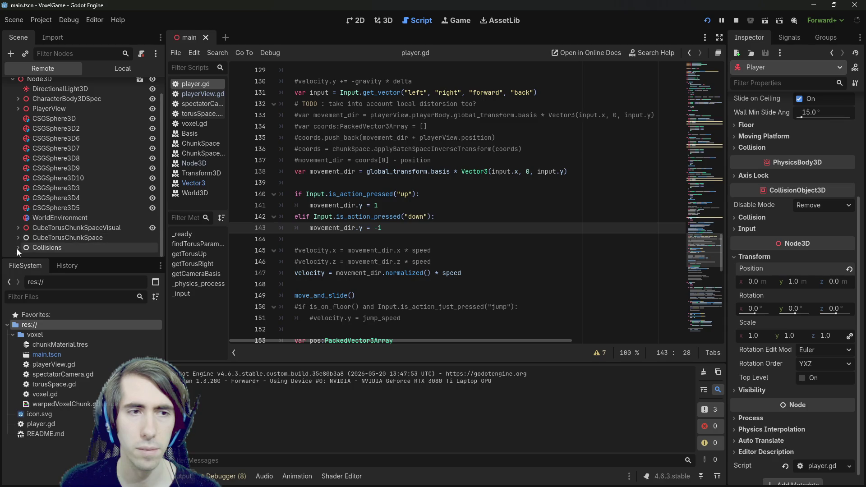
click(17, 248)
scroll(39, 231, down, 1)
click(64, 247)
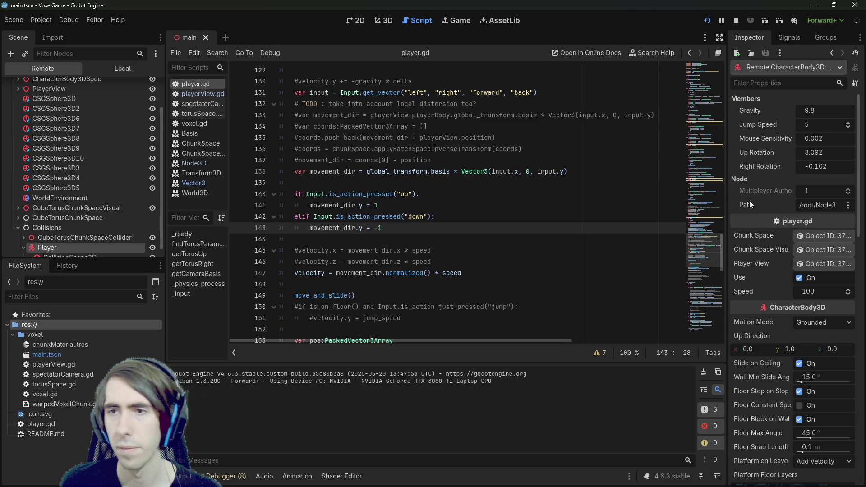
drag(727, 257, 573, 257)
scroll(621, 243, down, 10)
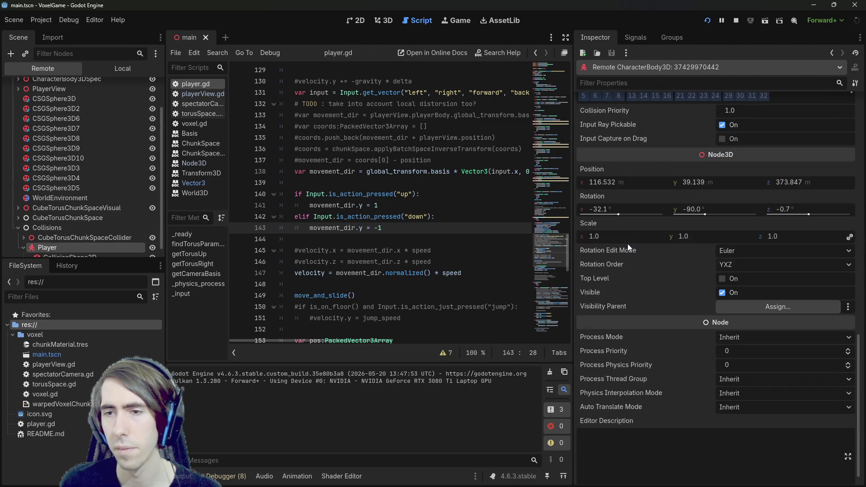
scroll(625, 244, up, 5)
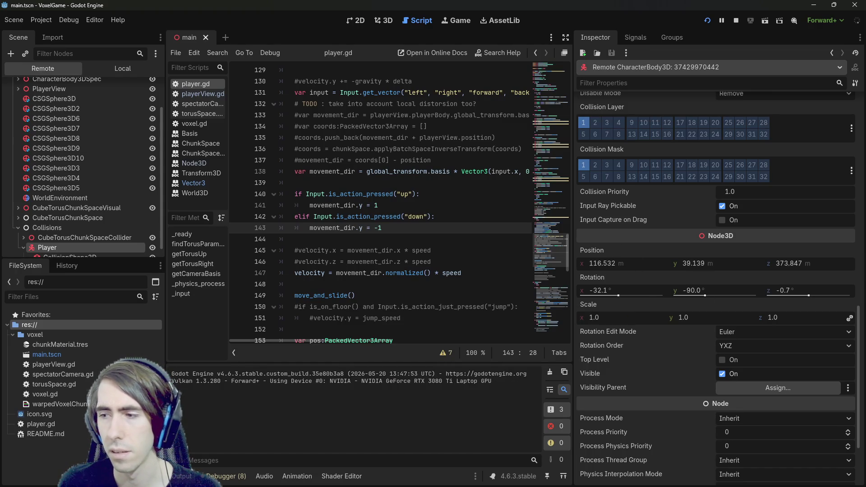
Step: Check the running game, then narrow the Inspector to give the script more room
key(alt+Tab)
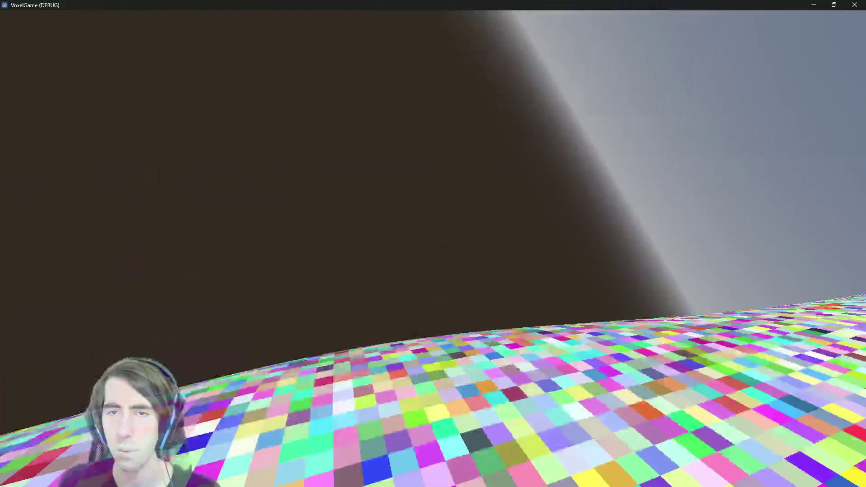
key(alt+Tab)
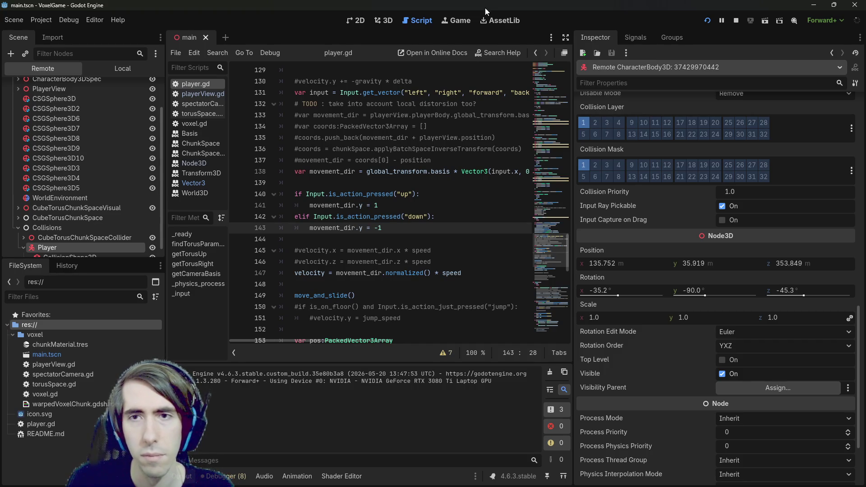
drag(573, 140, 692, 140)
scroll(462, 141, up, 1)
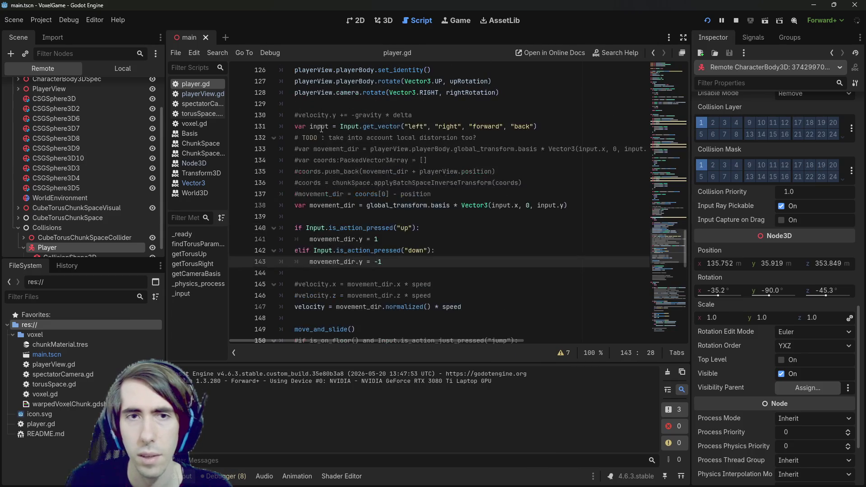
double_click(322, 126)
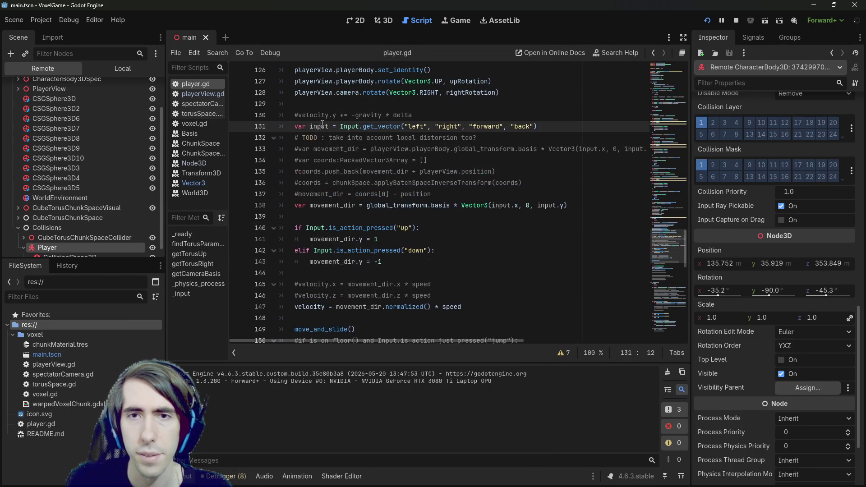
double_click(501, 205)
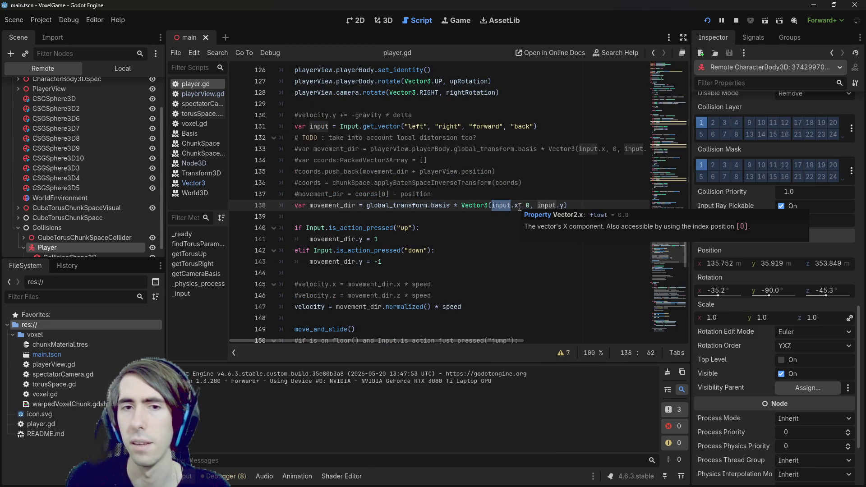
click(521, 204)
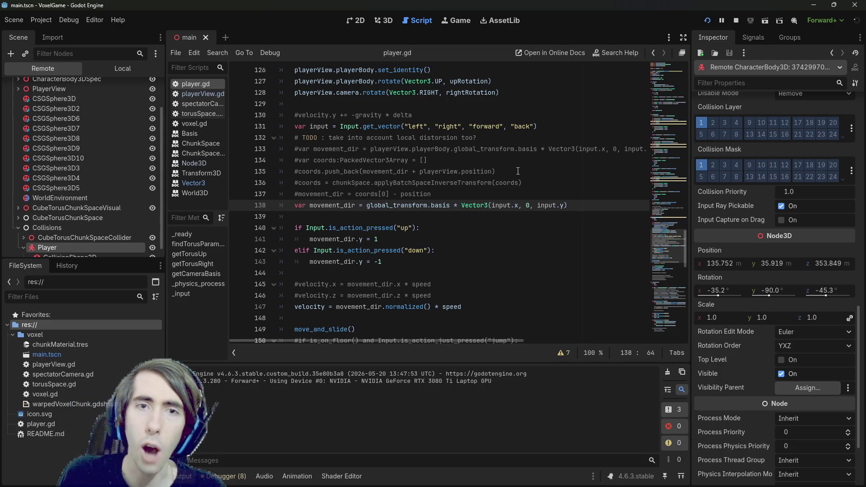
Step: Search player.gd for 'rotate' and step through its matches
scroll(429, 240, down, 6)
click(439, 219)
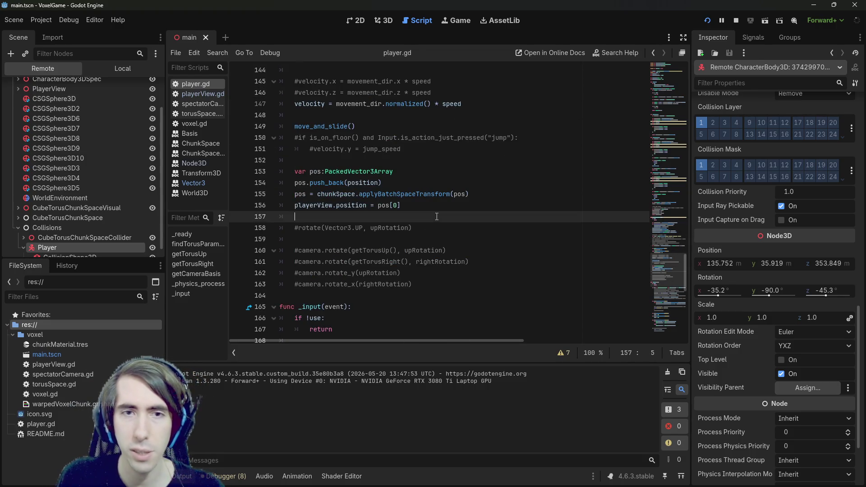
key(ctrl+f)
text(rotate)
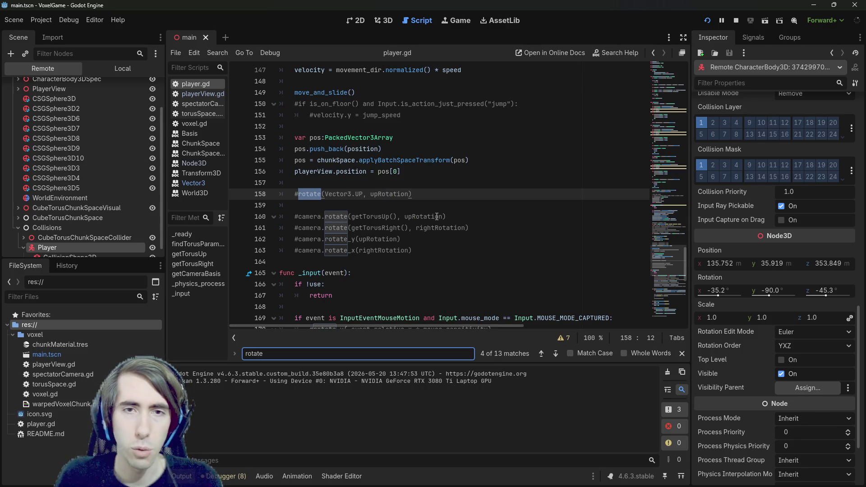
key(Return)
key(Return)
key(Return)
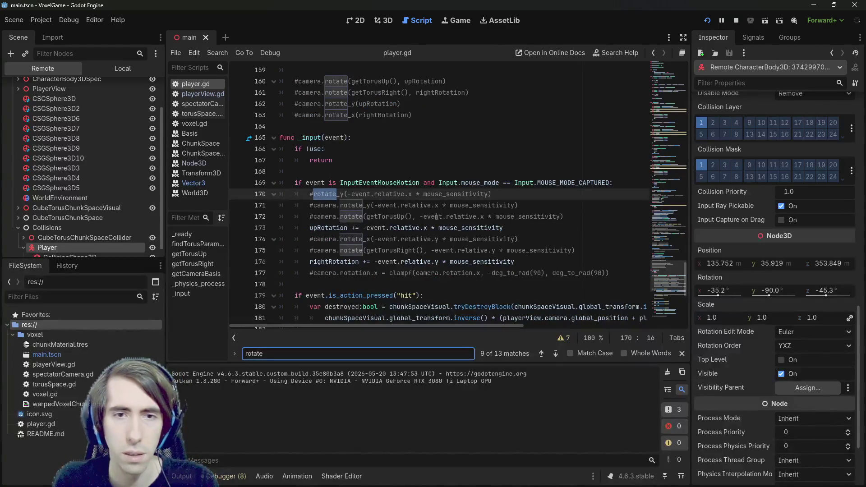
scroll(436, 217, down, 1)
key(Return)
key(Return)
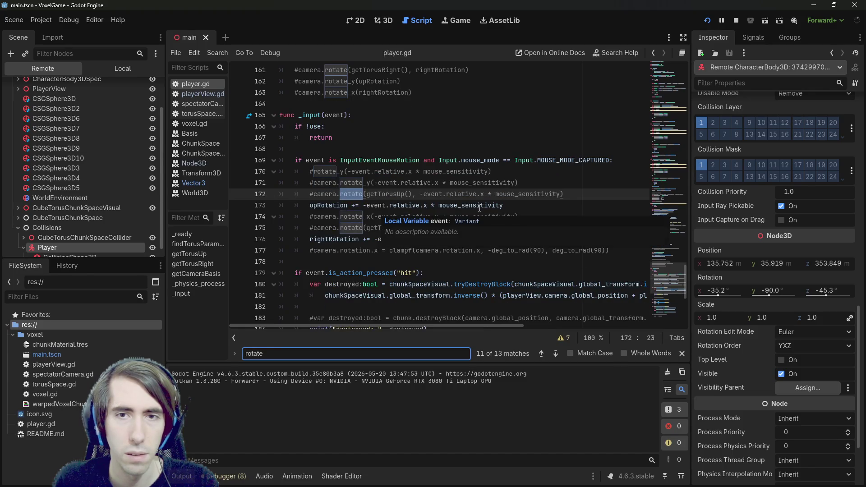
Step: Search for upRotation to find where it rotates the player body
double_click(378, 205)
double_click(335, 205)
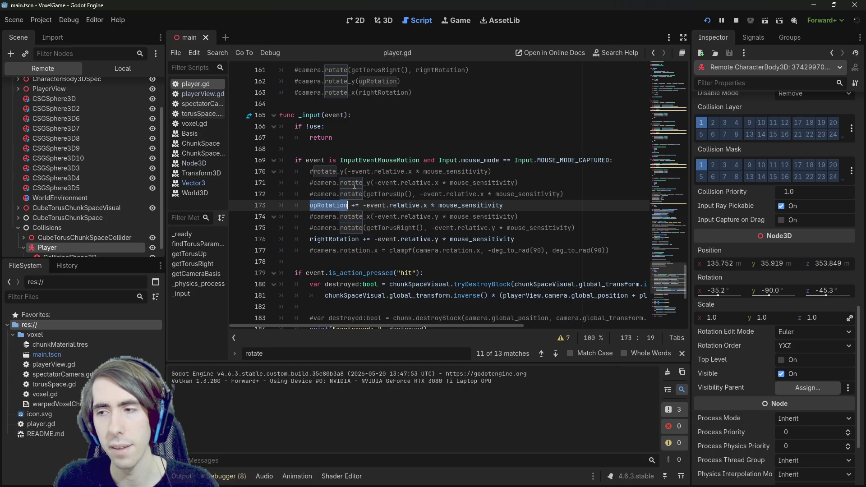
key(ctrl+f)
key(Return)
key(Return)
key(Return)
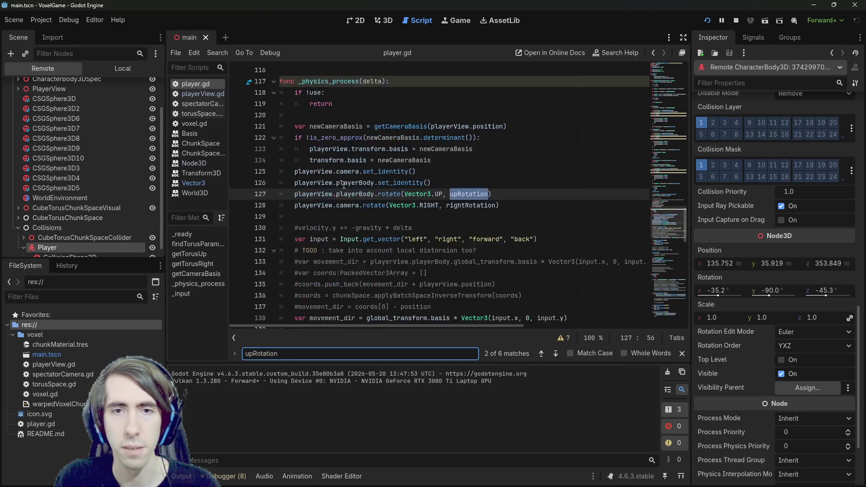
scroll(343, 185, up, 2)
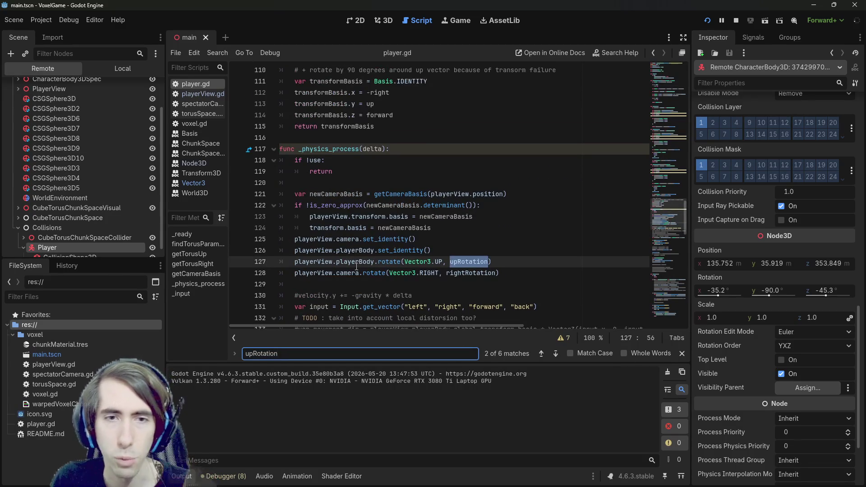
click(356, 262)
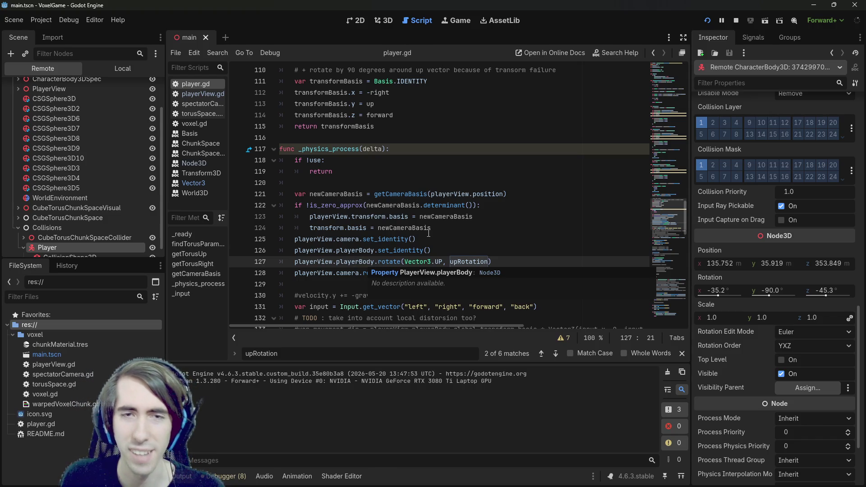
Step: Review playerBody on line 127 and the surrounding code, then stop the running game
scroll(426, 233, down, 4)
scroll(422, 235, up, 4)
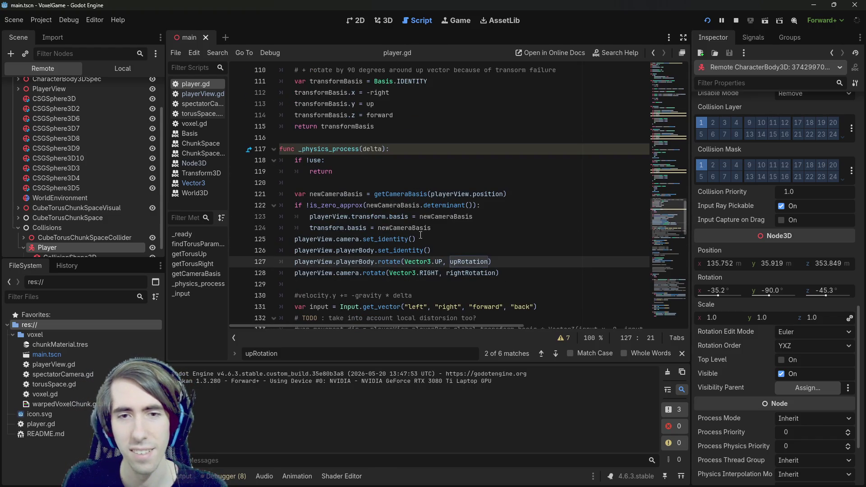
double_click(364, 263)
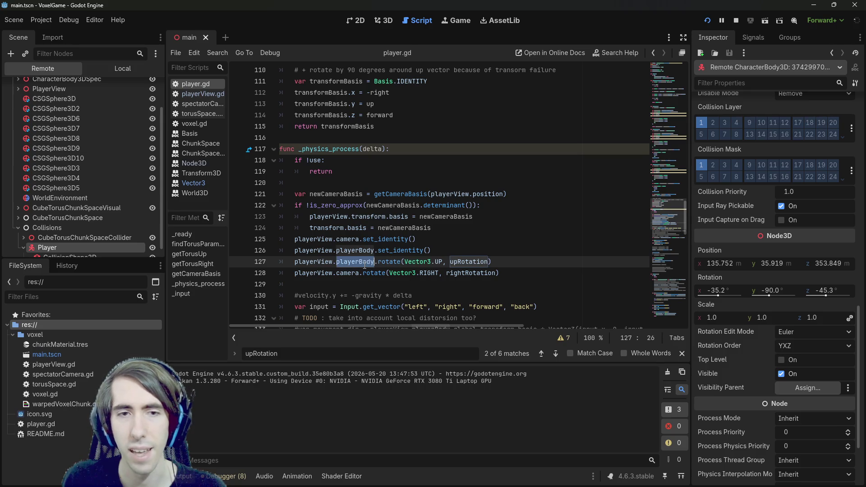
click(503, 262)
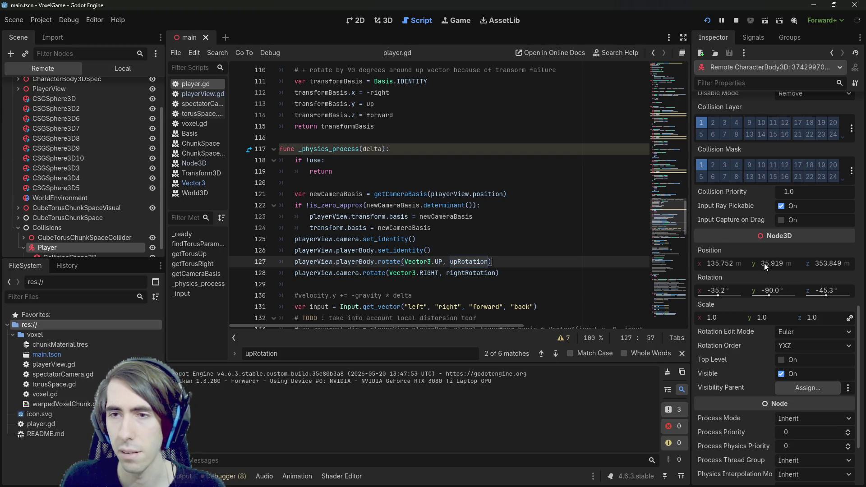
scroll(61, 172, down, 1)
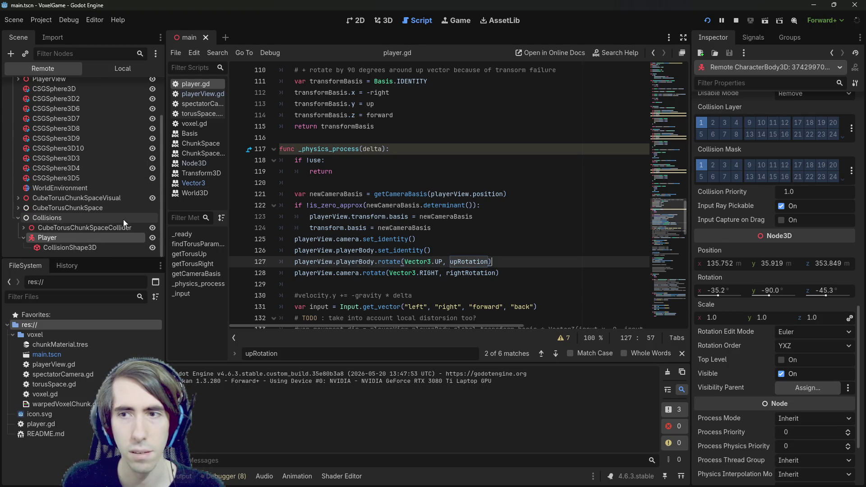
scroll(780, 289, up, 5)
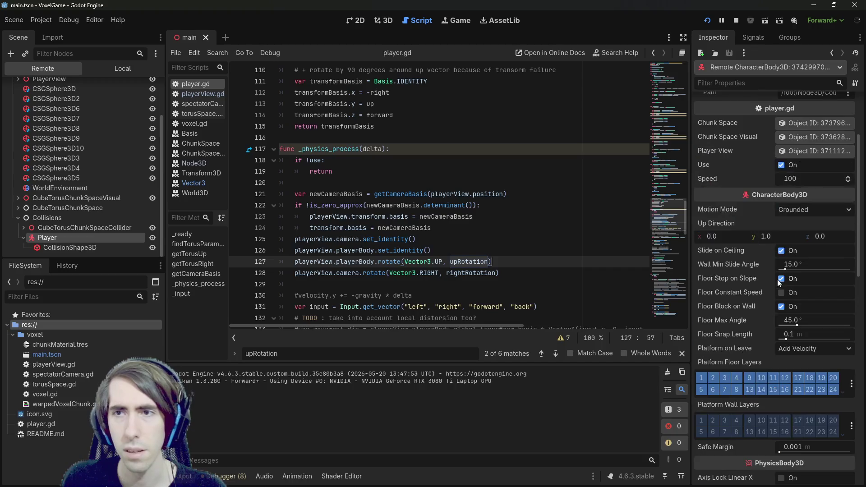
scroll(767, 283, up, 6)
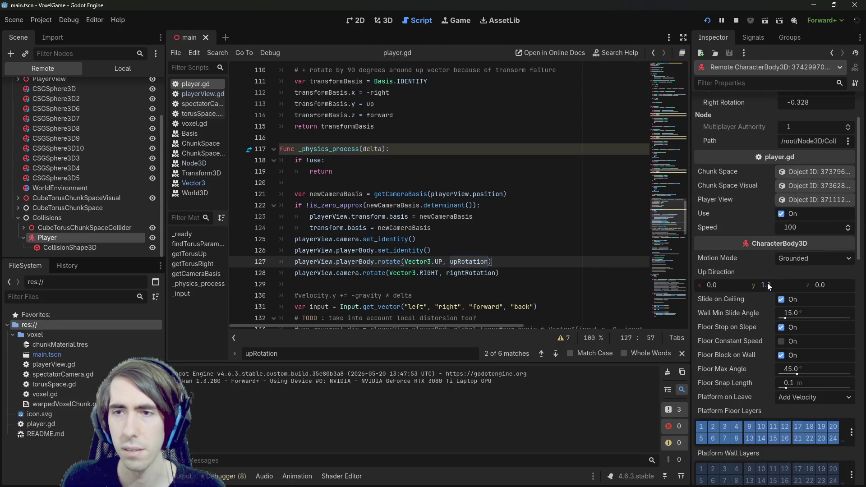
scroll(764, 283, down, 12)
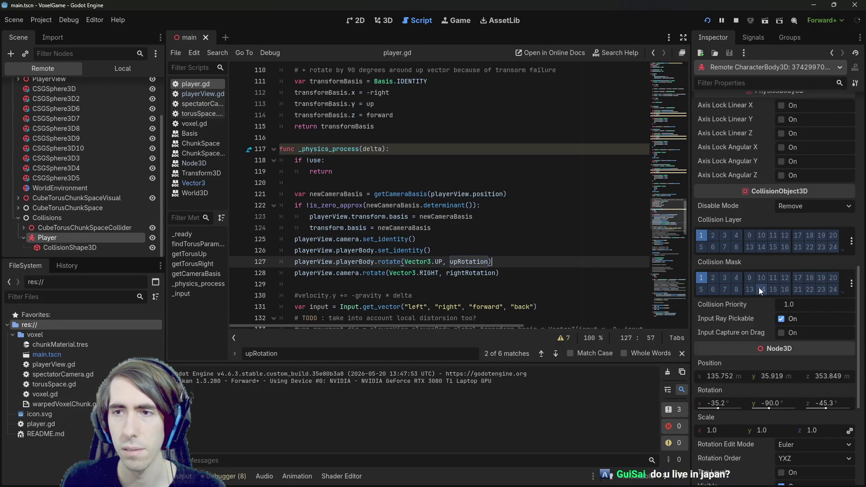
scroll(759, 287, up, 3)
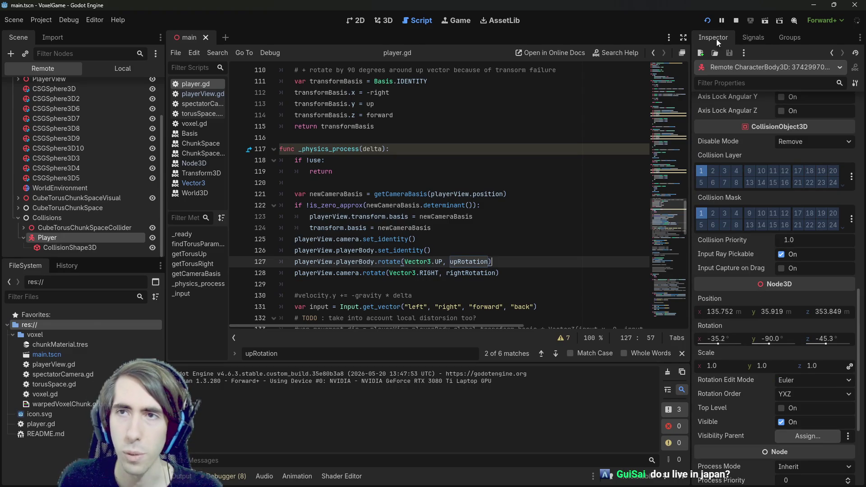
click(736, 21)
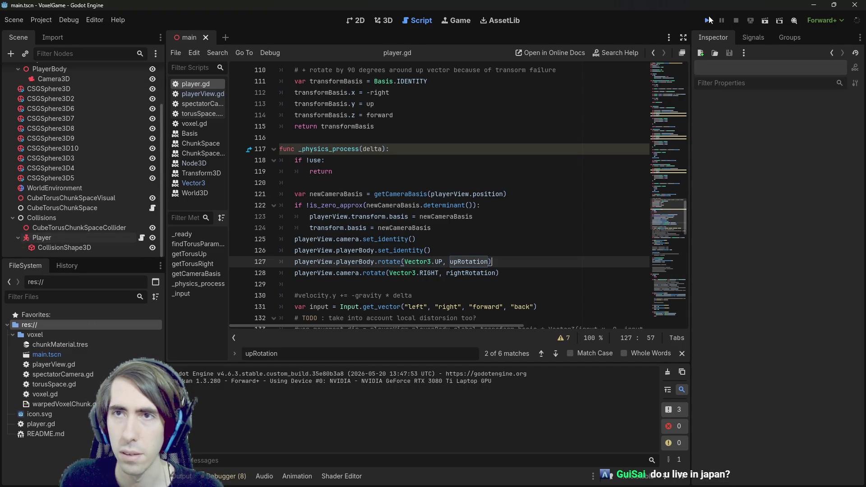
Step: Relaunch VoxelGame, walk across the torus surface, then close it with F8
click(708, 18)
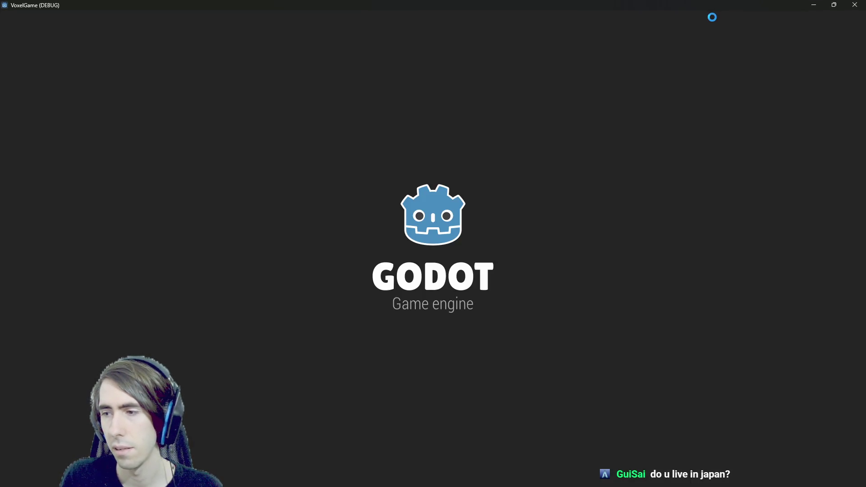
mouse_move(682, 485)
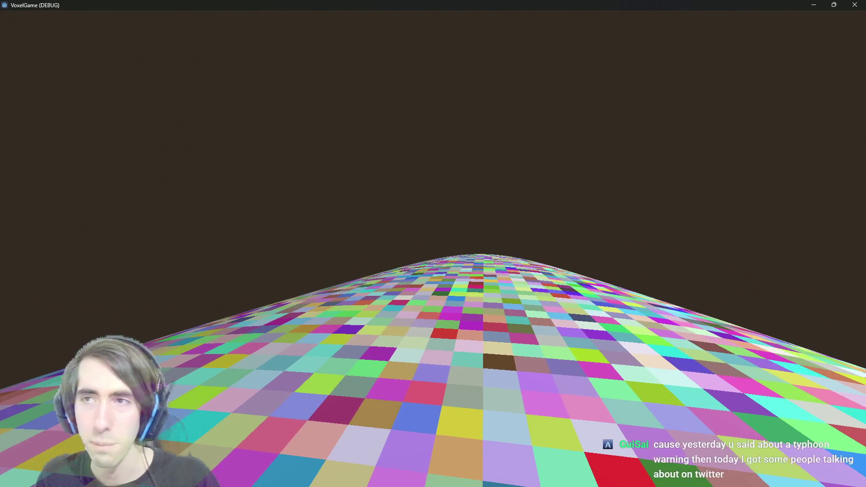
key(F8)
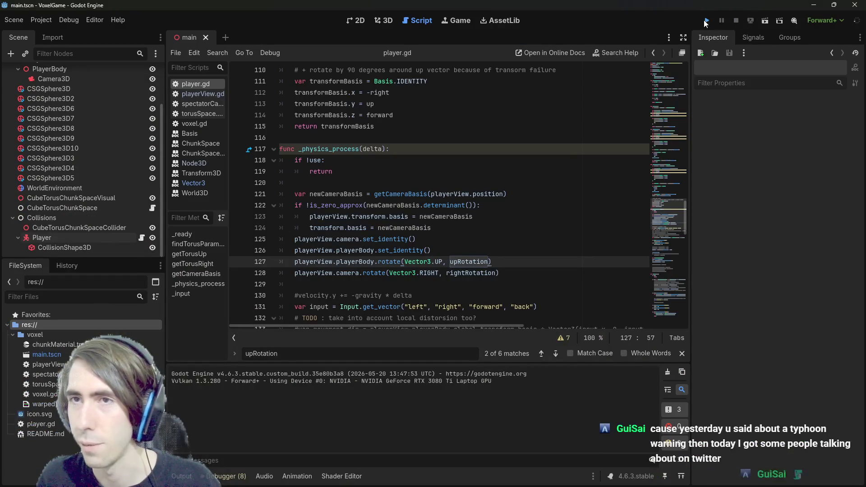
Step: Relaunch the voxel game with Run Project
click(706, 20)
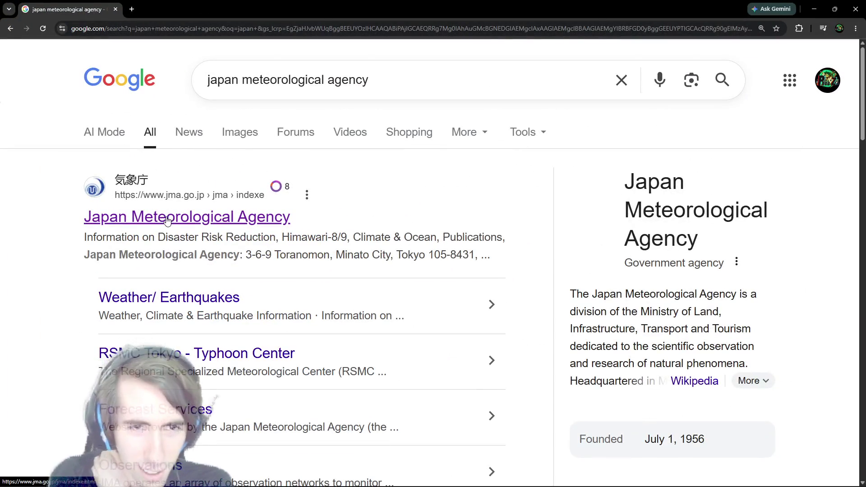
Step: Open the Japan Meteorological Agency site, browse Nakano City's local weather page, then return home
click(167, 219)
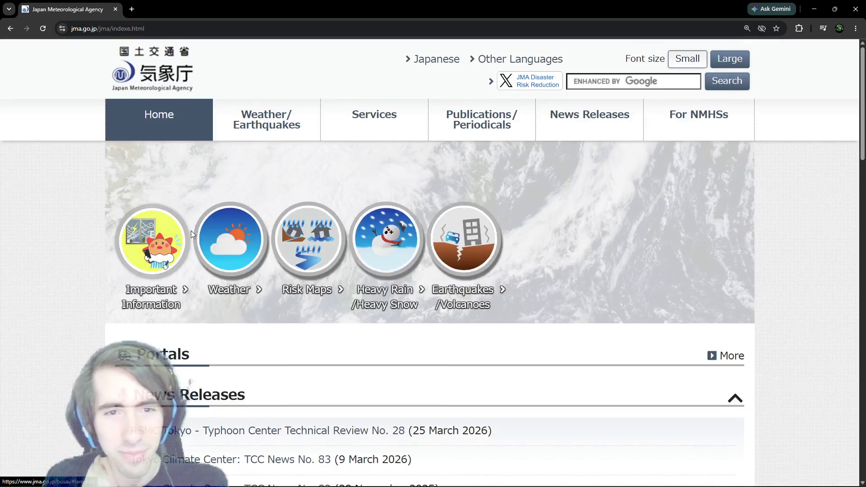
scroll(191, 231, down, 1)
click(158, 209)
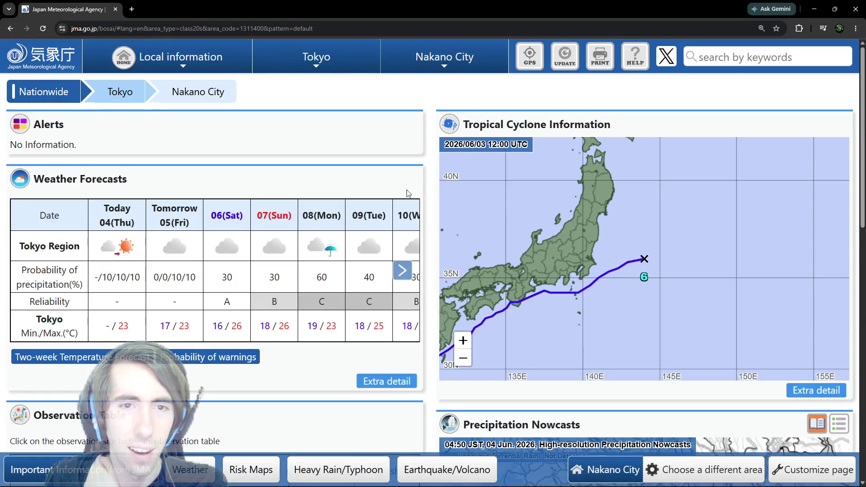
key(alt+Left)
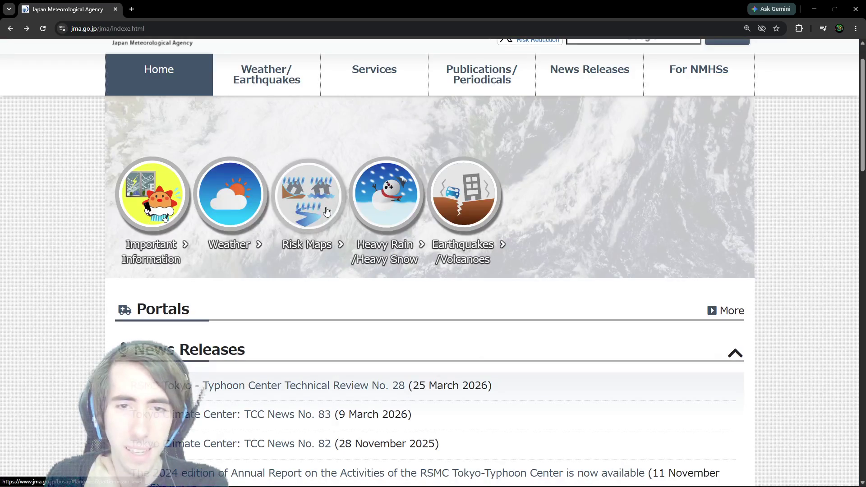
key(alt+Right)
scroll(280, 230, down, 5)
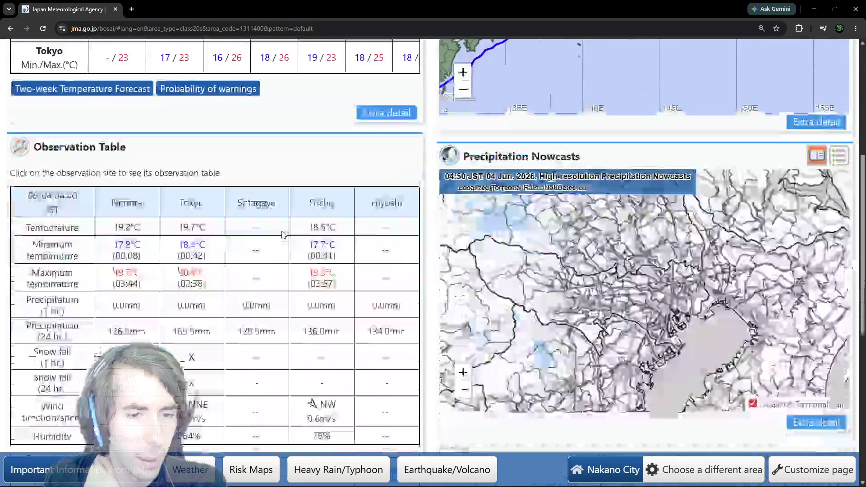
scroll(281, 230, up, 5)
scroll(281, 230, down, 10)
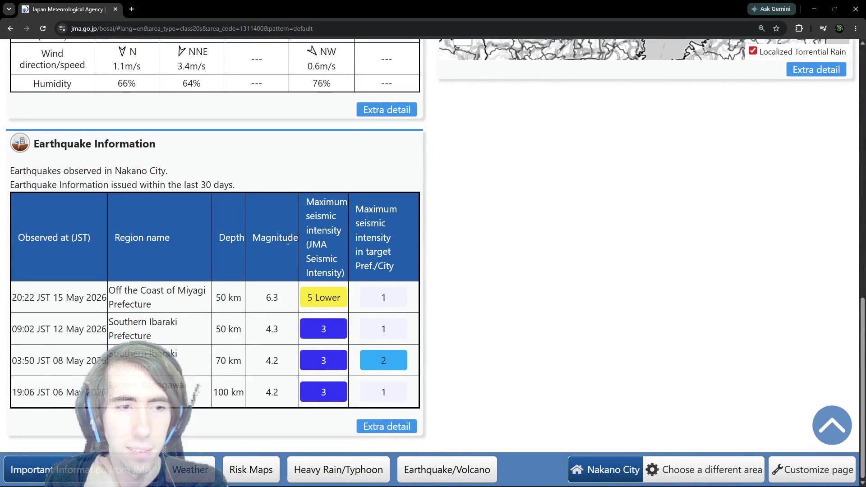
scroll(288, 237, up, 12)
key(alt+Left)
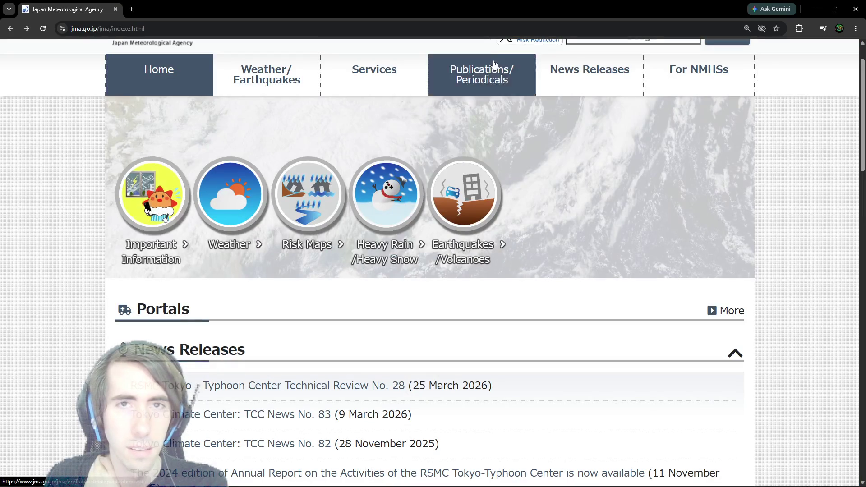
Step: Check the running VoxelGame window, then bring the JMA weather page back and scroll it
click(814, 9)
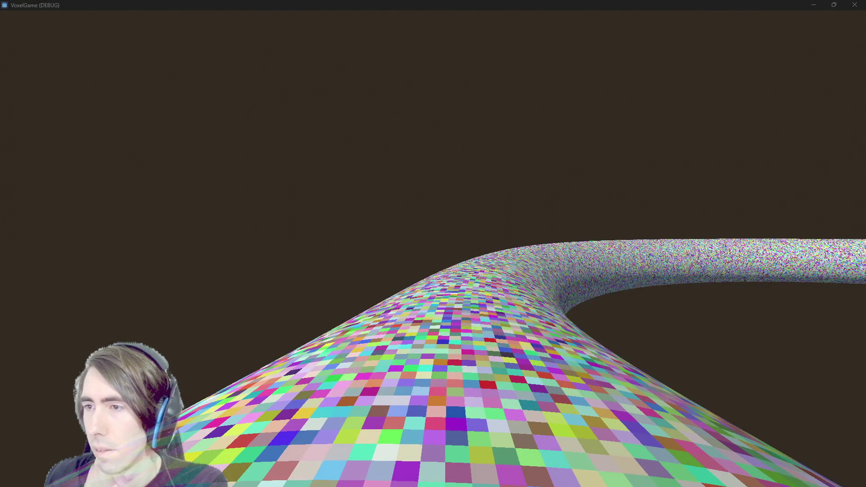
key(alt+Tab)
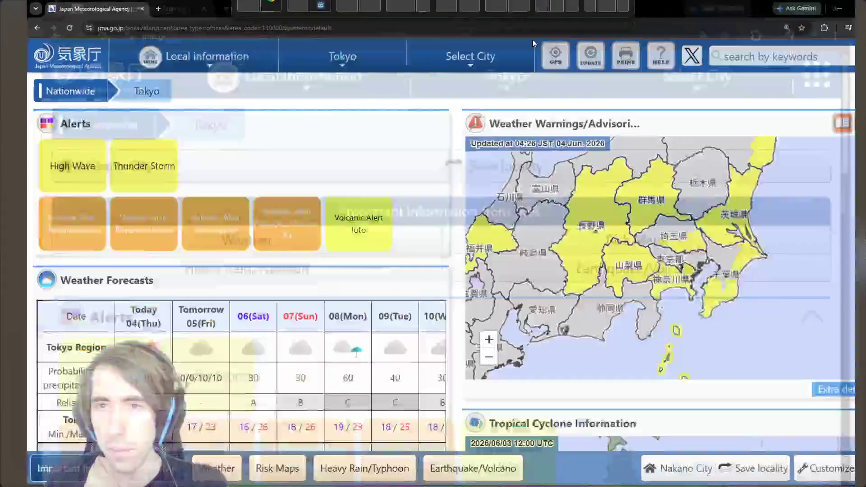
scroll(400, 257, down, 8)
scroll(400, 257, down, 8)
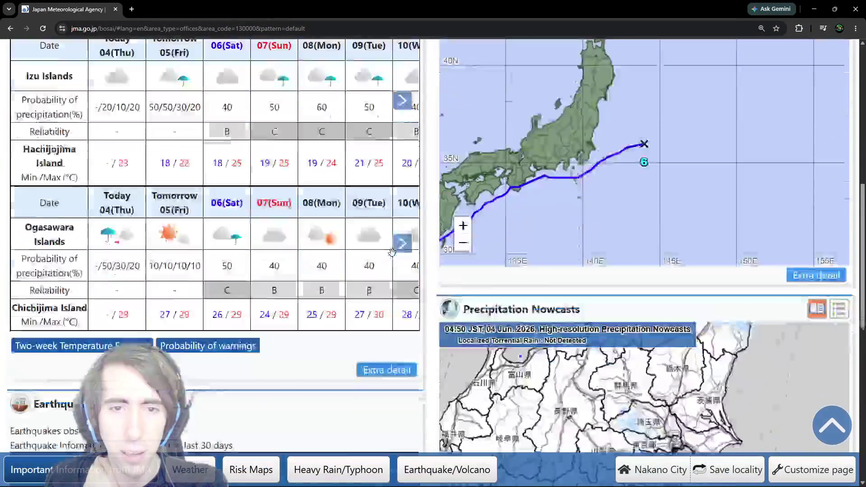
scroll(396, 234, up, 16)
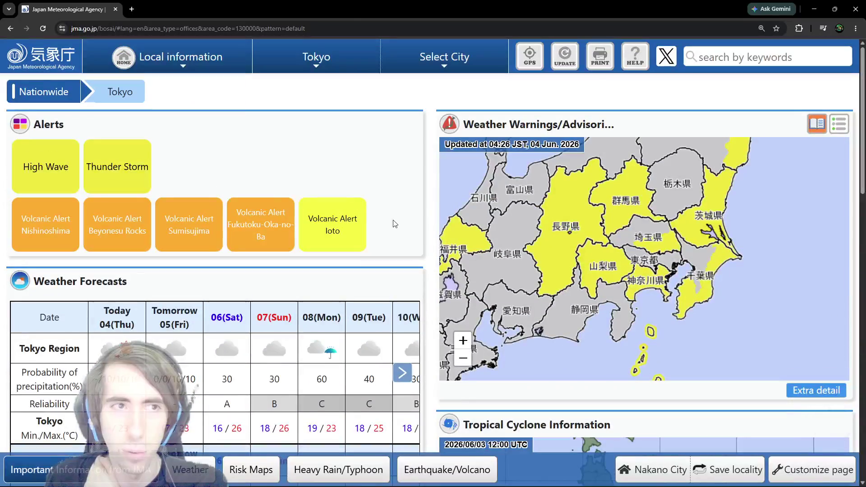
key(alt+Tab)
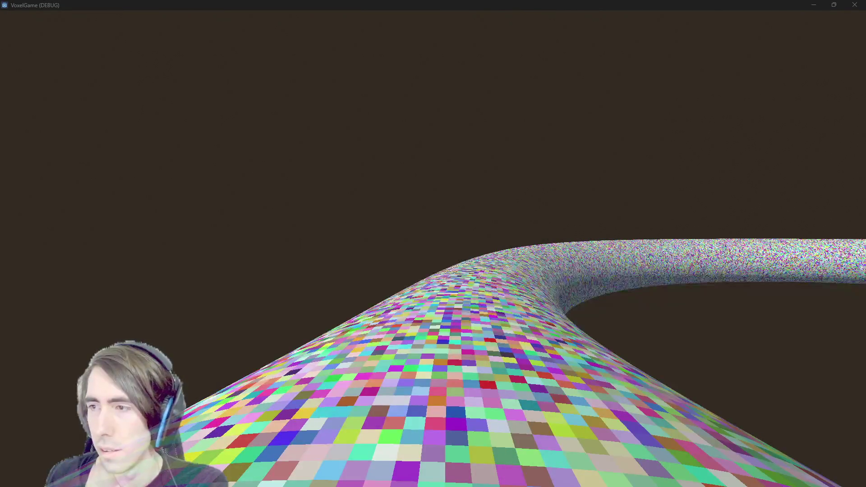
key(alt+Tab)
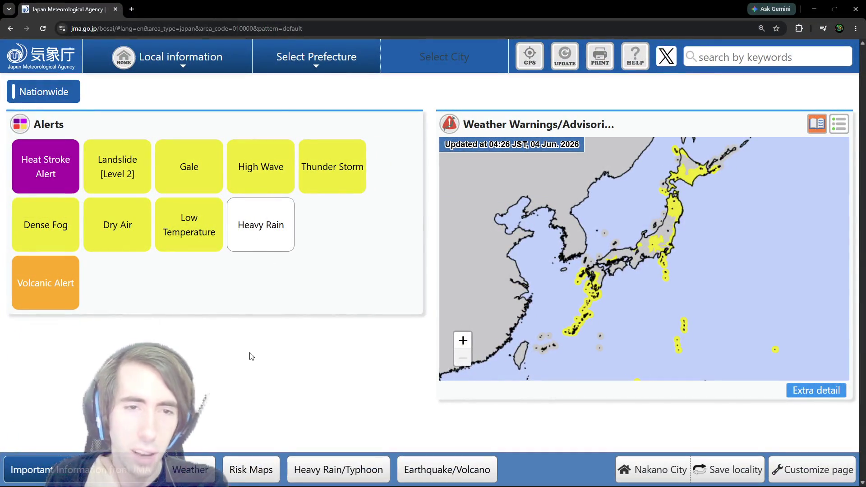
Step: Set the page zoom to 175% and browse the Local Information overview page
double_click(58, 92)
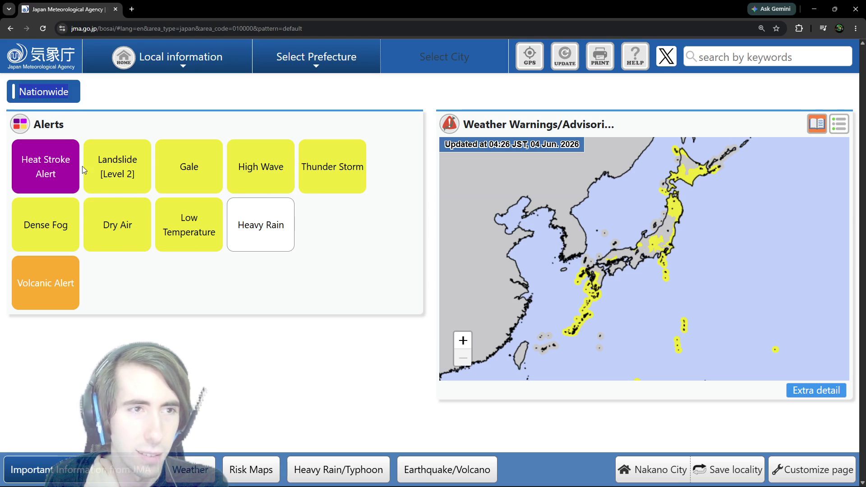
key(ctrl+minus)
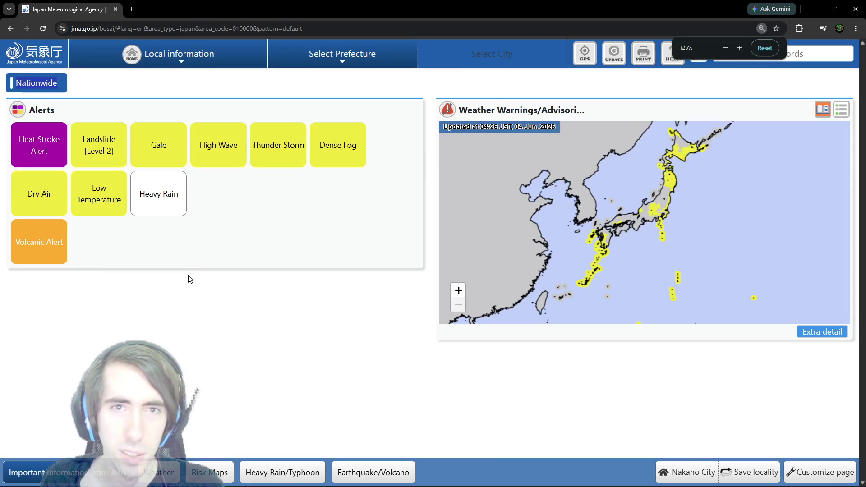
key(ctrl+plus)
key(ctrl+plus)
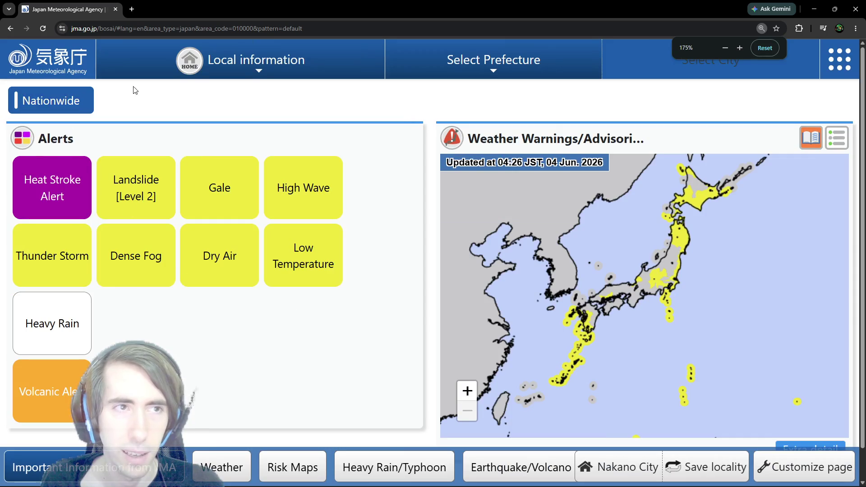
click(218, 77)
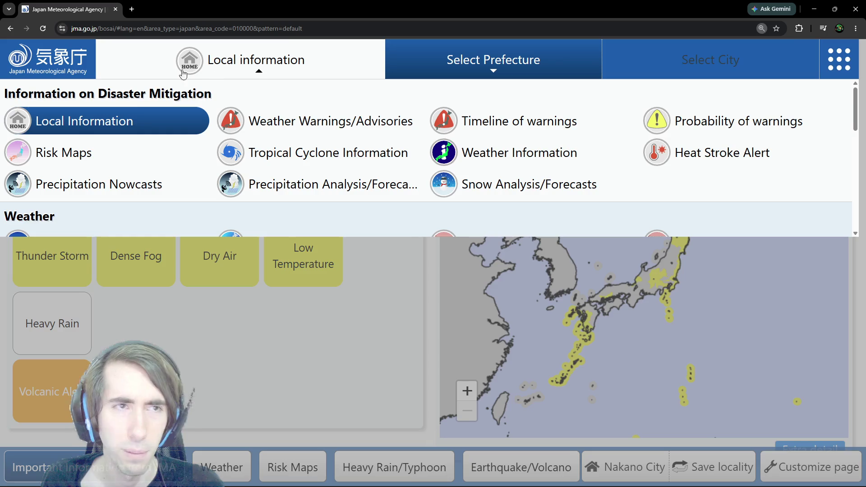
click(118, 125)
scroll(156, 274, down, 2)
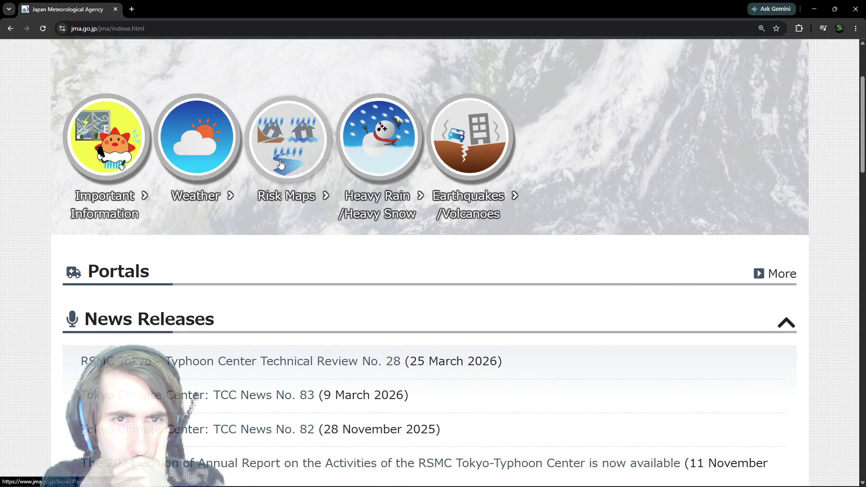
scroll(280, 164, down, 10)
scroll(226, 161, up, 13)
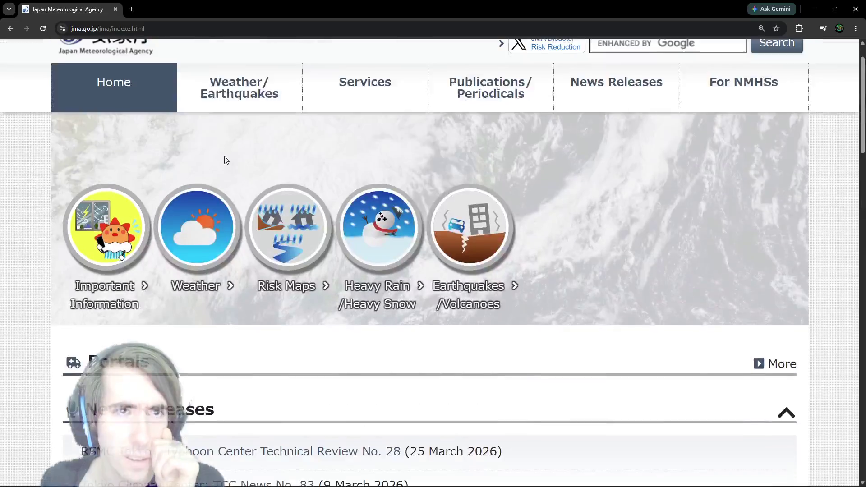
scroll(216, 153, up, 1)
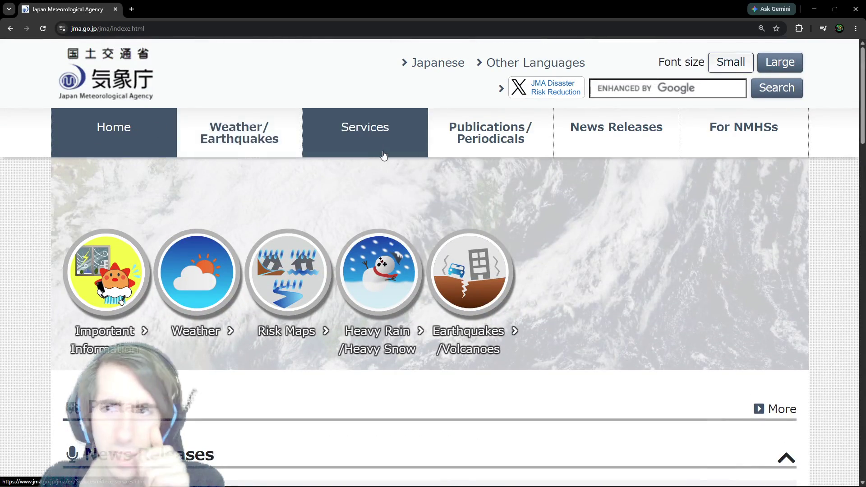
scroll(382, 156, down, 5)
scroll(376, 162, down, 10)
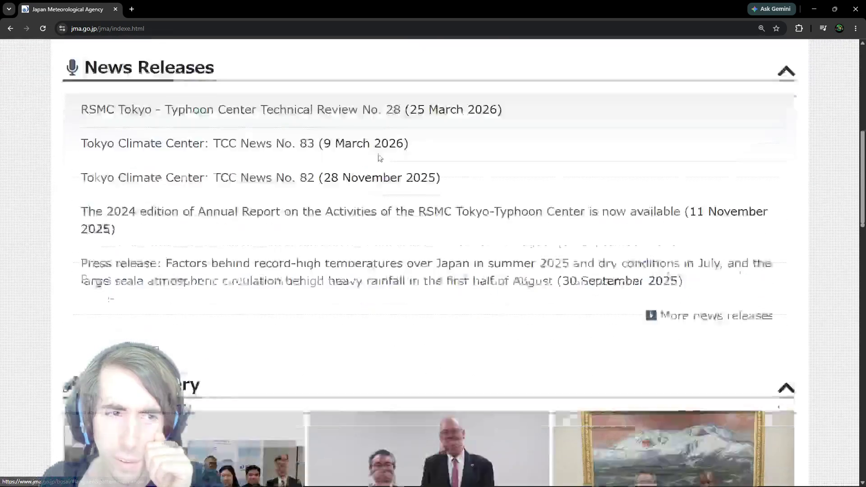
scroll(374, 162, up, 14)
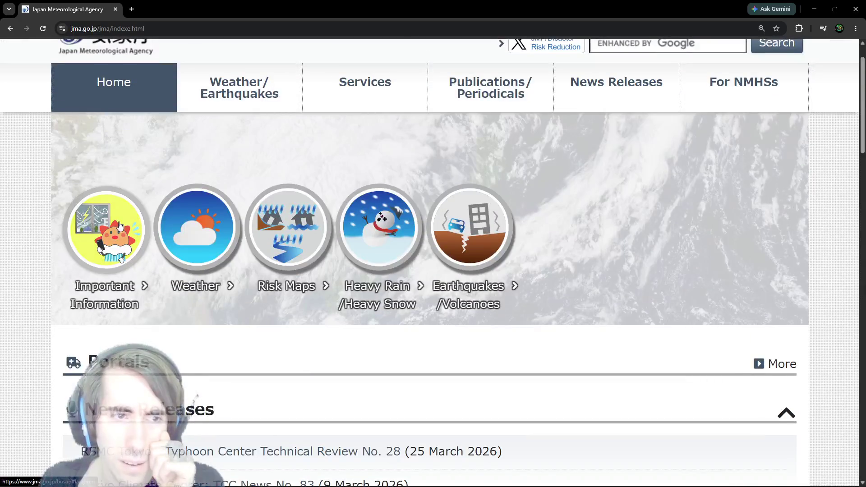
Step: Open Nakano City's local information and scroll down to its recent Earthquake Information
click(115, 230)
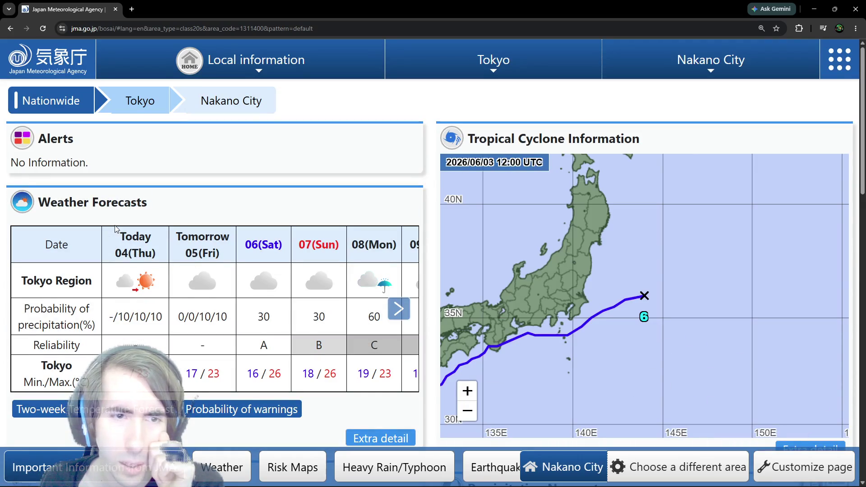
scroll(116, 229, down, 1)
scroll(115, 229, down, 8)
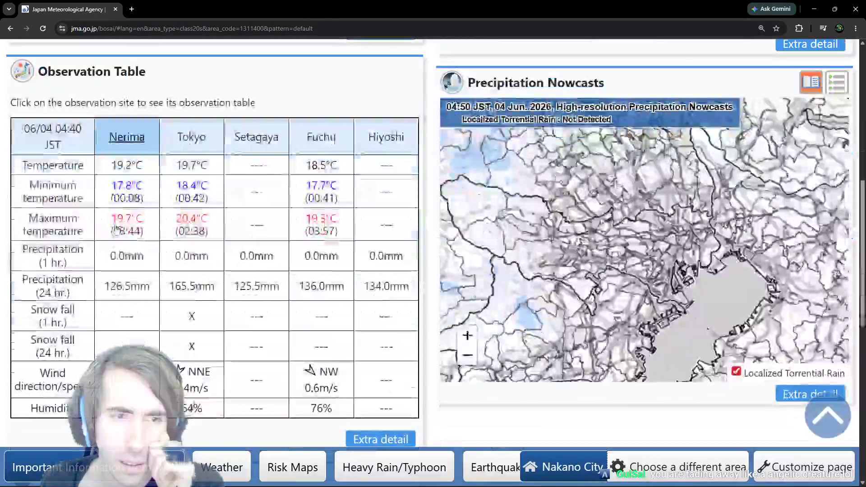
scroll(115, 228, down, 5)
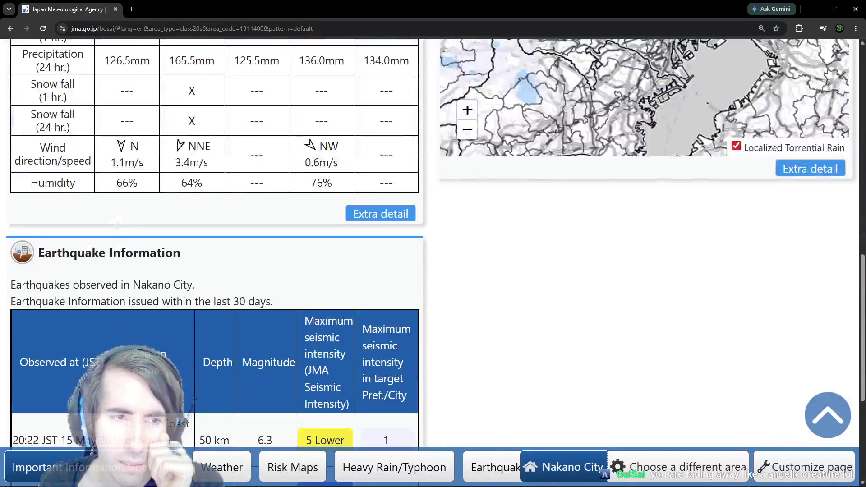
scroll(116, 226, down, 5)
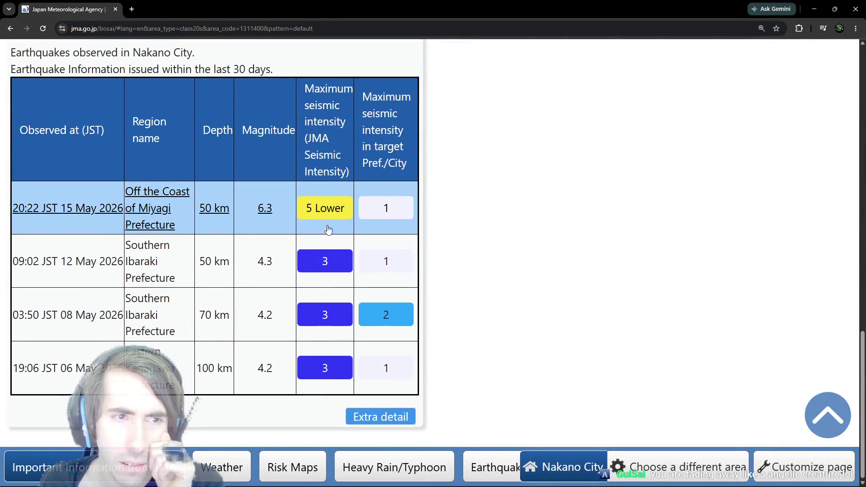
Step: Return to the JMA home page and check on the running voxel game
scroll(328, 230, up, 12)
key(alt+Left)
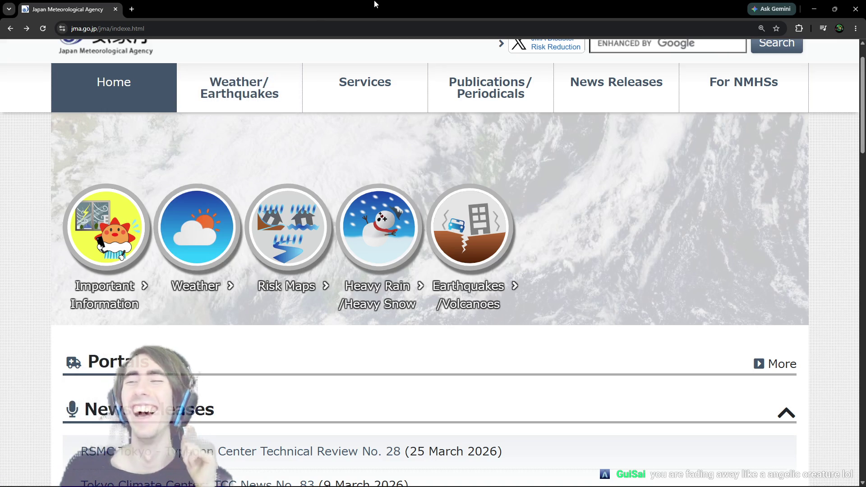
key(alt+Tab)
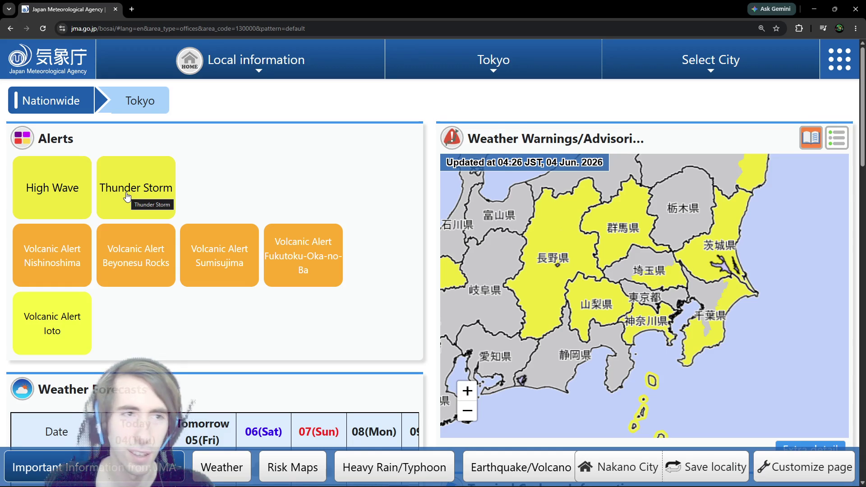
Step: Scroll the Tokyo-area warnings map and open Nagano prefecture's warnings and advisories
scroll(126, 196, down, 8)
scroll(125, 193, up, 8)
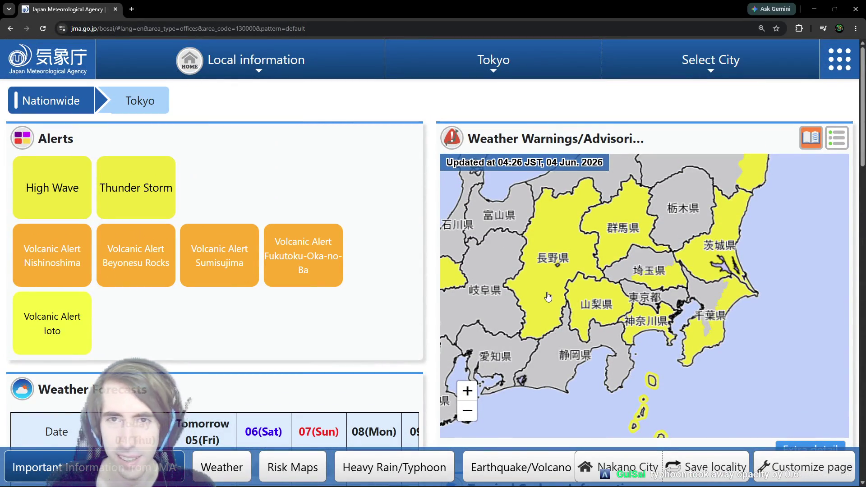
scroll(547, 293, down, 1)
scroll(197, 282, down, 14)
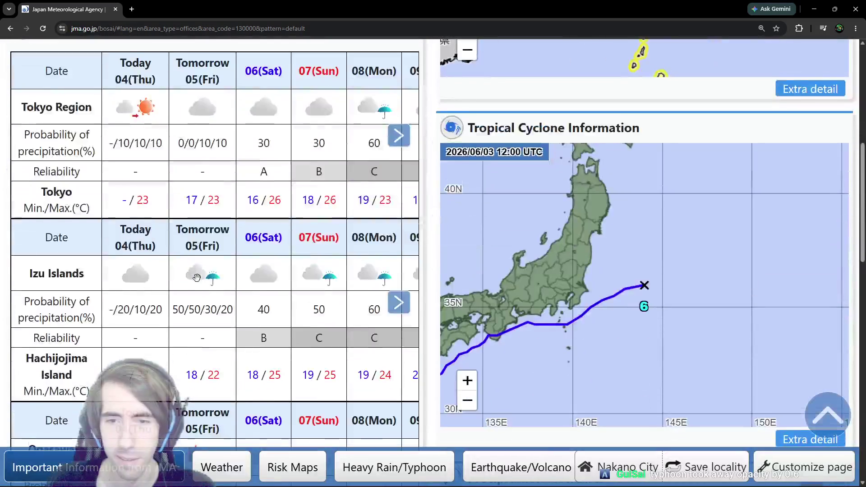
scroll(216, 283, up, 15)
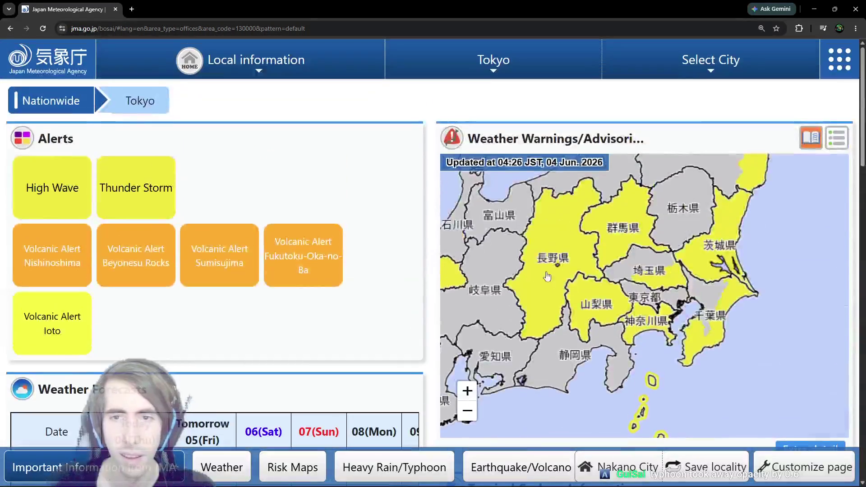
click(544, 274)
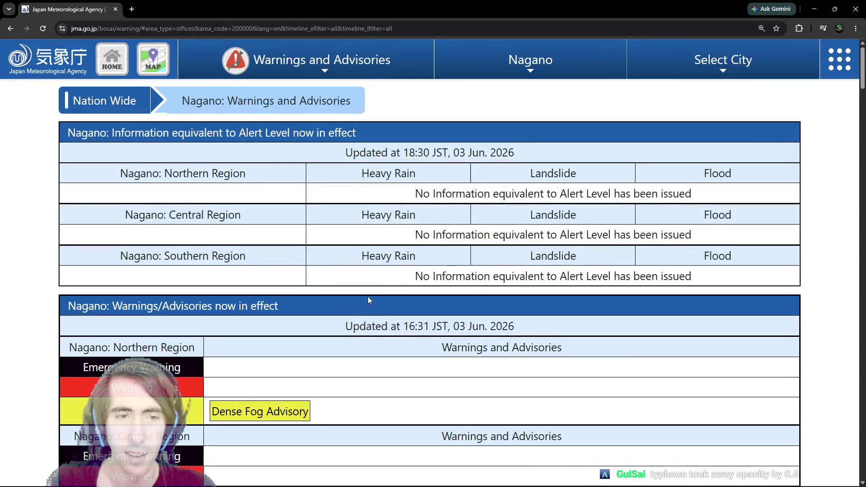
Step: Scroll Nagano's municipal fog advisories to the legend, highlight the Level 4 Urgent Warning text, then reveal the game
scroll(343, 325, down, 4)
scroll(336, 334, down, 12)
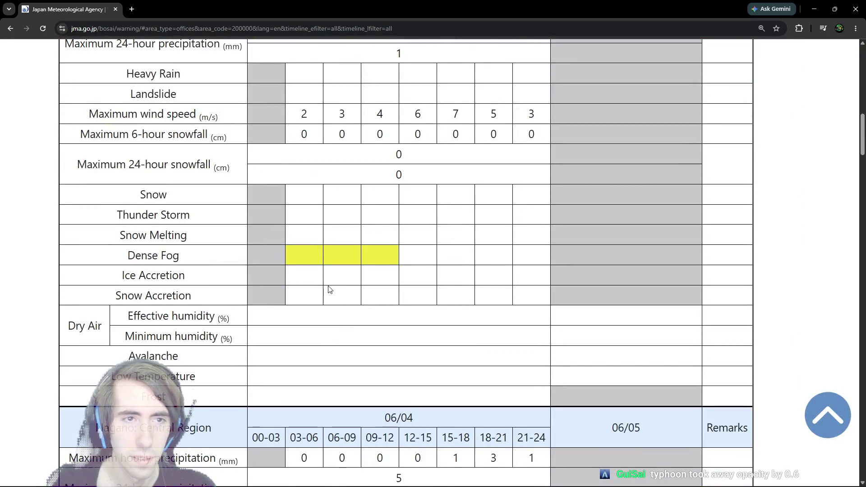
scroll(328, 289, down, 9)
scroll(328, 289, down, 20)
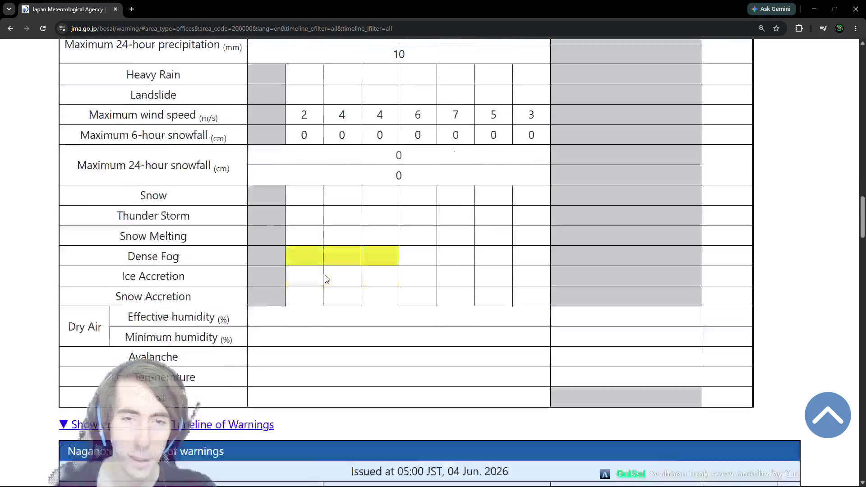
scroll(327, 276, down, 7)
scroll(325, 274, up, 4)
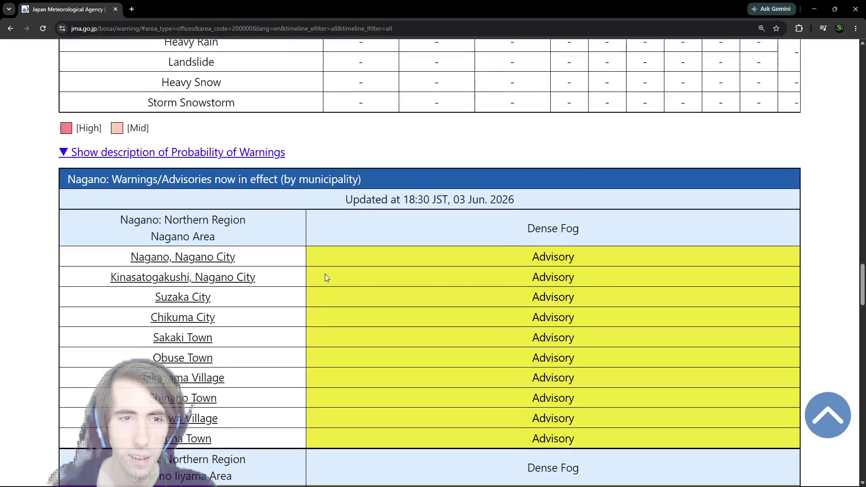
scroll(326, 270, down, 14)
scroll(326, 270, down, 20)
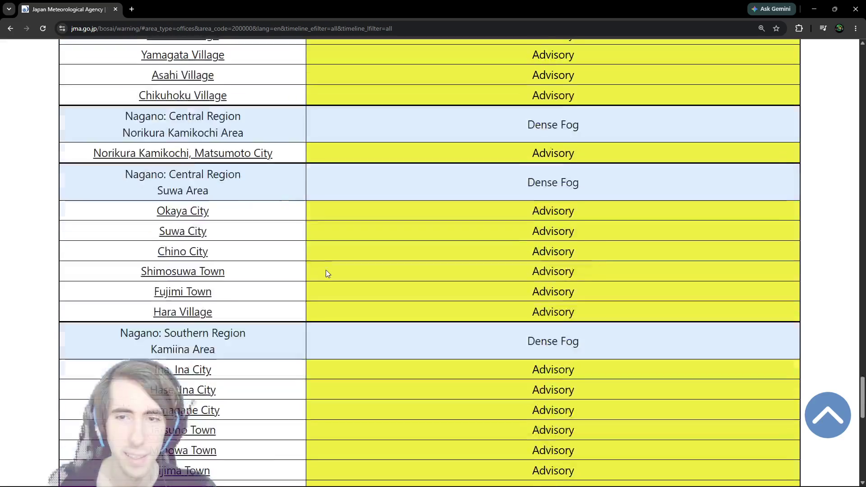
scroll(325, 270, down, 3)
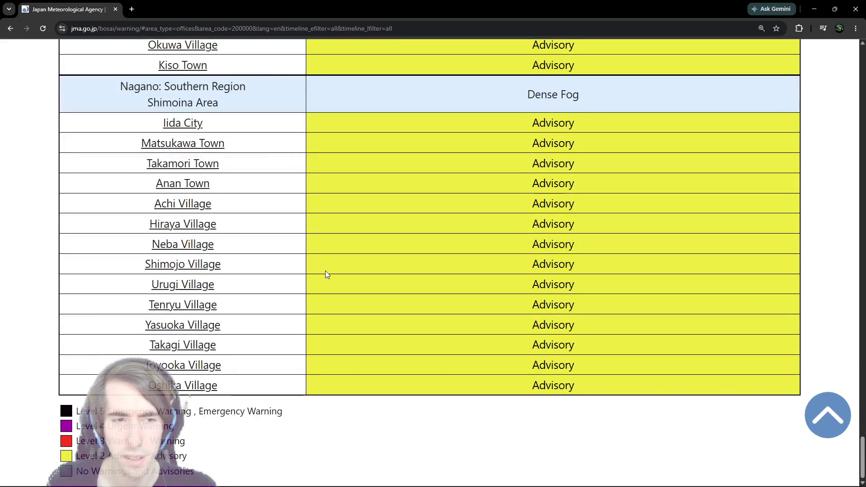
drag(173, 426, 75, 431)
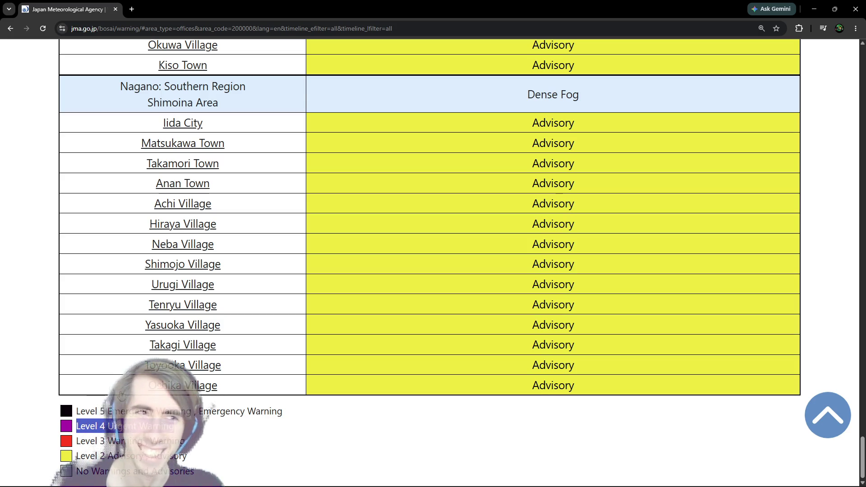
drag(338, 5, 865, 311)
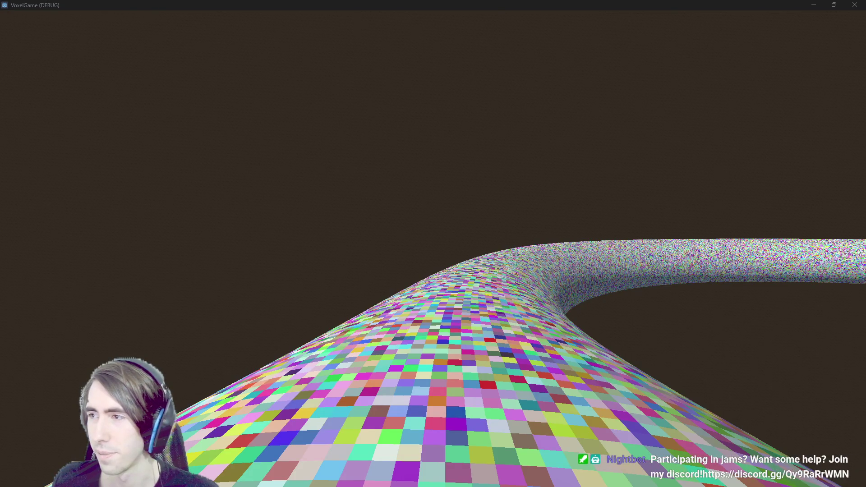
key(alt+Tab)
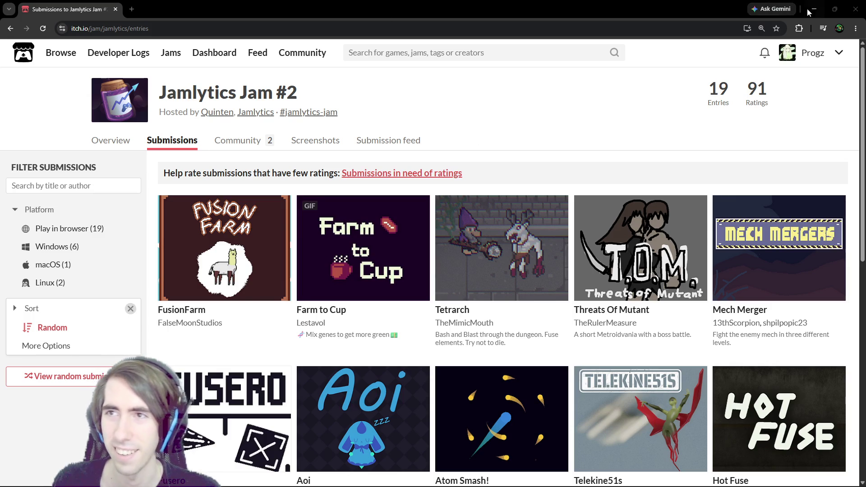
click(855, 9)
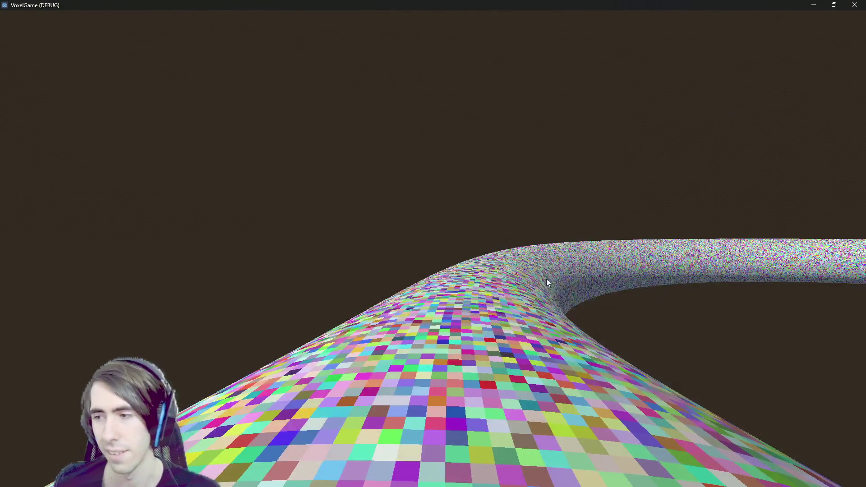
click(348, 270)
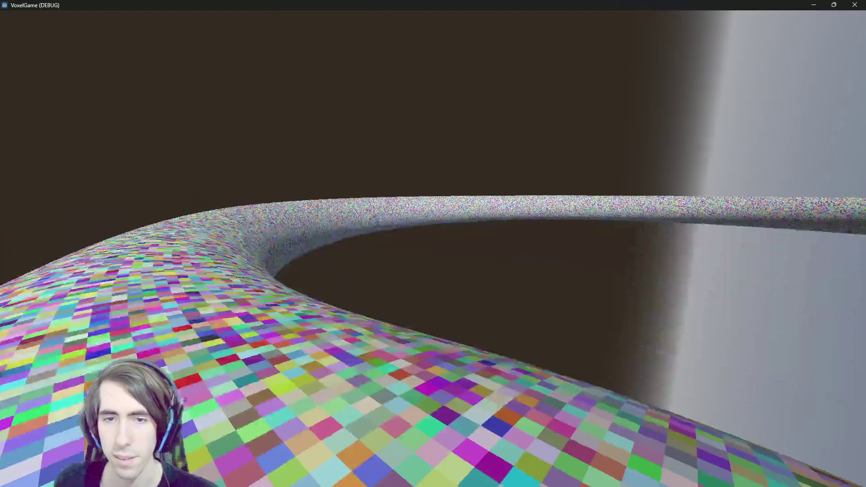
Step: Walk forward along the tiled path and up the torus tube in first person
key(w)
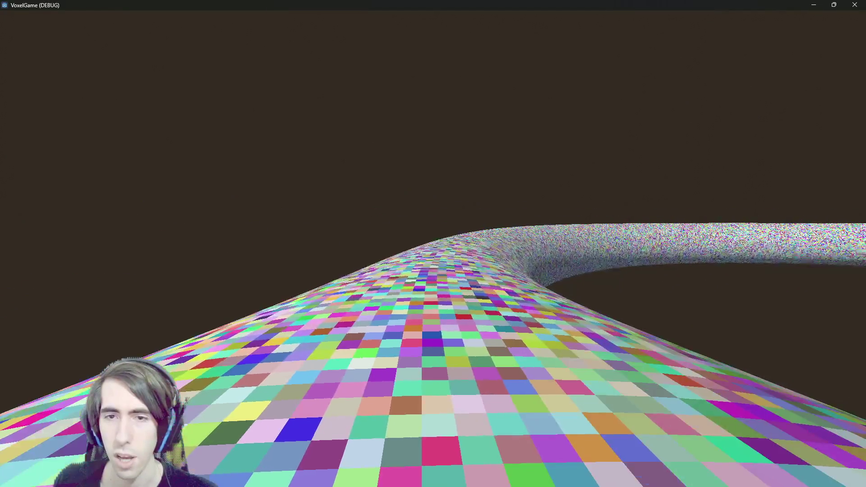
key(w)
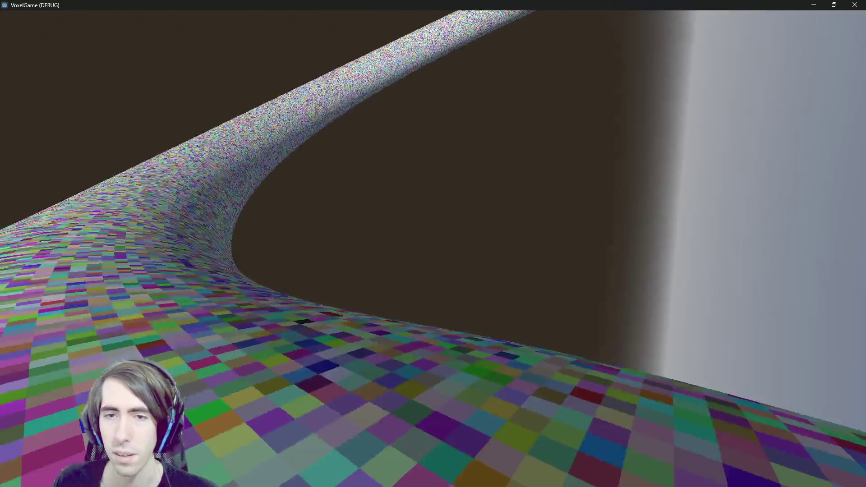
key(w)
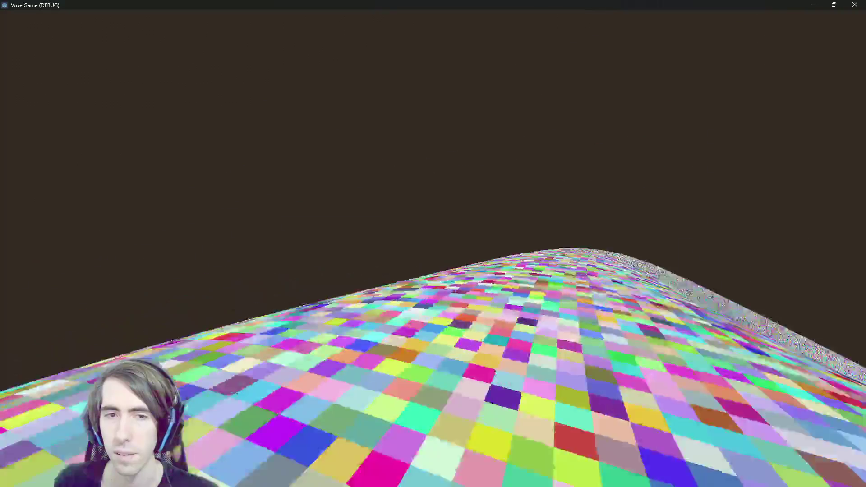
key(w)
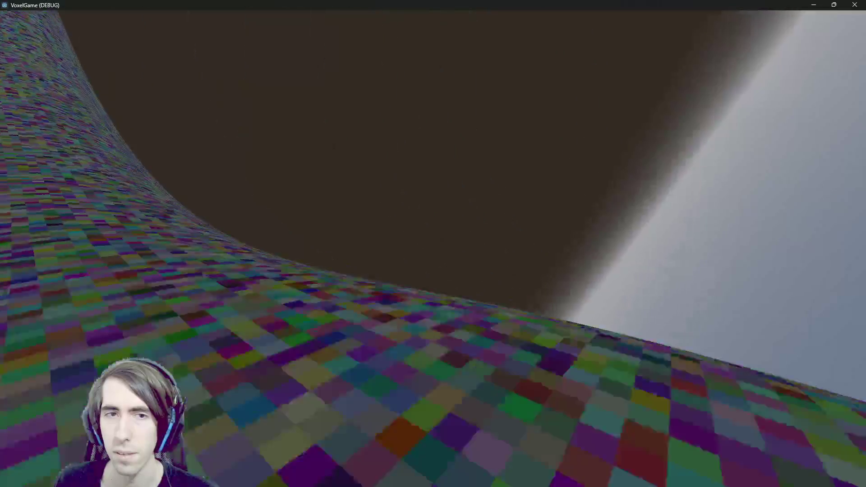
key(w)
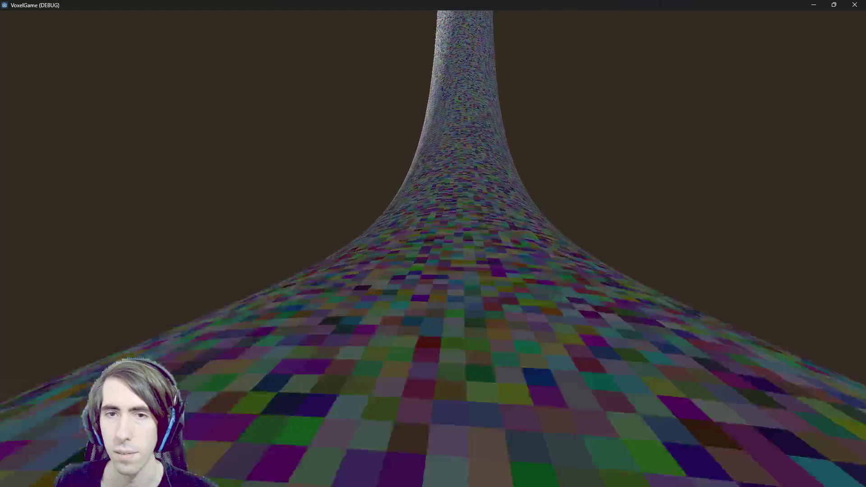
key(w)
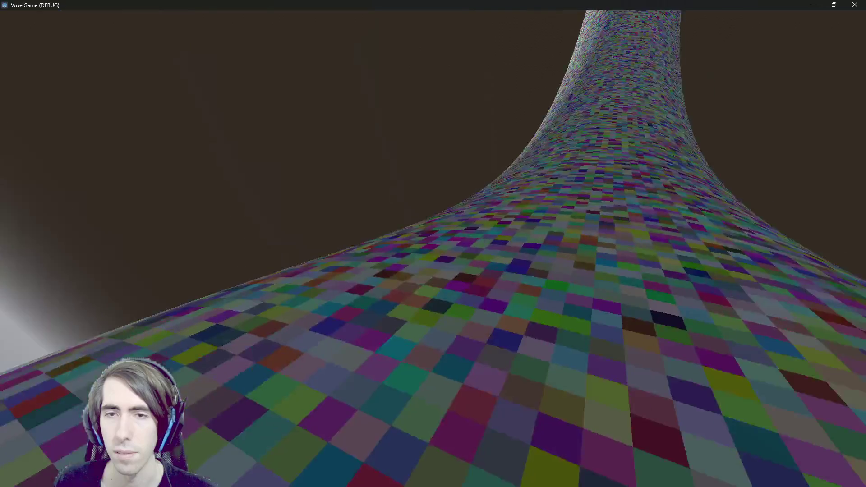
key(w)
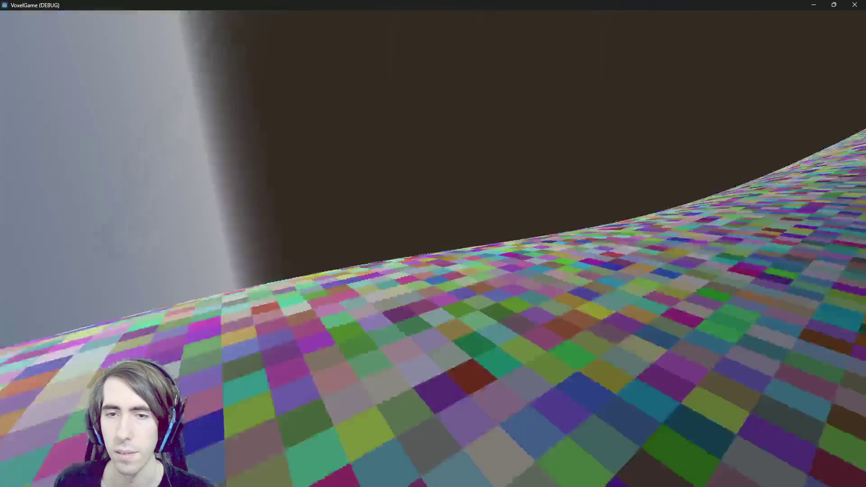
key(w)
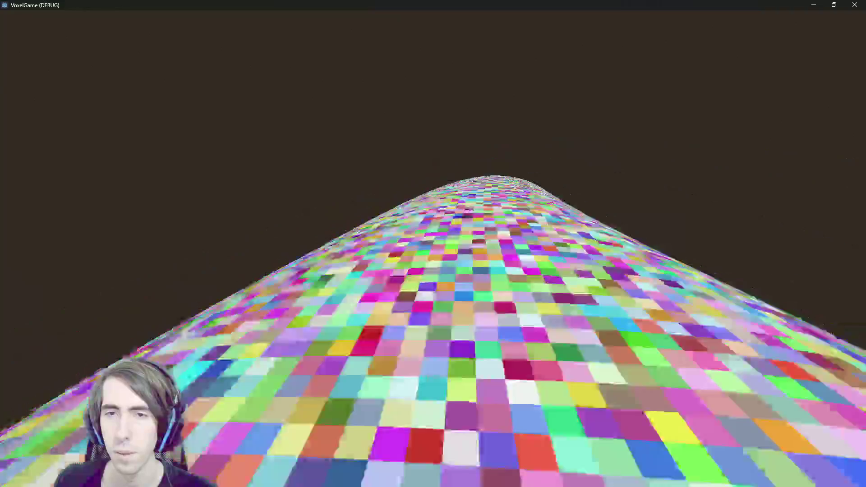
key(w)
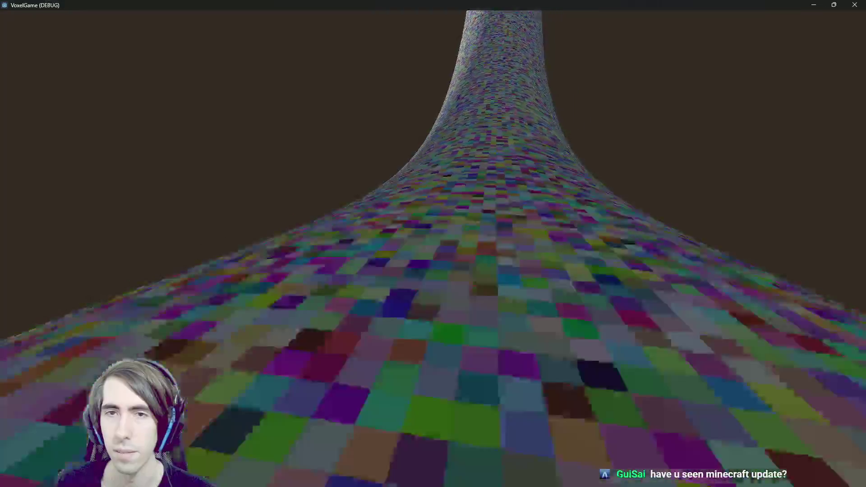
key(w)
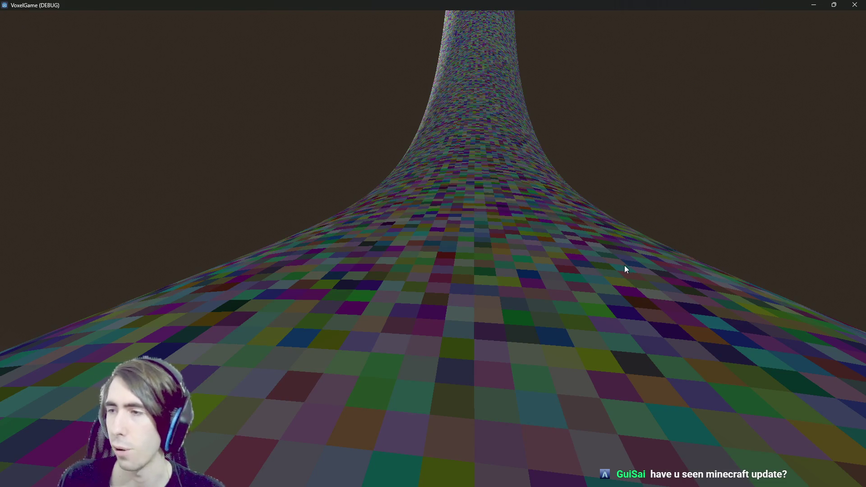
Step: Open minecraft.net's update history result from the 'minecraft update' Google search in a new tab
key(alt+Tab)
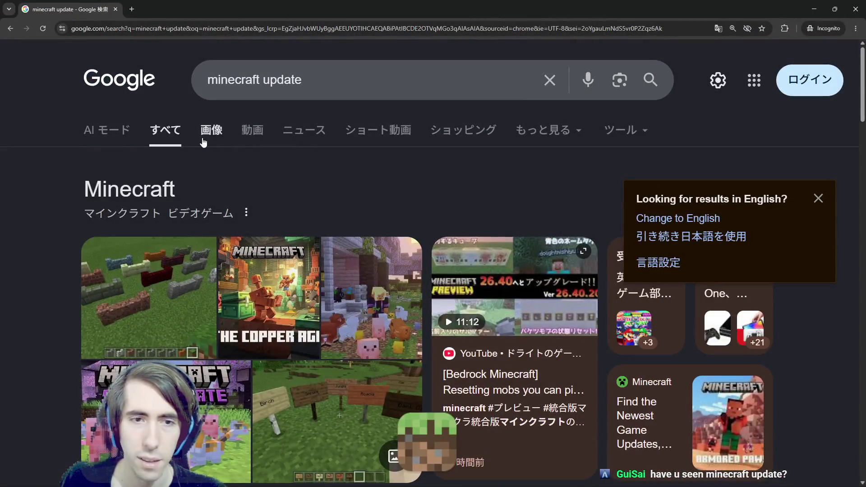
click(204, 142)
scroll(216, 172, down, 1)
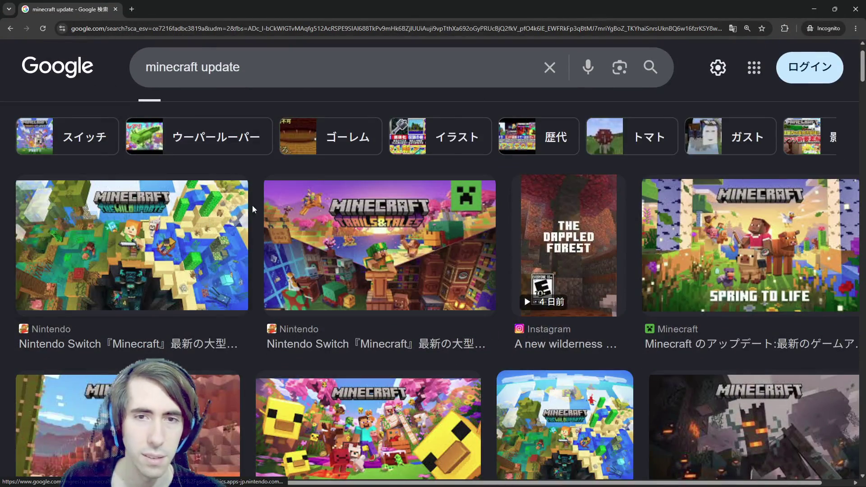
key(alt+Left)
scroll(216, 226, down, 5)
middle_click(187, 256)
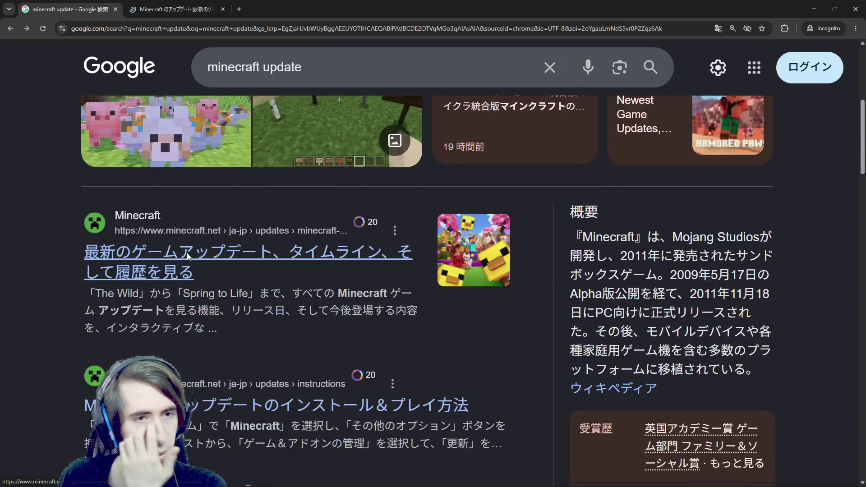
click(182, 9)
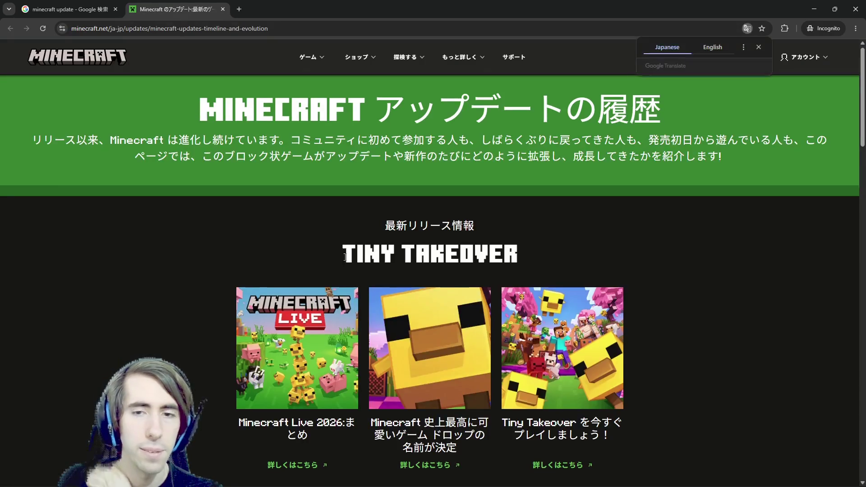
Step: Scroll to the 2026 update timeline and open the Minecraft Live 2026 recap in a new tab
scroll(343, 258, down, 3)
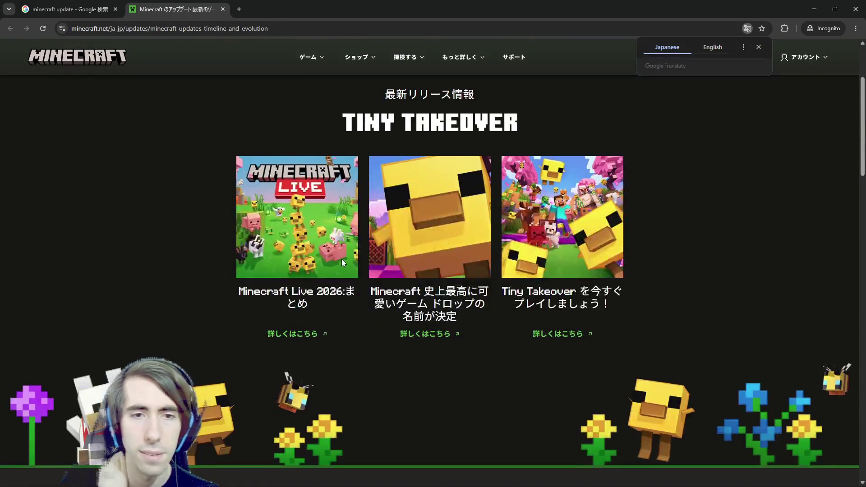
middle_click(295, 333)
scroll(295, 331, down, 10)
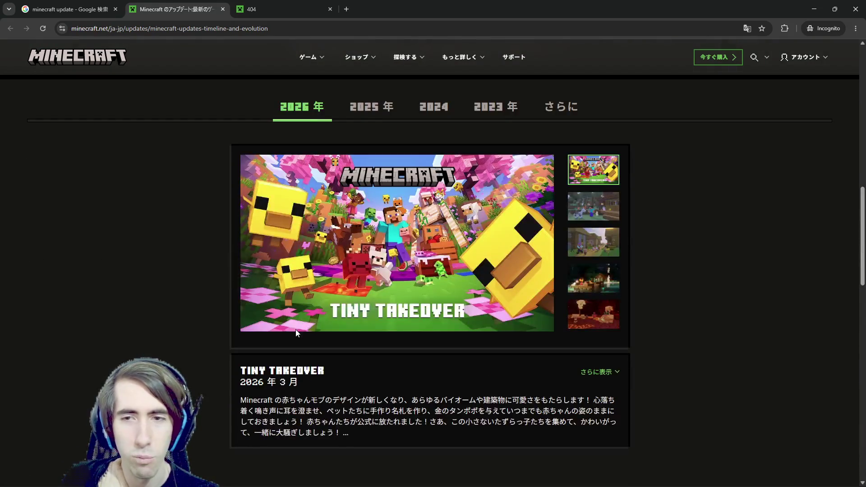
scroll(290, 325, down, 9)
scroll(283, 310, up, 10)
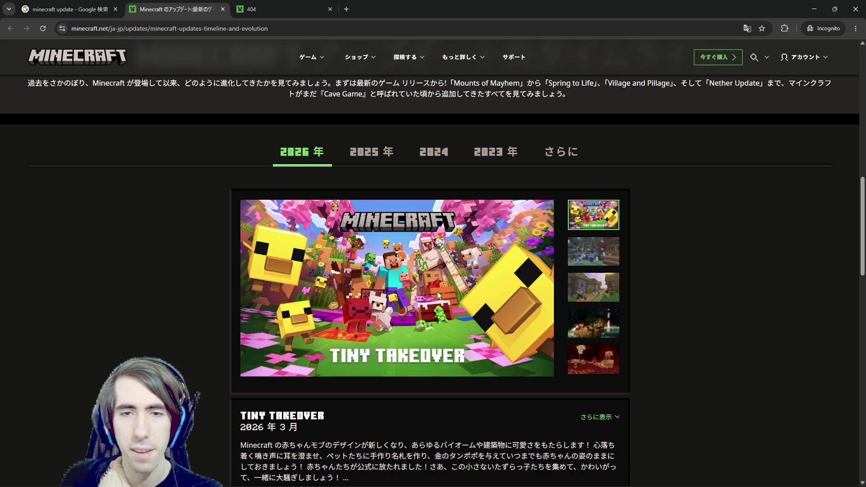
Step: Flip through the Tiny Takeover gallery screenshots, ending on the village scene
click(607, 246)
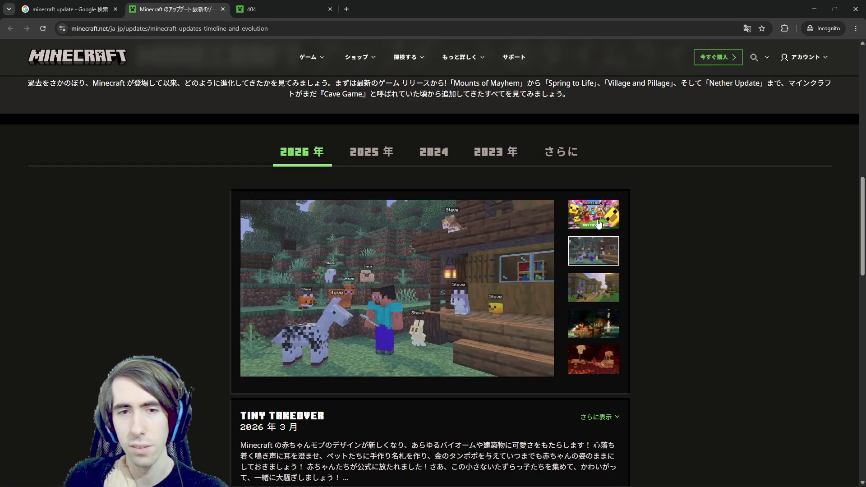
click(596, 224)
click(592, 241)
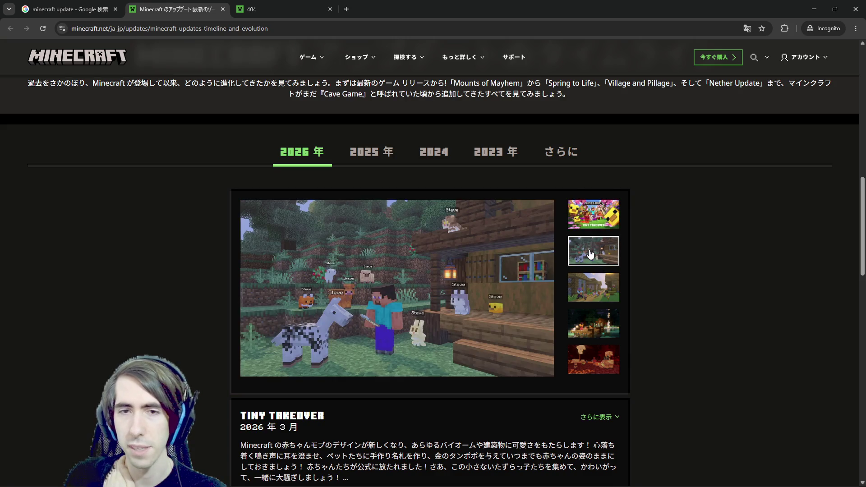
click(578, 293)
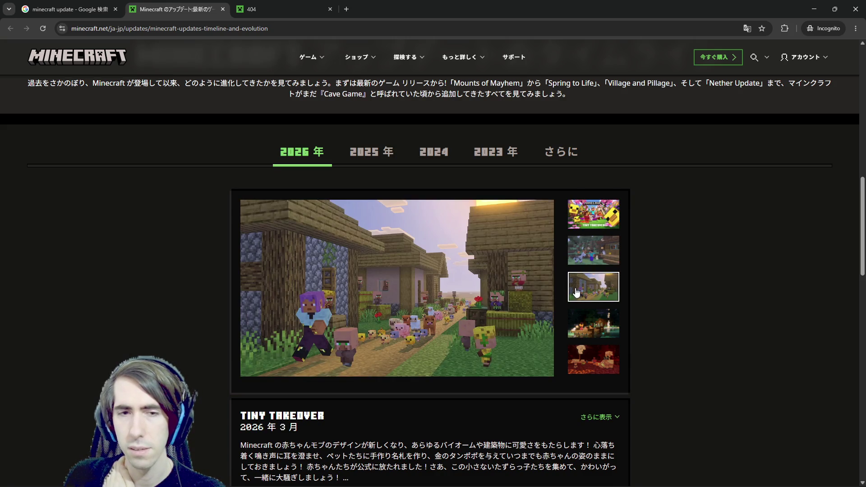